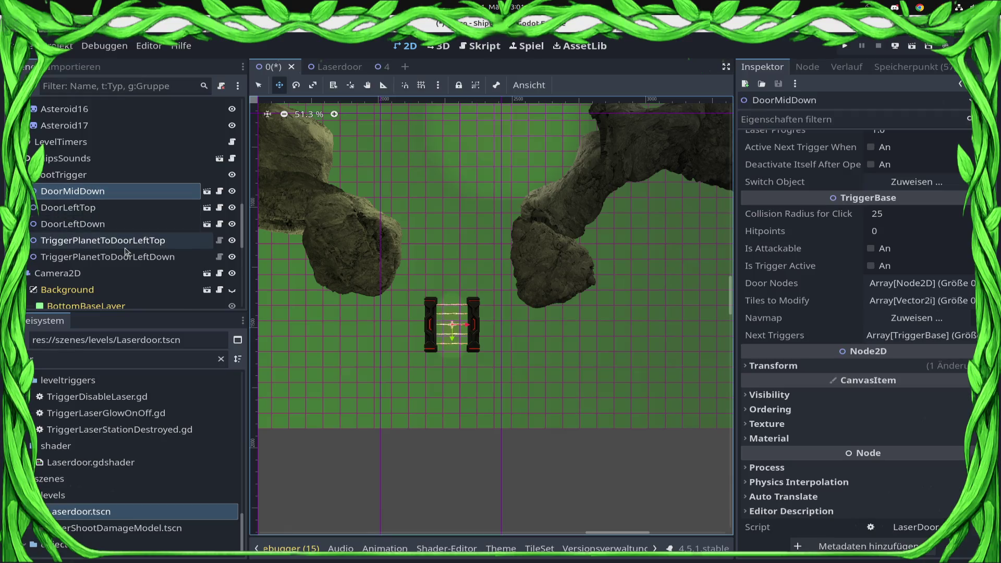
Step: Add Asteroid_08.png as a rotated Asteroid08 sprite beside the laser door
scroll(105, 417, up, 1)
click(68, 359)
key(BackSpace)
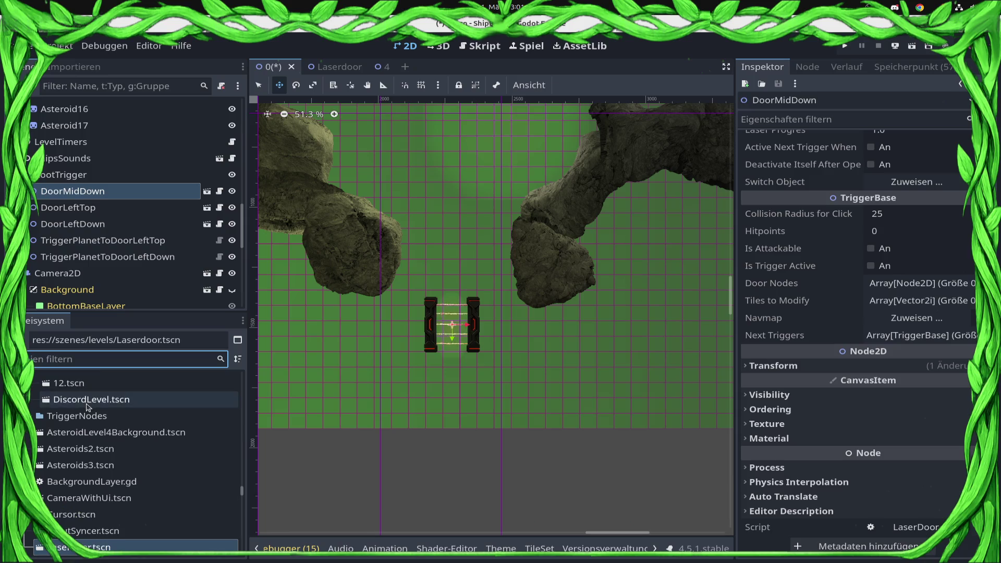
text(laser)
key(BackSpace)
key(BackSpace)
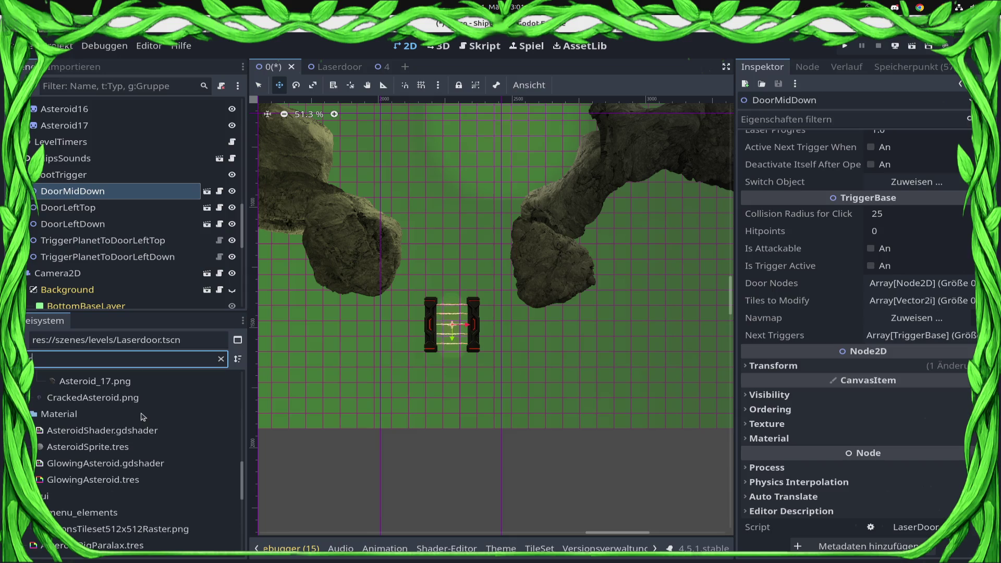
scroll(73, 433, up, 5)
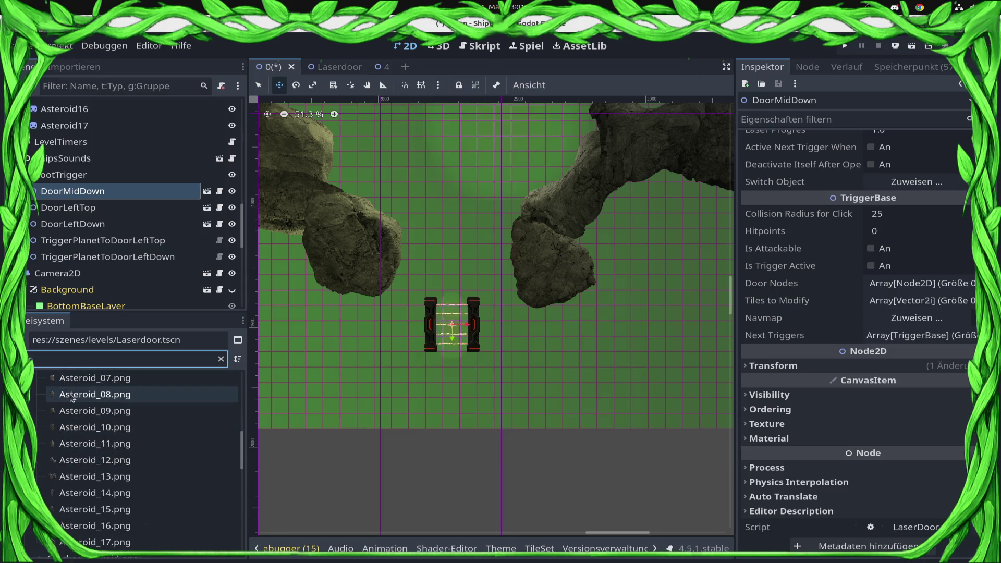
mouse_move(309, 376)
mouse_down()
mouse_move(375, 320)
mouse_move(368, 315)
mouse_move(338, 343)
mouse_move(393, 355)
mouse_up()
key(e)
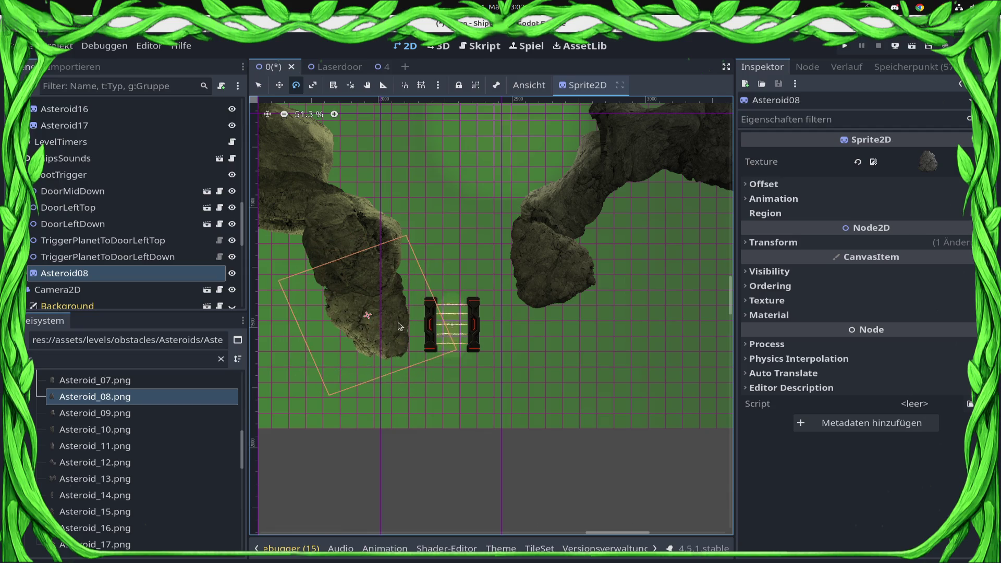
Step: Move DoorMidDown left so it sits against the new asteroid
key(q)
click(431, 328)
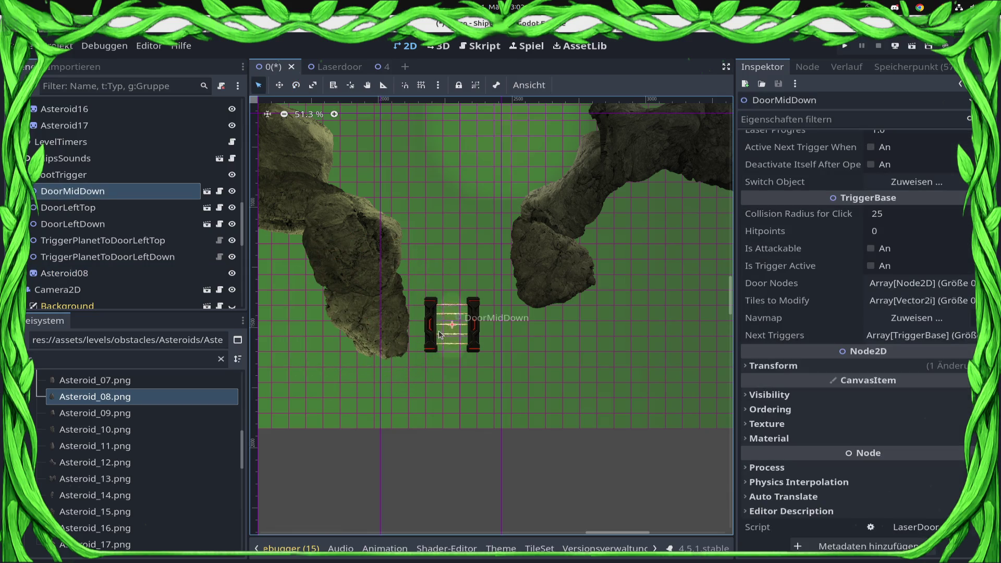
drag(440, 332, 426, 332)
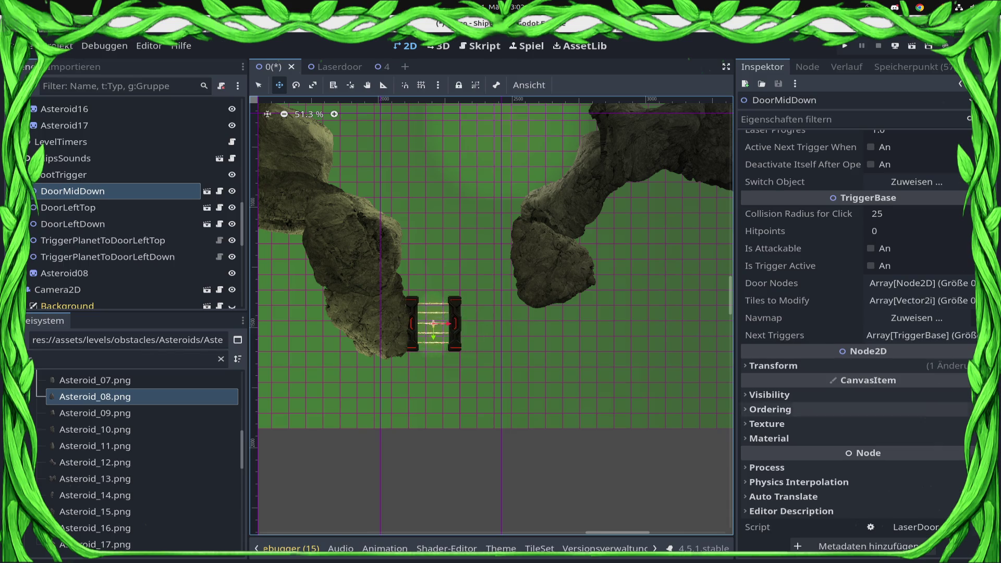
Step: Under CanvasItem Ordering, set DoorMidDown's Z Index to 10, then change it to 2
click(919, 409)
click(927, 428)
text(10)
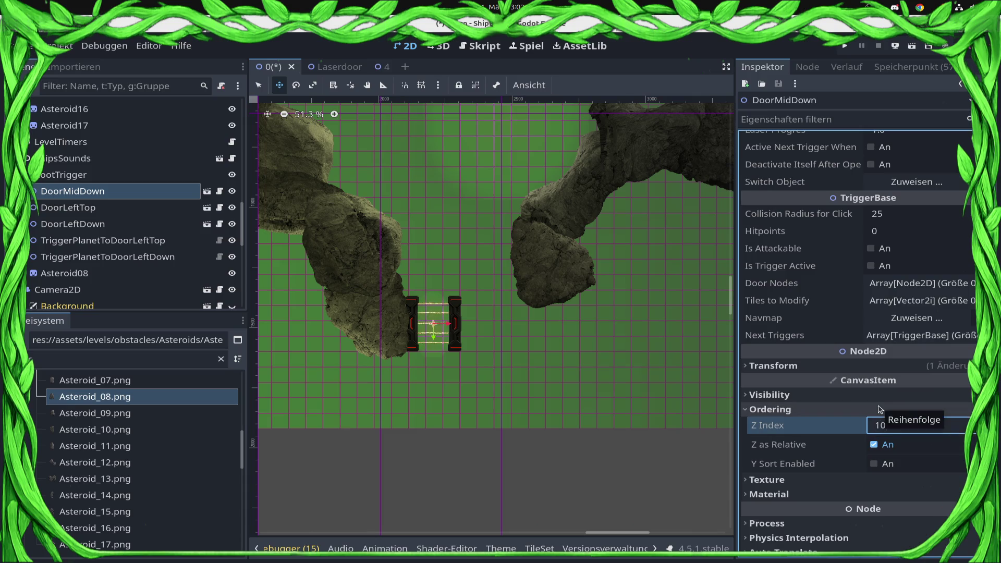
key(Return)
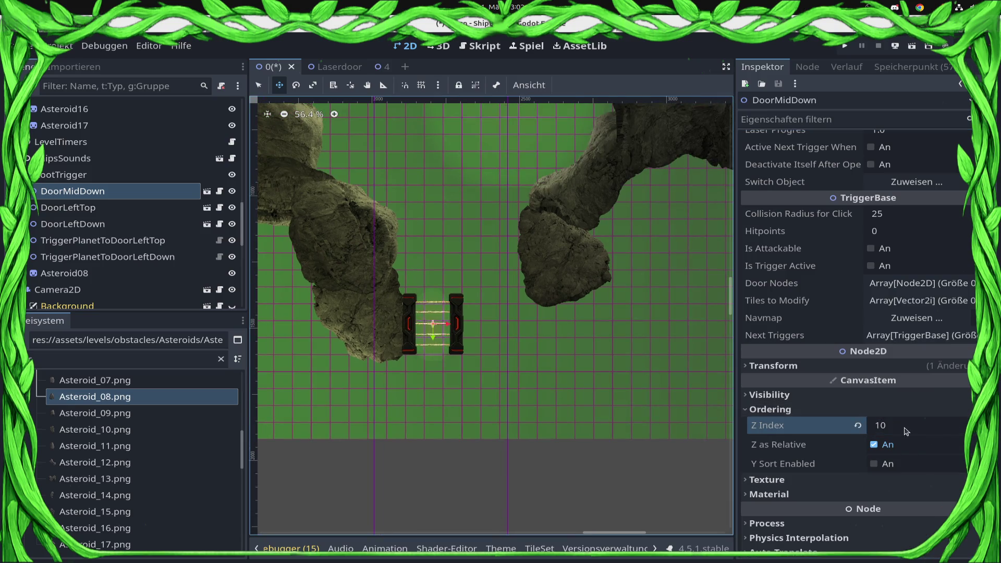
click(906, 430)
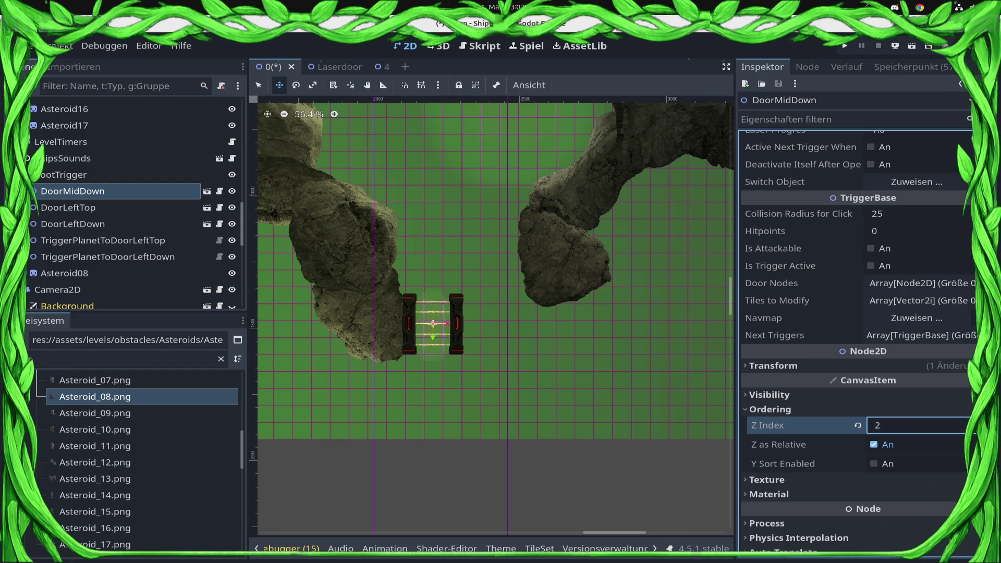
key(Return)
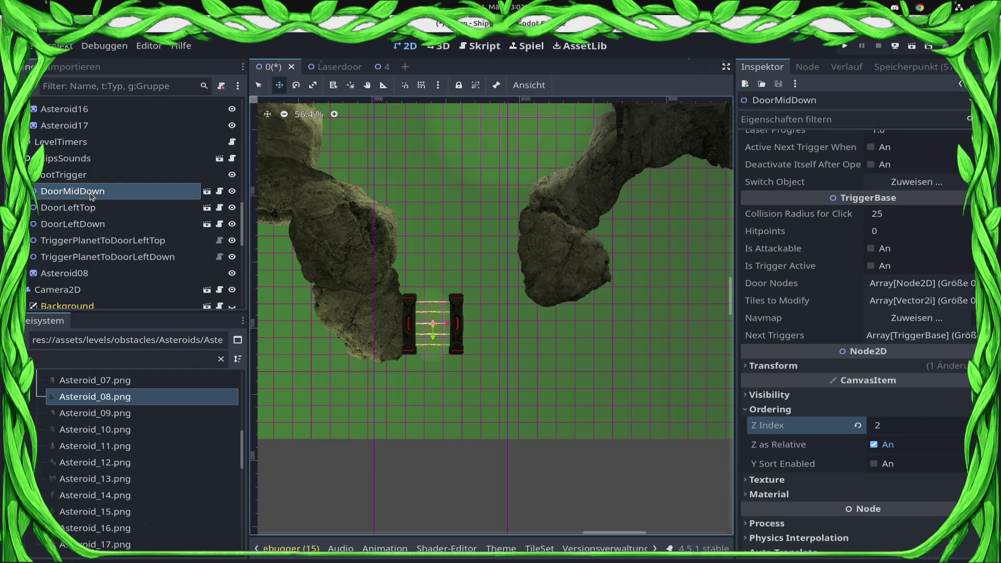
scroll(143, 300, down, 6)
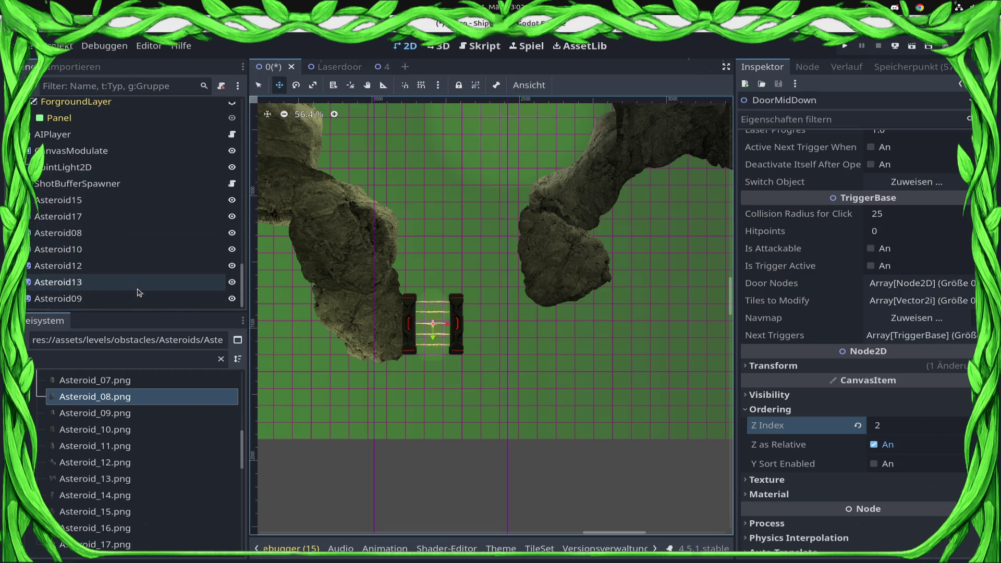
Step: Add Asteroid_17.png to the level as a new rotated Asteroid18 sprite
click(140, 282)
click(96, 446)
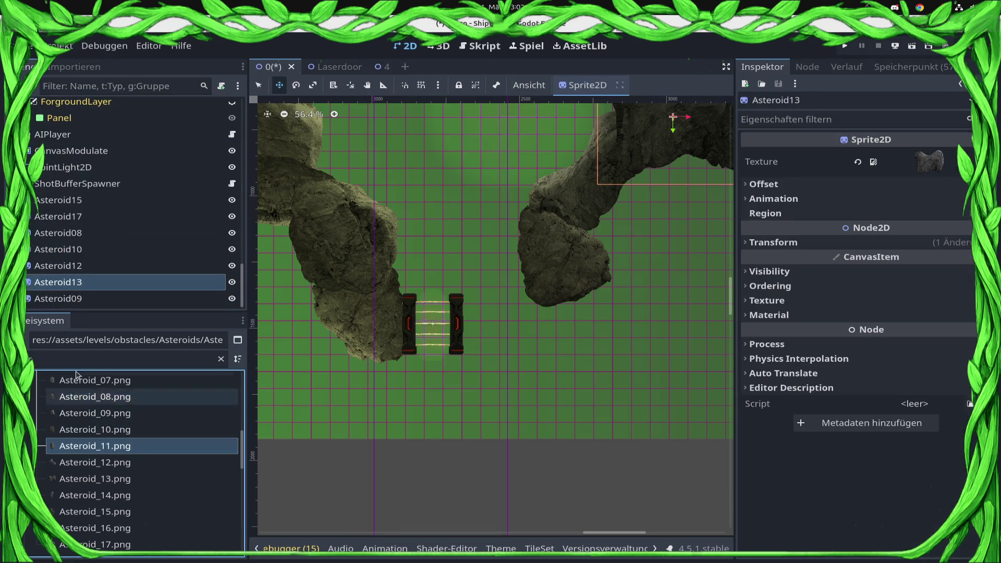
scroll(94, 434, up, 2)
scroll(99, 435, up, 3)
scroll(103, 436, down, 5)
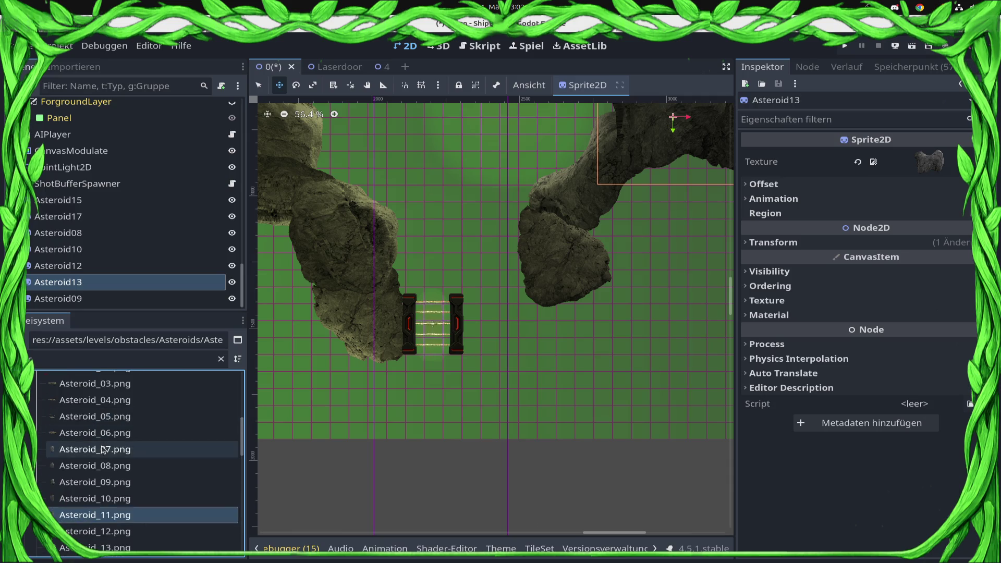
mouse_move(97, 527)
mouse_down()
mouse_move(359, 476)
mouse_move(518, 339)
mouse_move(523, 306)
mouse_move(492, 304)
mouse_move(520, 293)
mouse_up()
key(e)
Step: Move Asteroid18 against the laser door's right side
key(w)
key(w)
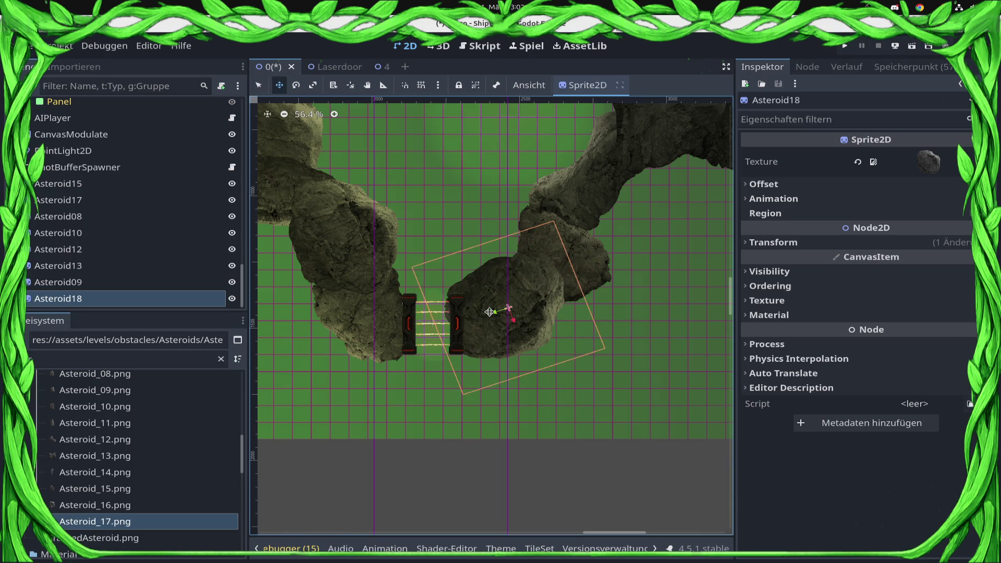
mouse_move(526, 303)
mouse_down()
mouse_move(515, 302)
mouse_move(523, 319)
mouse_up()
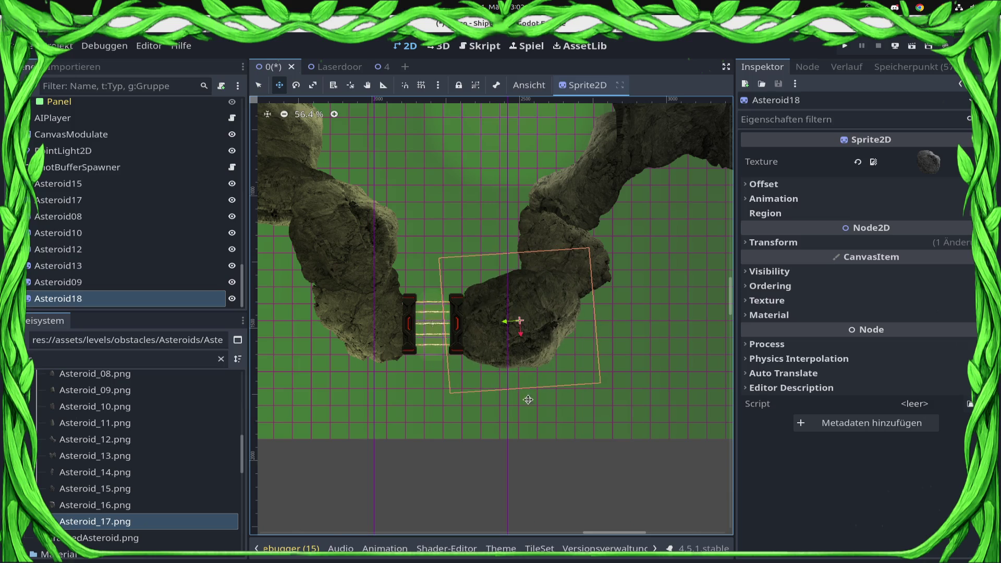
scroll(528, 399, down, 2)
scroll(571, 221, down, 2)
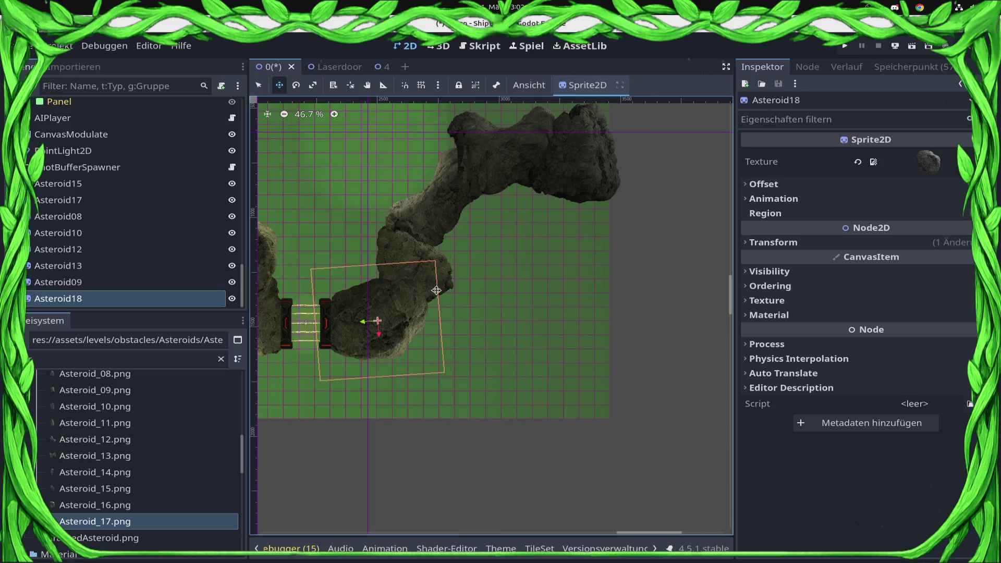
scroll(471, 344, down, 2)
scroll(451, 370, up, 4)
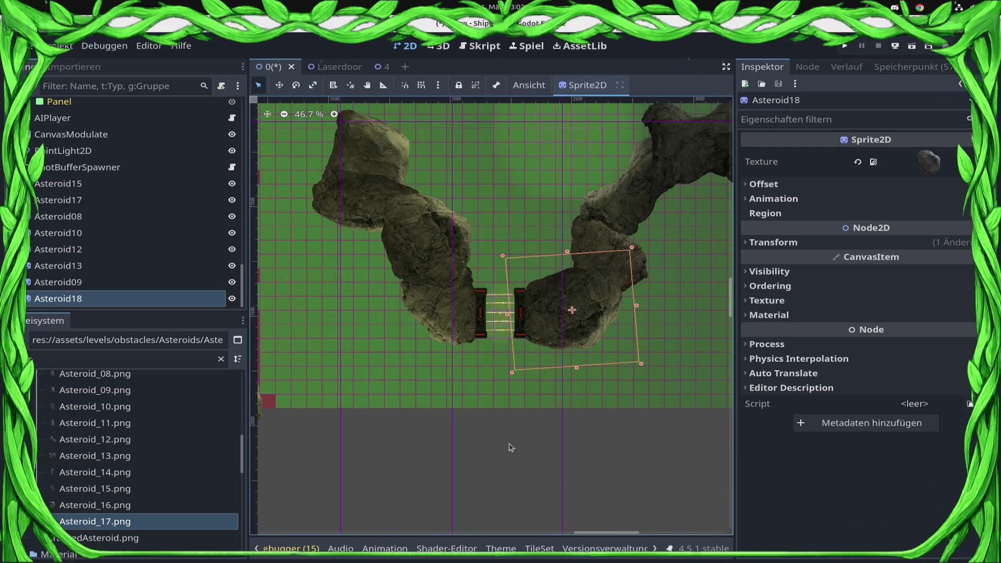
click(511, 447)
scroll(509, 448, up, 3)
scroll(365, 323, left, 3)
scroll(364, 323, down, 1)
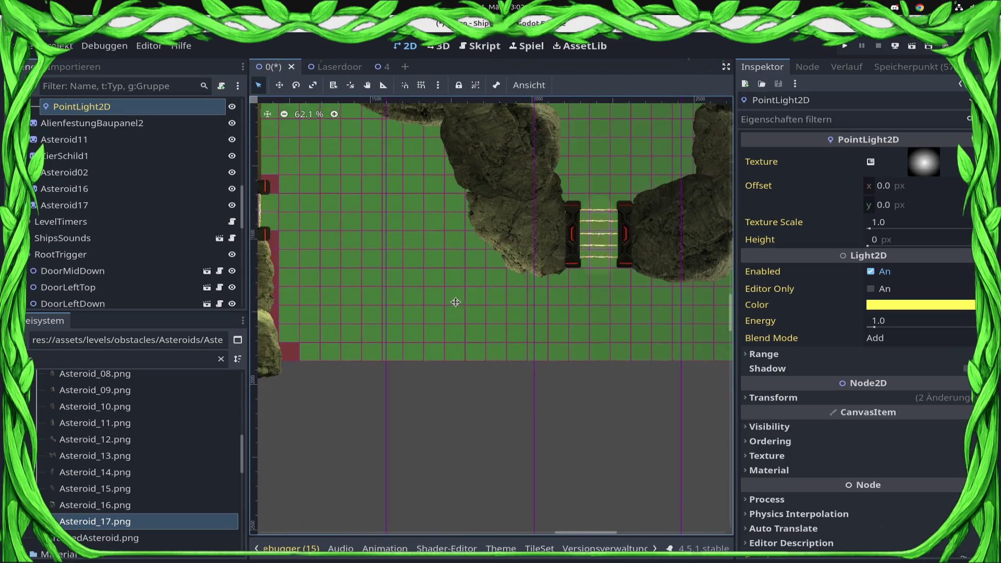
Step: Duplicate DoorMidDown as DoorMidDown2, move the copy below the original, and save
key(q)
click(566, 241)
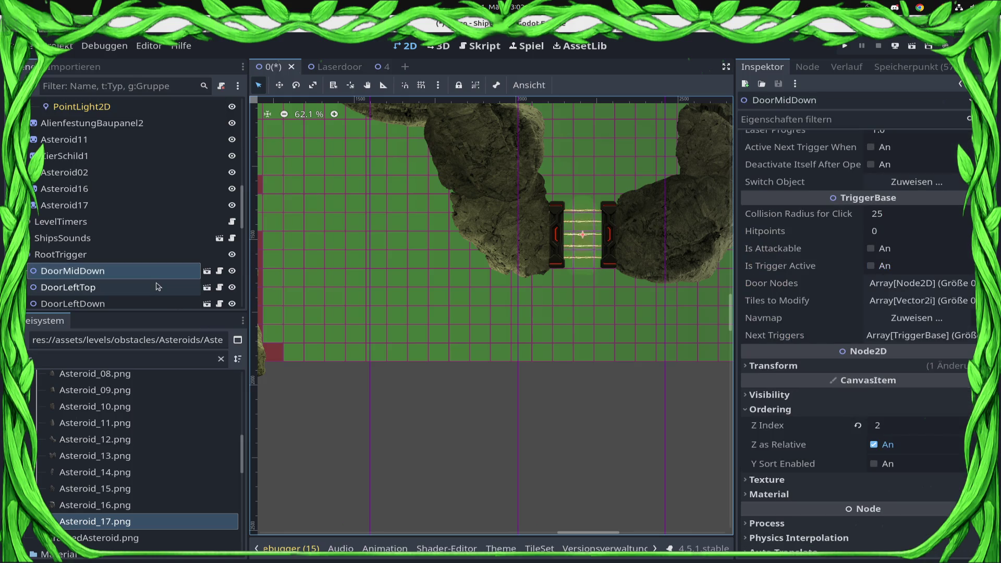
key(ctrl+d)
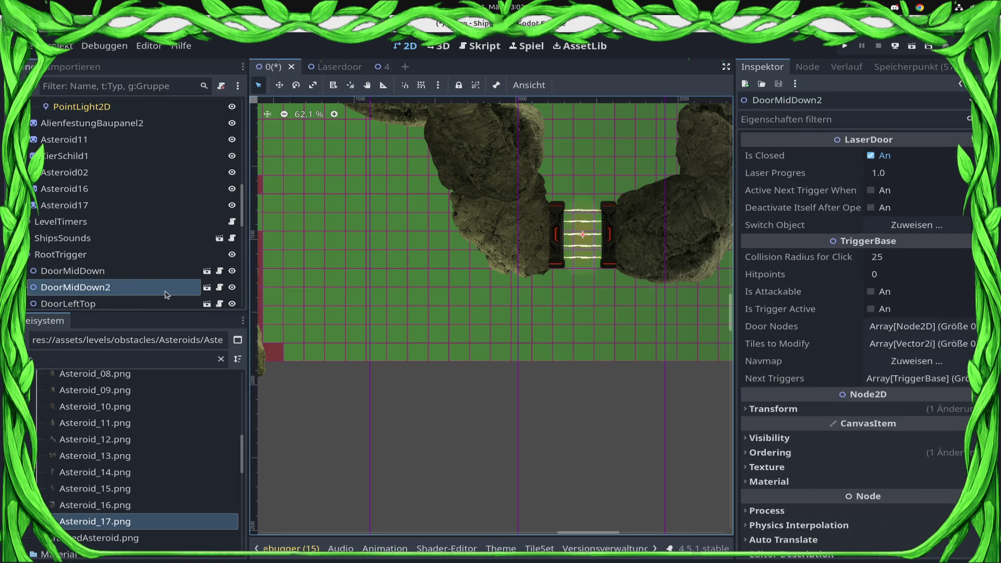
double_click(165, 291)
key(Escape)
key(w)
mouse_move(581, 225)
mouse_down()
mouse_move(502, 286)
mouse_move(499, 308)
mouse_up()
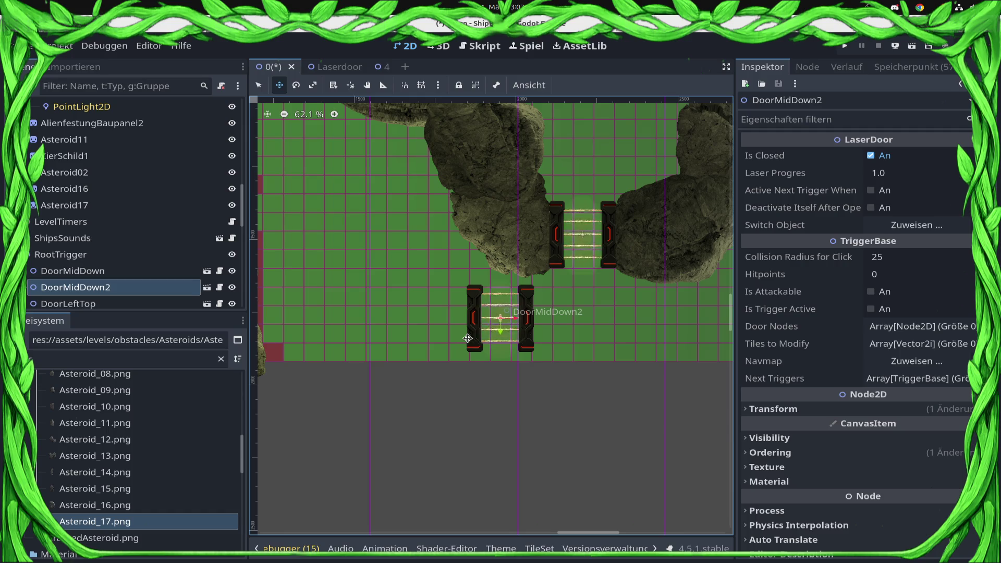
key(ctrl+s)
Step: Rotate DoorMidDown2 to exactly 90° via its Transform rotation value
key(e)
drag(477, 292, 472, 339)
scroll(850, 370, down, 2)
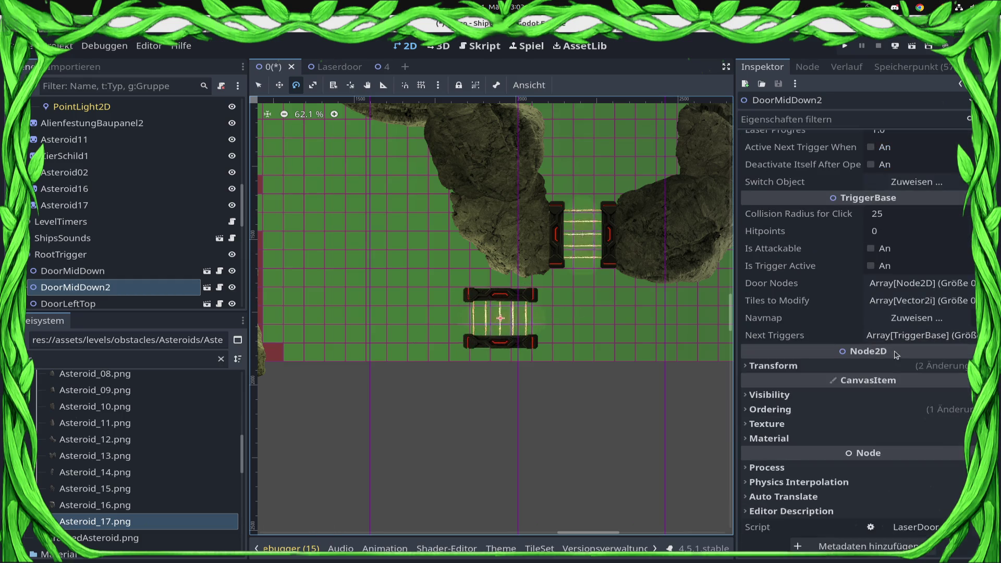
click(851, 367)
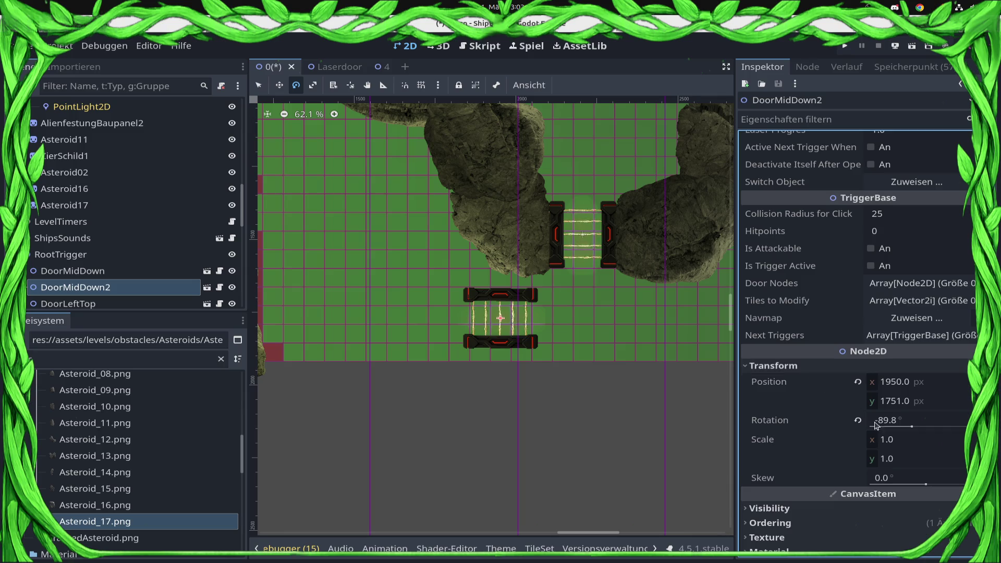
click(901, 423)
text(0)
key(Return)
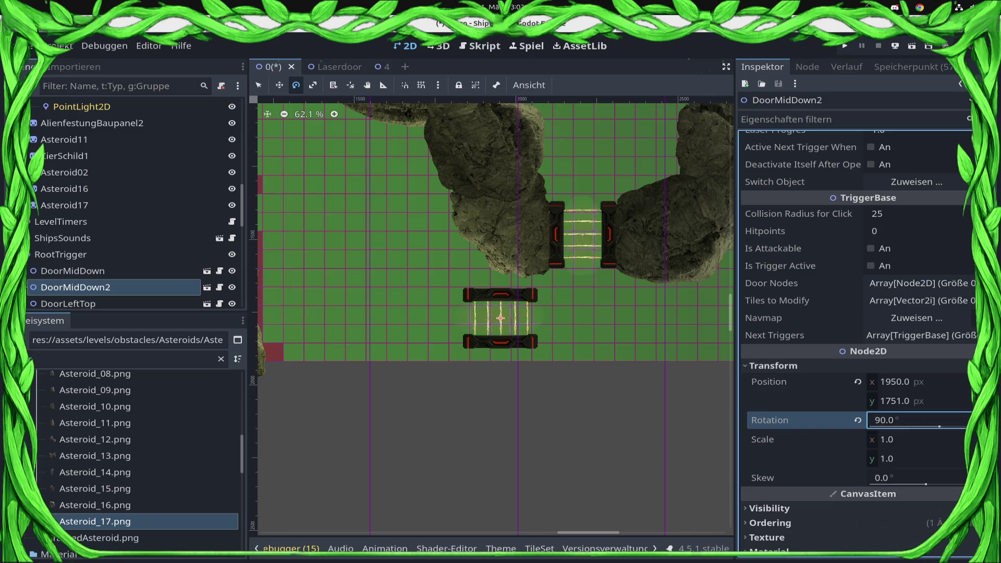
Step: Nudge DoorMidDown2 right to 1994, 1742 and save the scene
key(q)
key(w)
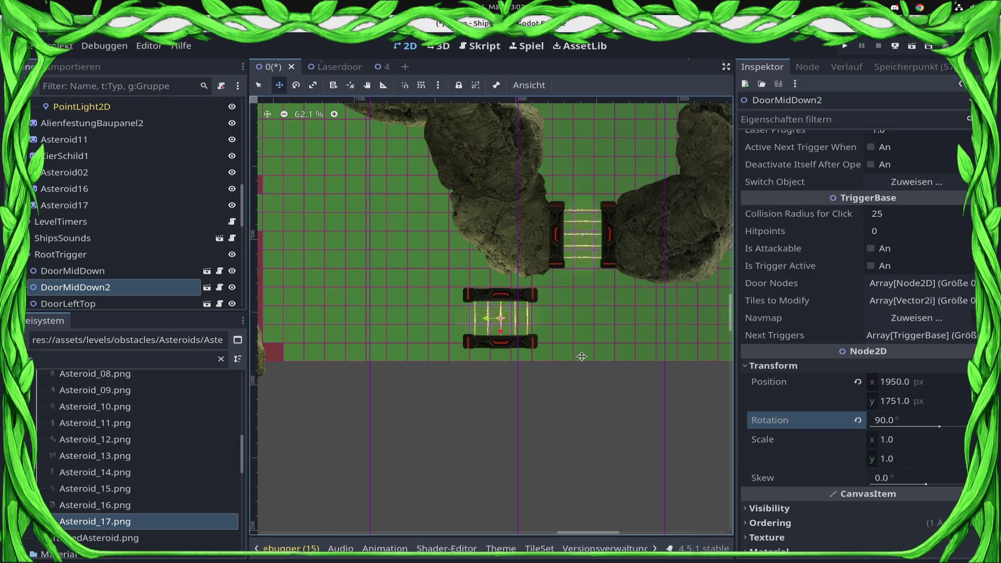
key(Right)
key(Right)
key(Right)
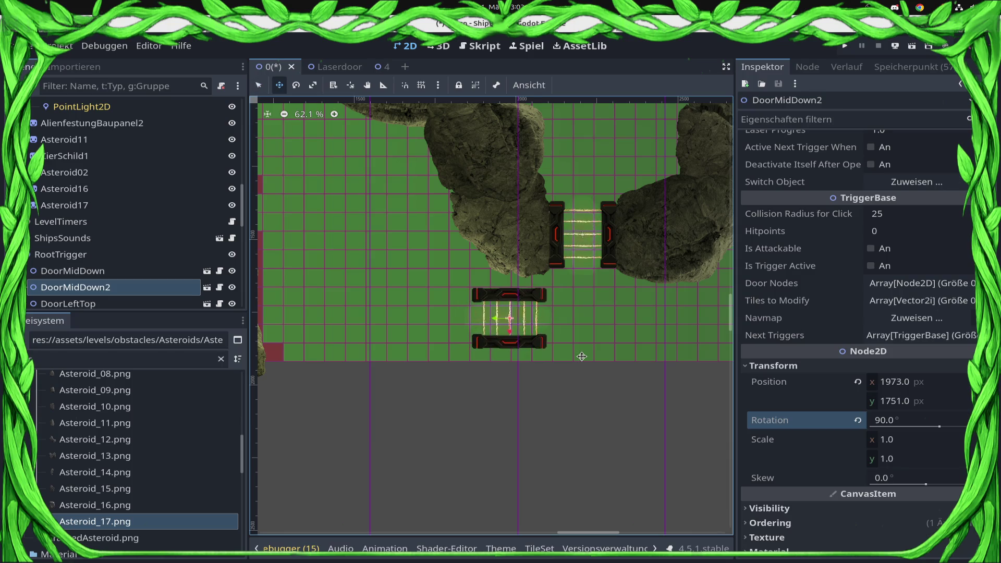
key(Right)
key(Right)
key(Right)
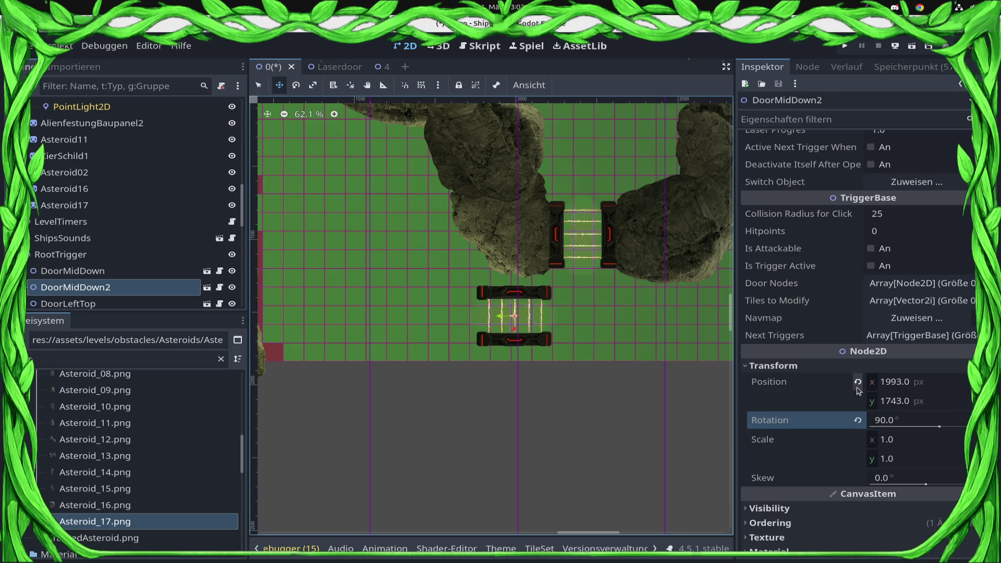
key(ctrl+s)
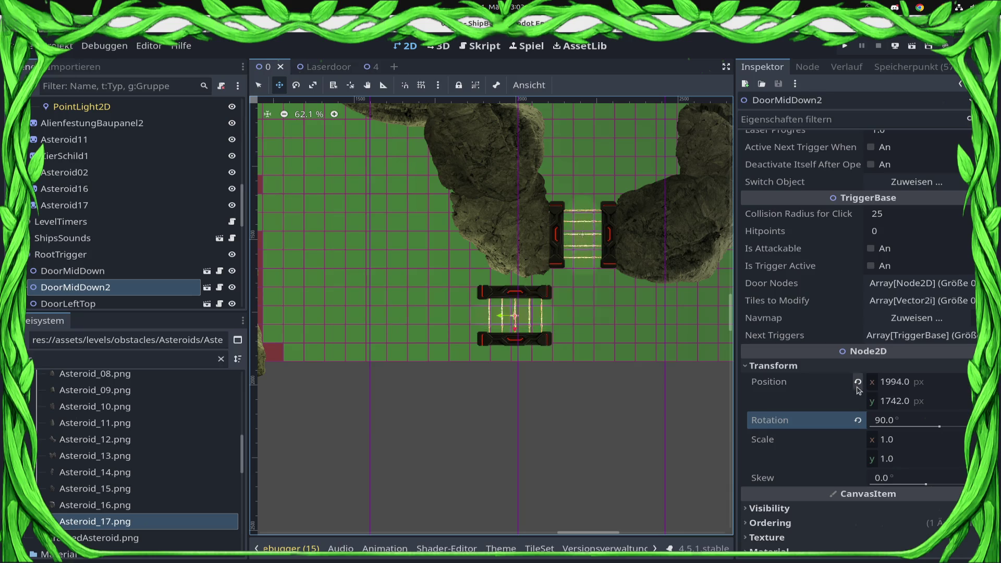
Step: Add Asteroid_11.png as Asteroid11, rotated to about -89° and fitted snugly above the laser door
mouse_move(107, 423)
mouse_down()
mouse_move(260, 374)
mouse_move(537, 222)
mouse_move(498, 222)
mouse_move(479, 201)
mouse_move(497, 279)
mouse_up()
key(e)
key(s)
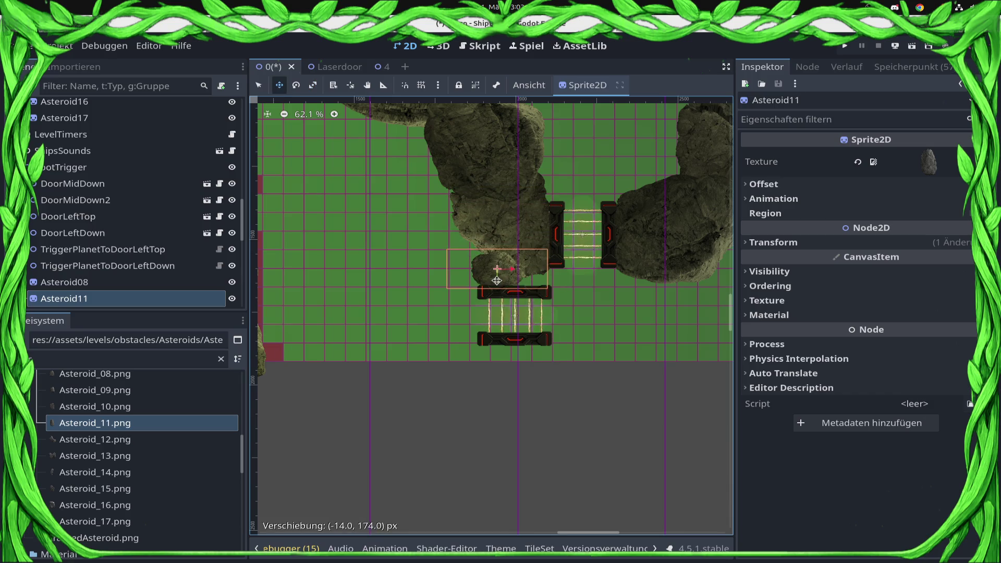
scroll(519, 272, up, 9)
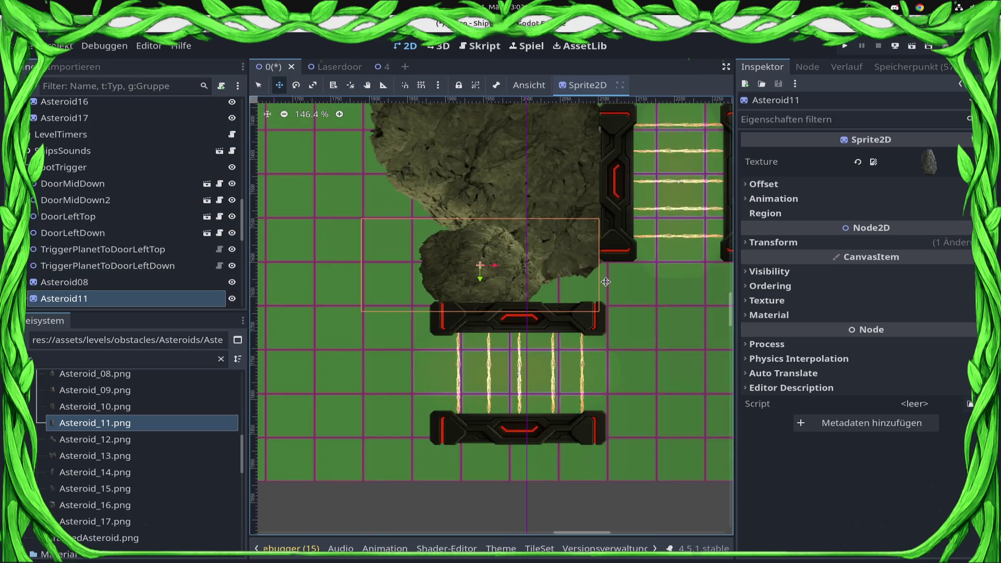
key(e)
mouse_move(527, 261)
mouse_down()
mouse_move(544, 211)
mouse_move(499, 177)
mouse_move(545, 279)
mouse_move(608, 299)
mouse_up()
key(q)
key(w)
mouse_move(552, 268)
mouse_down()
mouse_move(552, 255)
mouse_move(501, 248)
mouse_move(551, 252)
mouse_move(552, 230)
mouse_up()
key(e)
key(w)
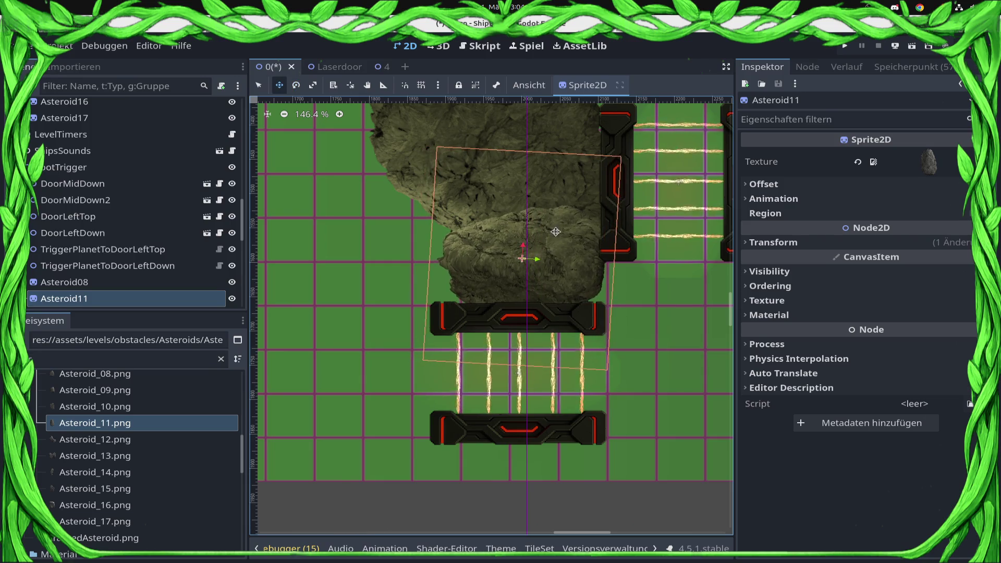
Step: Add Asteroid_16.png as Asteroid16, tilted about 5° and placed just below DoorMidDown2
scroll(519, 424, down, 1)
scroll(292, 369, down, 1)
mouse_move(237, 503)
mouse_down()
mouse_move(188, 504)
mouse_move(476, 402)
mouse_move(518, 402)
mouse_move(528, 389)
mouse_up()
mouse_move(505, 358)
mouse_down()
mouse_move(573, 362)
mouse_move(539, 366)
mouse_move(666, 490)
mouse_move(599, 474)
mouse_move(493, 370)
mouse_move(530, 338)
mouse_move(537, 344)
mouse_up()
key(w)
key(e)
key(q)
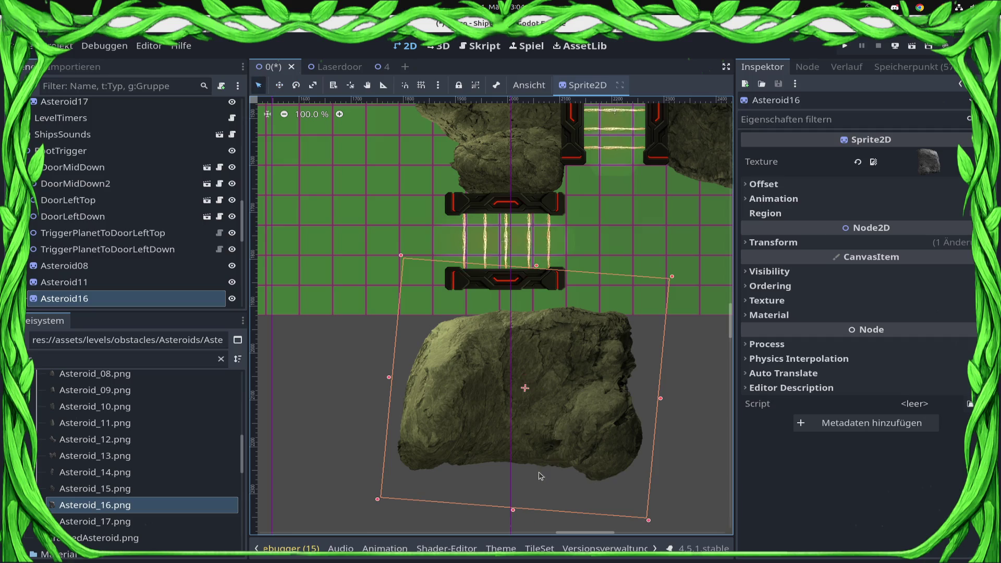
click(523, 456)
click(488, 458)
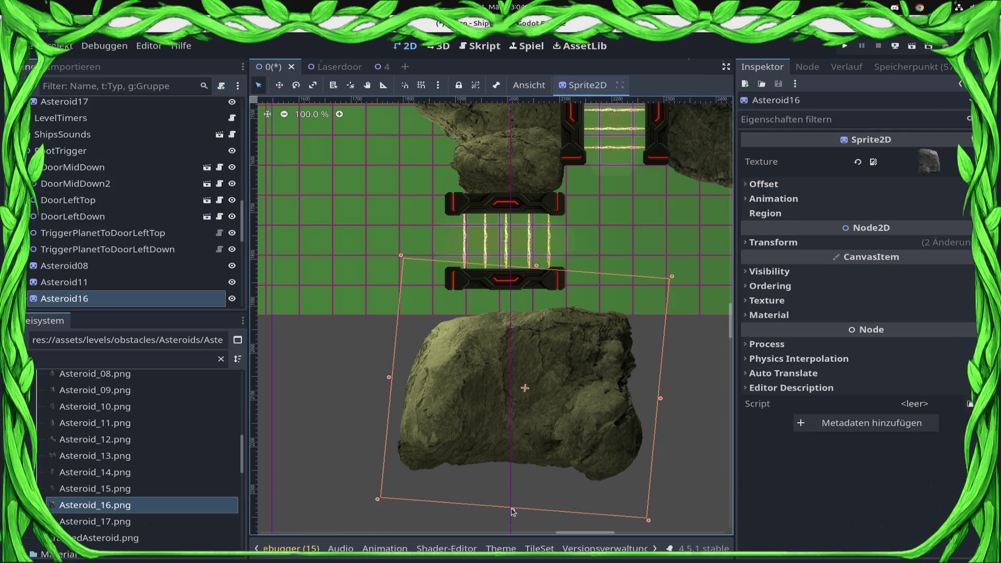
drag(514, 511, 521, 459)
click(524, 479)
drag(512, 387, 476, 362)
scroll(587, 345, down, 3)
Step: Save the scene, then add Asteroid_11.png as Asteroid12, upright at about 90° and shifted left
scroll(627, 460, down, 3)
key(ctrl+s)
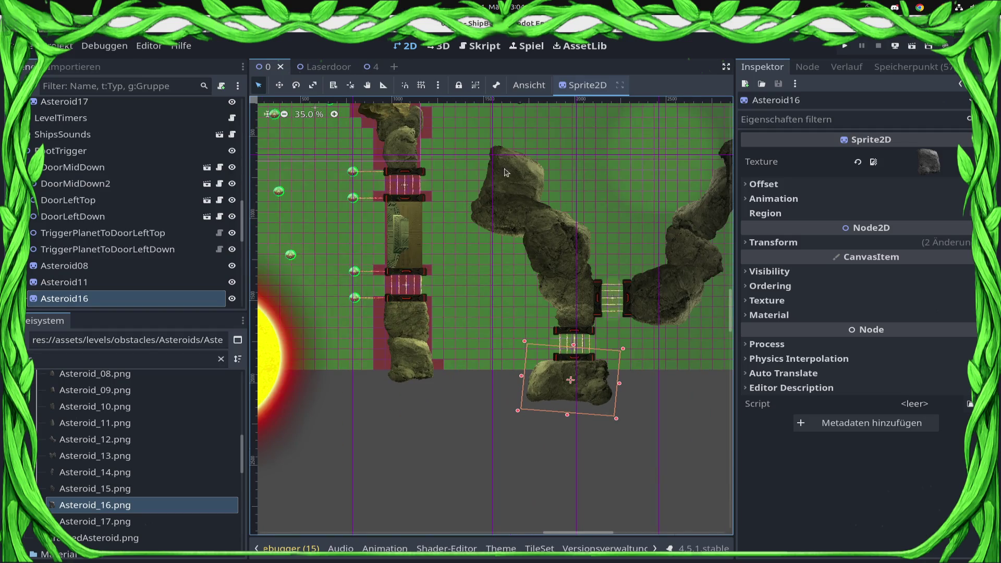
scroll(559, 259, up, 3)
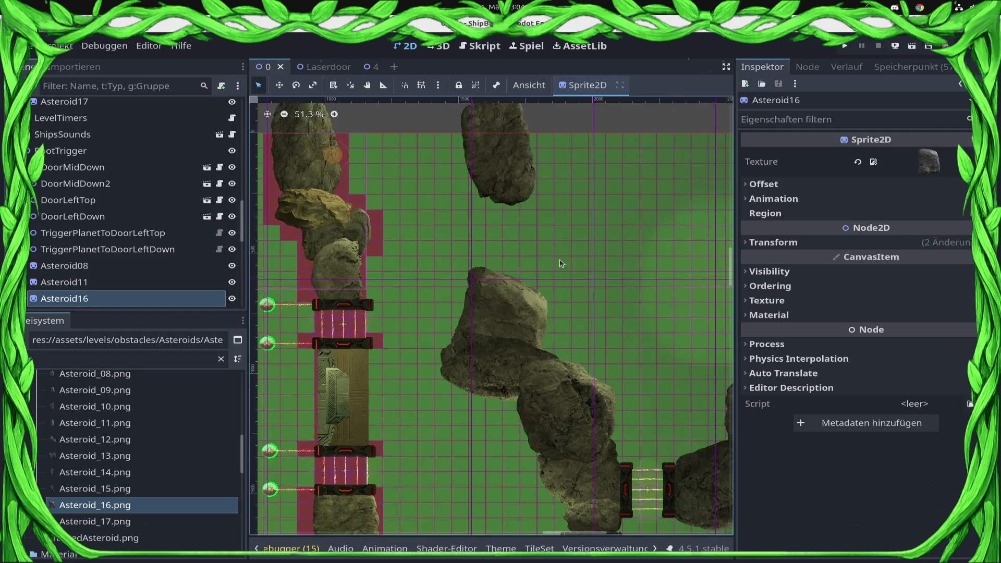
scroll(541, 255, down, 1)
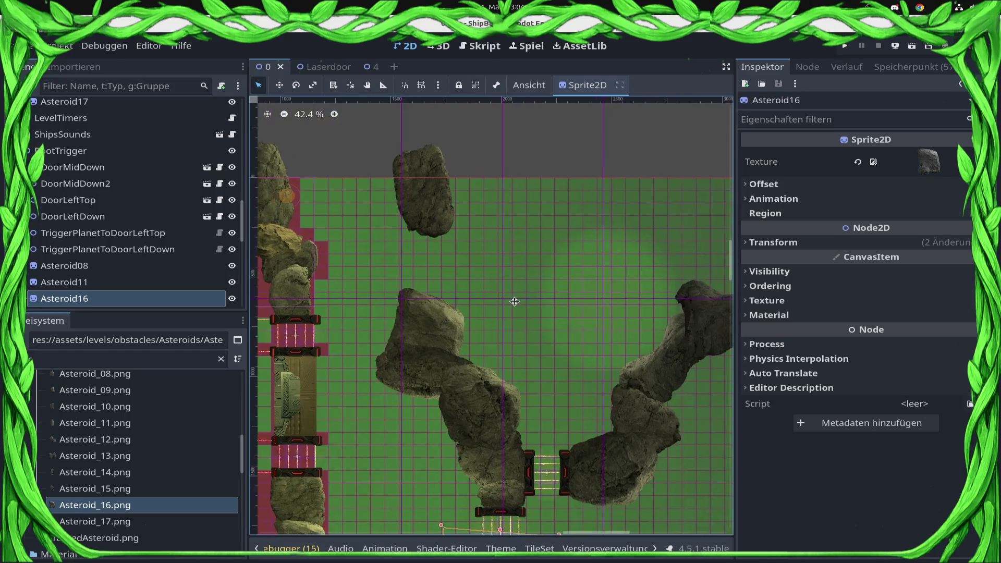
scroll(108, 454, up, 1)
mouse_move(107, 452)
mouse_down()
mouse_move(491, 336)
mouse_move(464, 306)
mouse_up()
key(e)
drag(464, 271, 552, 311)
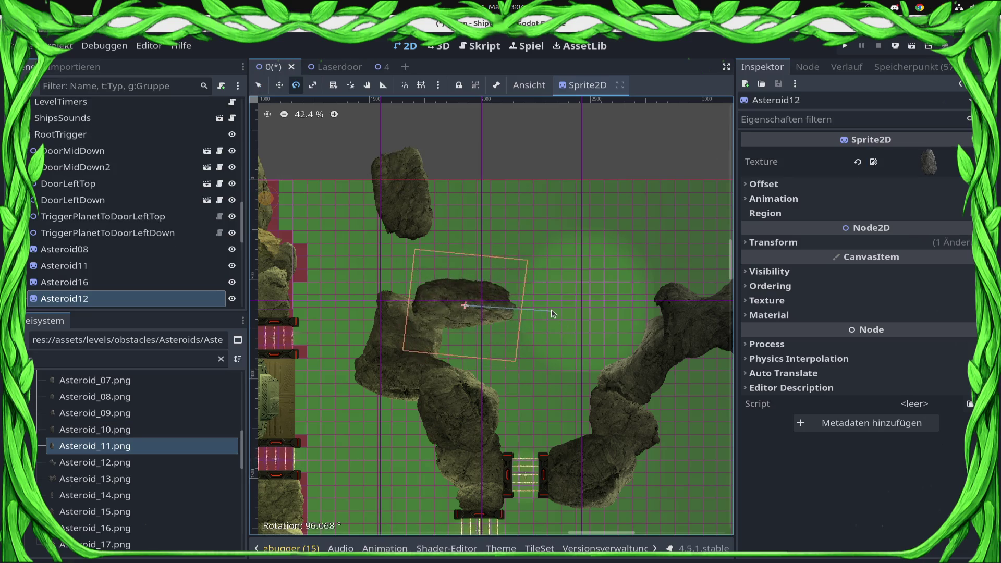
key(w)
drag(442, 306, 413, 303)
Step: Add Asteroid_13.png as Asteroid13 and move the ring's point light down
click(137, 473)
mouse_move(137, 473)
mouse_down()
mouse_move(500, 318)
mouse_move(521, 305)
mouse_move(519, 295)
mouse_up()
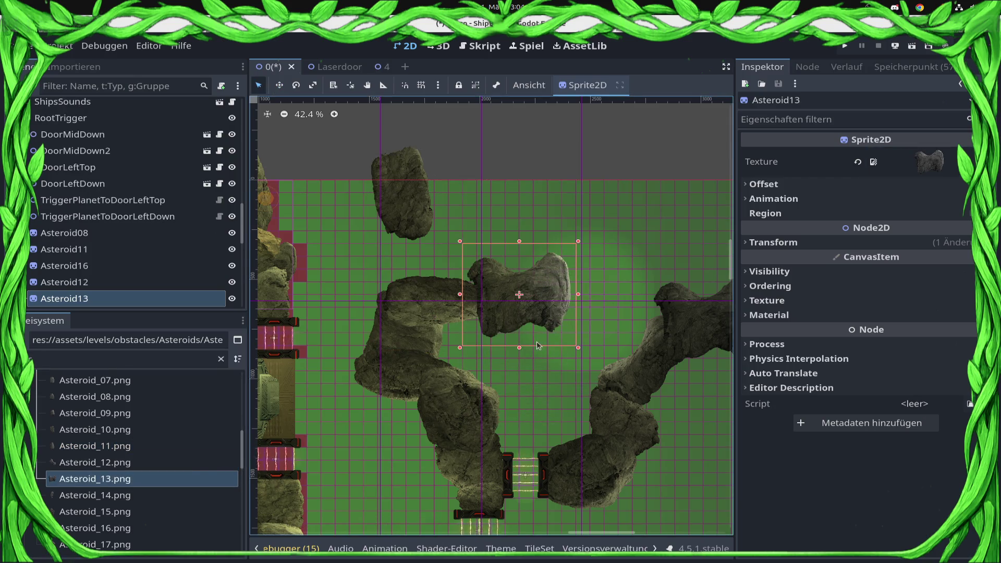
click(538, 344)
drag(502, 289, 500, 307)
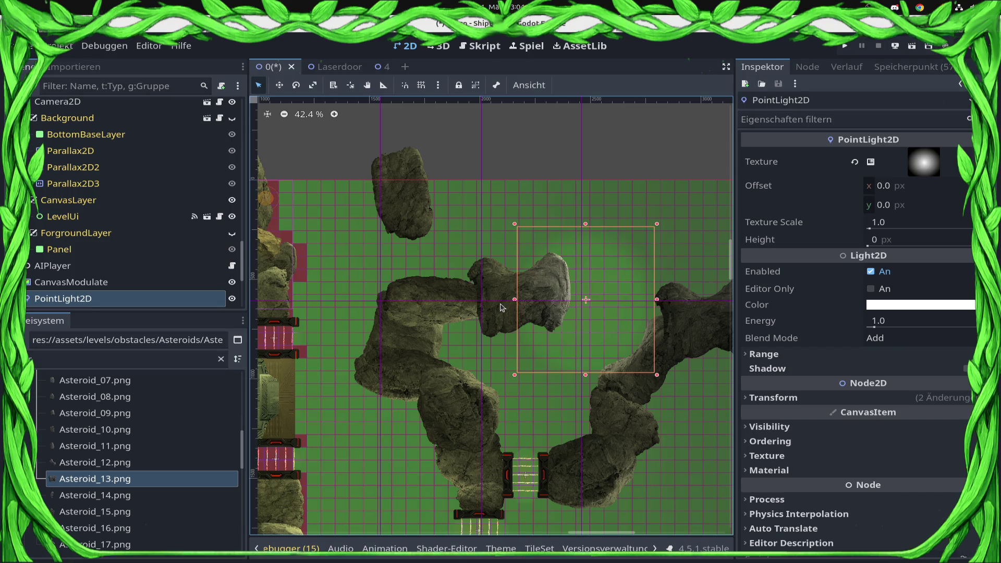
Step: Delete the unwanted white PointLight2D from the asteroid ring
scroll(500, 307, down, 4)
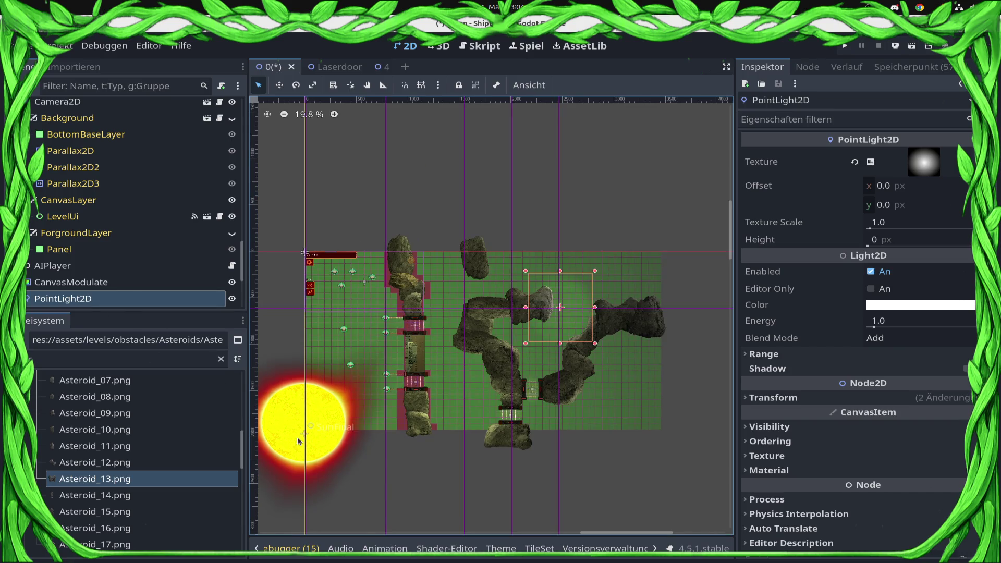
scroll(133, 243, up, 10)
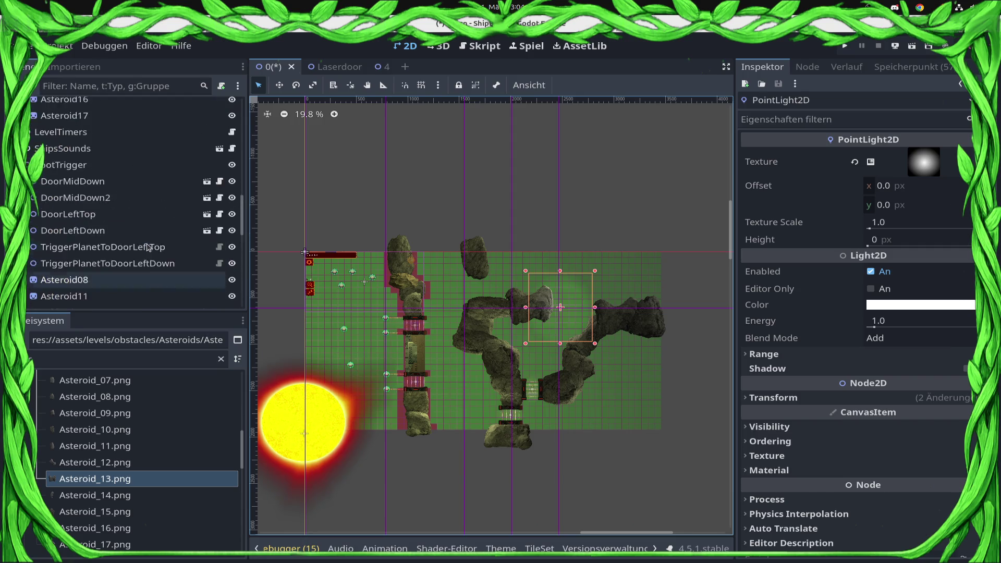
click(117, 173)
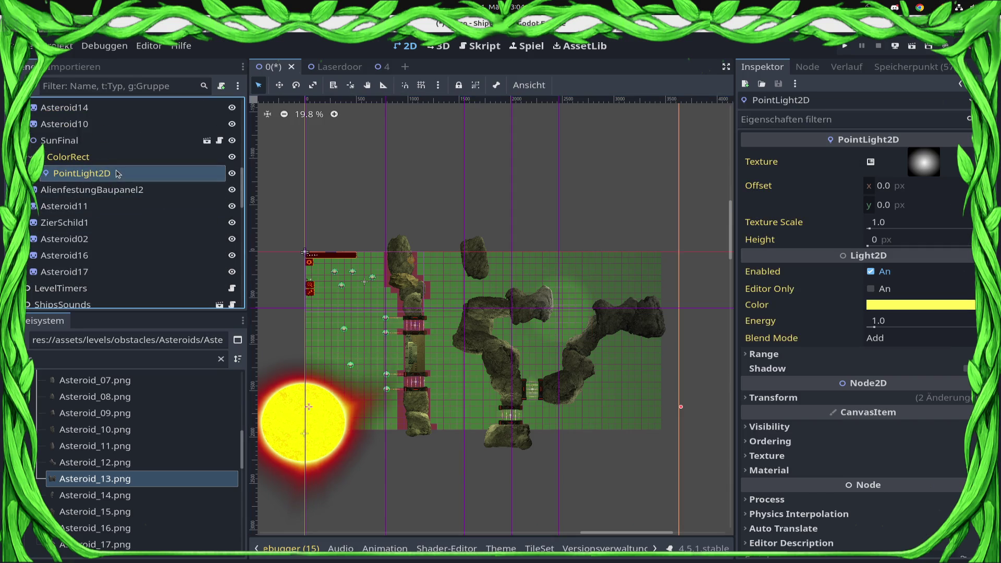
scroll(127, 240, down, 5)
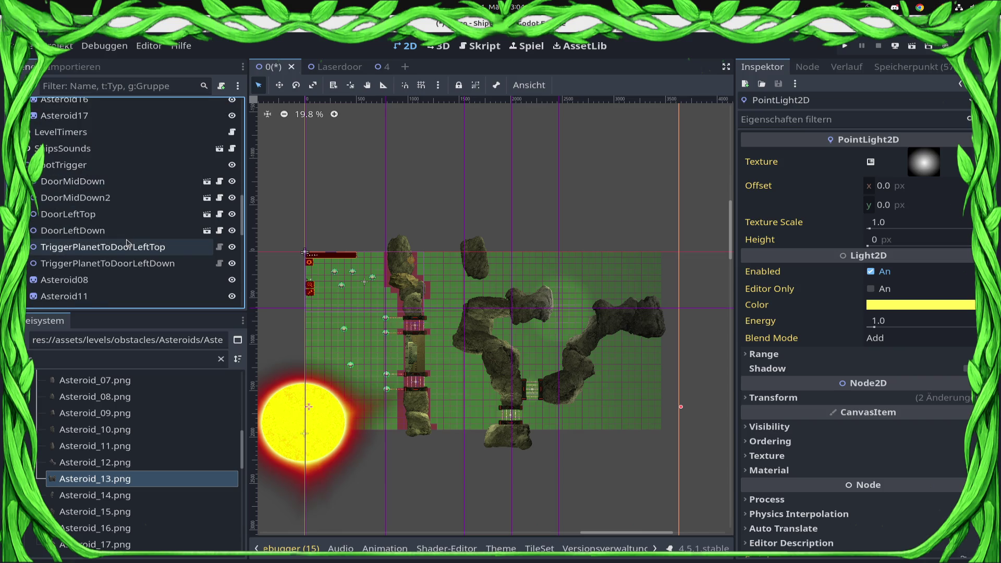
scroll(127, 241, down, 5)
click(560, 308)
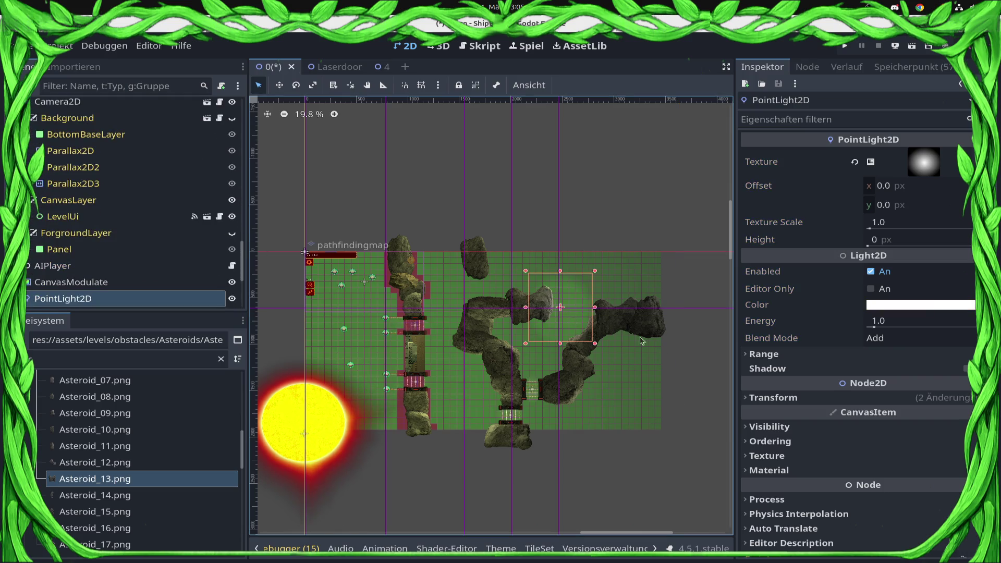
key(Delete)
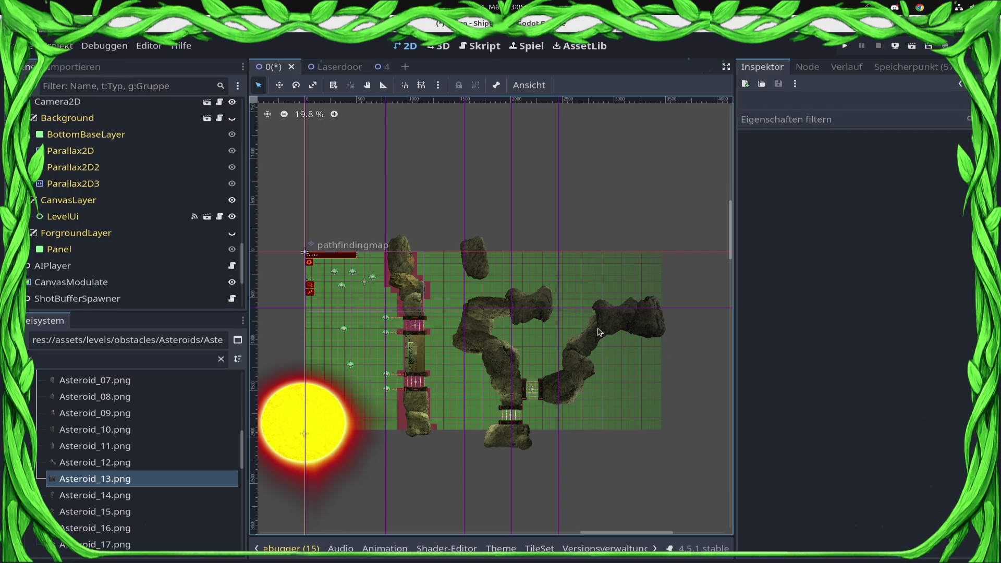
Step: Move Asteroid13 right and down into place in the ring
scroll(532, 360, up, 6)
click(518, 229)
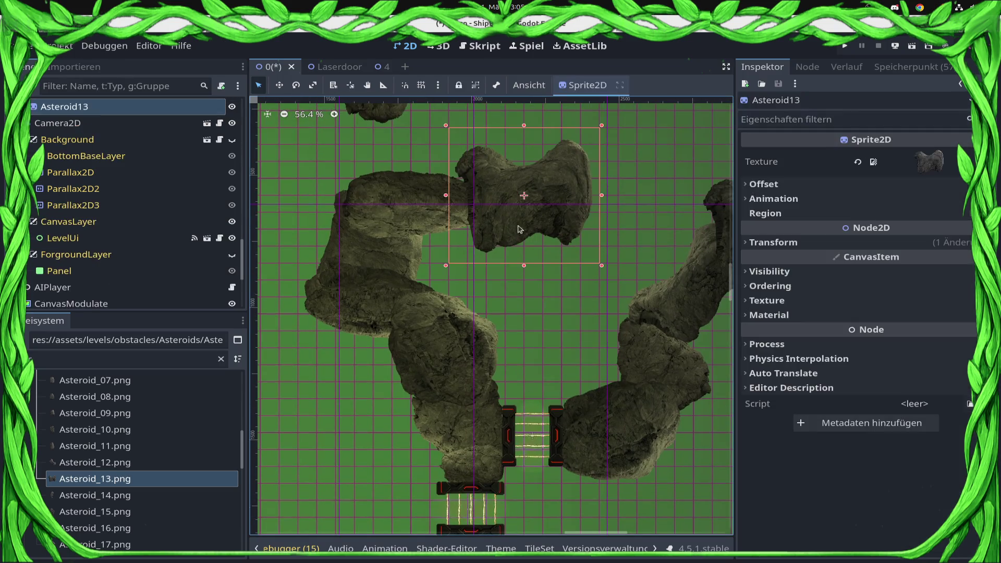
mouse_move(468, 151)
mouse_down()
mouse_move(496, 193)
mouse_move(488, 208)
mouse_up()
Step: Add Asteroid_16.png as Asteroid17, rotated about 76°, bridging the upper rocks
scroll(490, 211, right, 3)
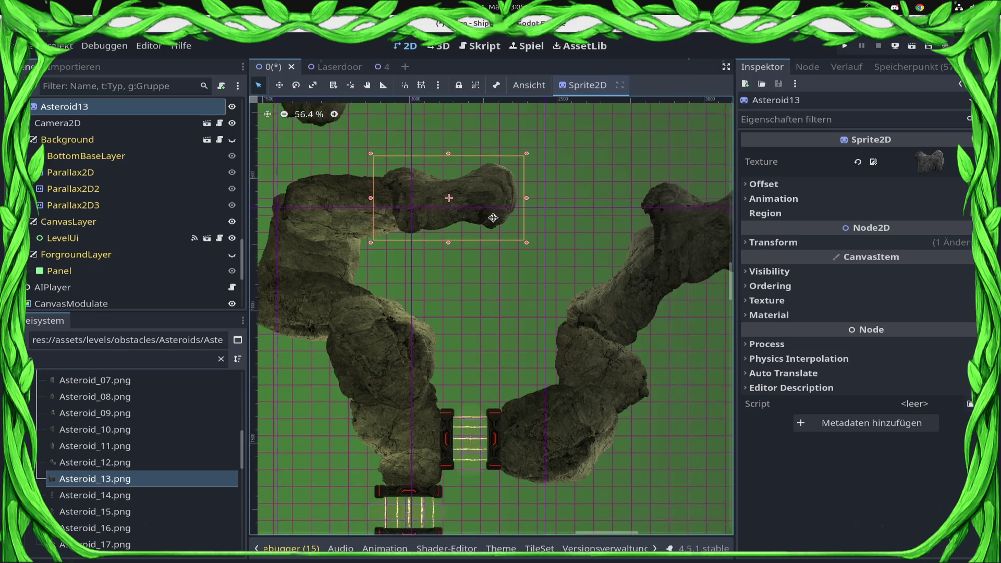
scroll(521, 227, right, 1)
scroll(521, 227, up, 1)
scroll(511, 287, right, 4)
scroll(511, 286, up, 2)
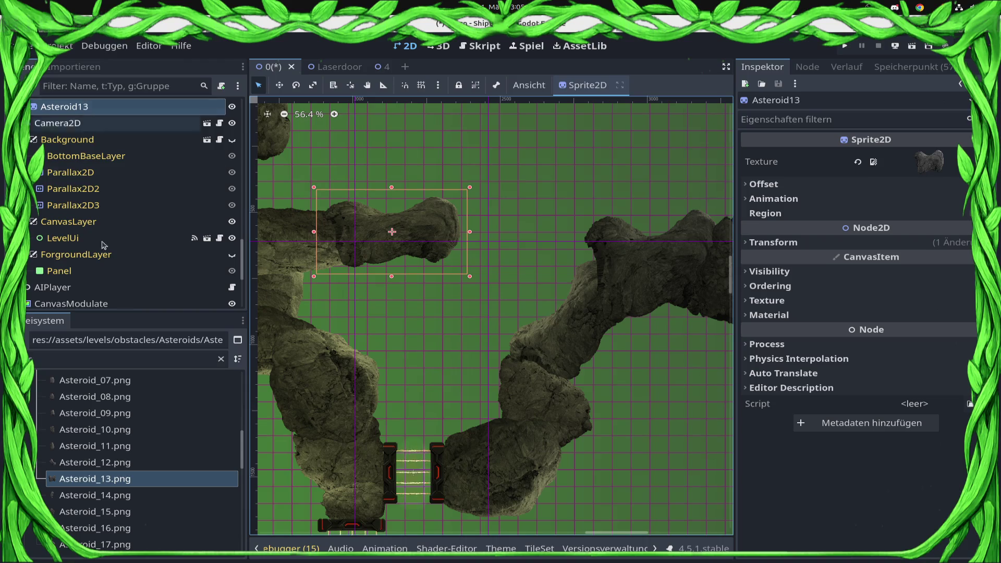
mouse_move(120, 528)
mouse_down()
mouse_move(537, 357)
mouse_move(557, 309)
mouse_move(551, 225)
mouse_move(496, 253)
mouse_move(537, 271)
mouse_move(646, 239)
mouse_move(633, 249)
mouse_up()
key(e)
mouse_move(567, 226)
mouse_down()
mouse_move(584, 235)
mouse_move(615, 206)
mouse_move(566, 242)
mouse_move(526, 251)
mouse_move(599, 252)
mouse_move(558, 235)
mouse_move(576, 265)
mouse_up()
key(w)
mouse_move(504, 223)
mouse_down()
mouse_move(497, 247)
mouse_move(420, 217)
mouse_up()
key(q)
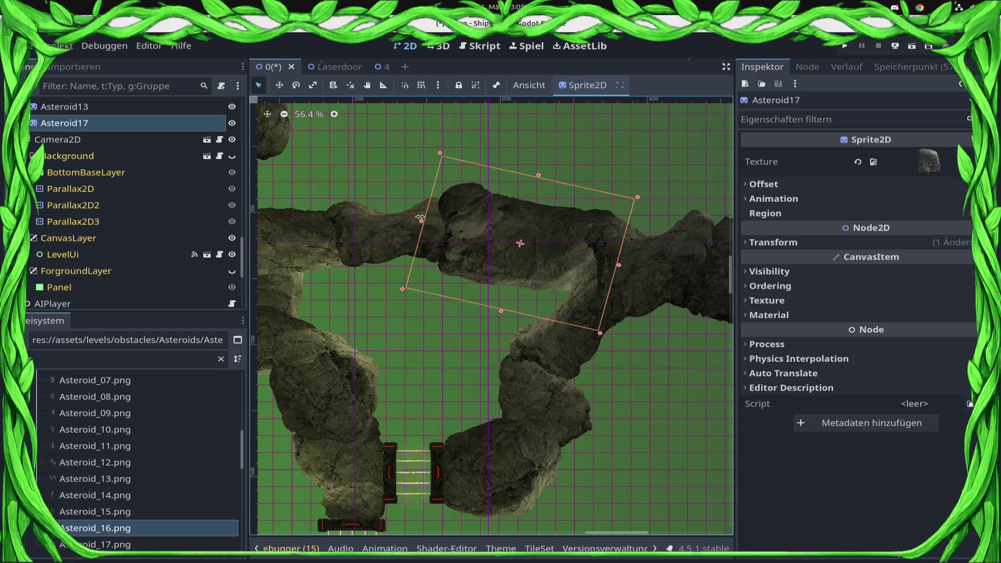
scroll(531, 320, down, 4)
scroll(409, 295, down, 5)
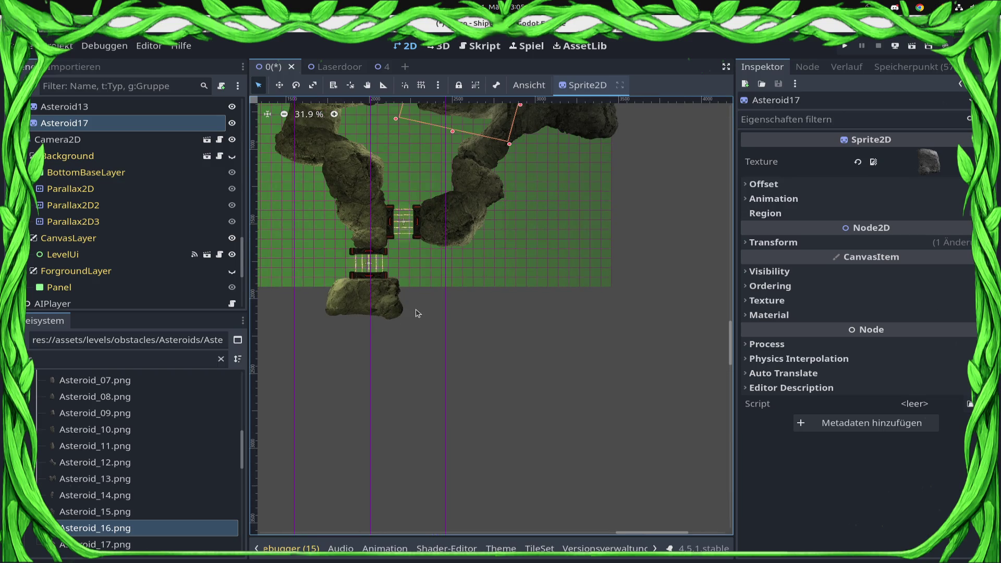
scroll(417, 312, up, 5)
scroll(607, 263, left, 2)
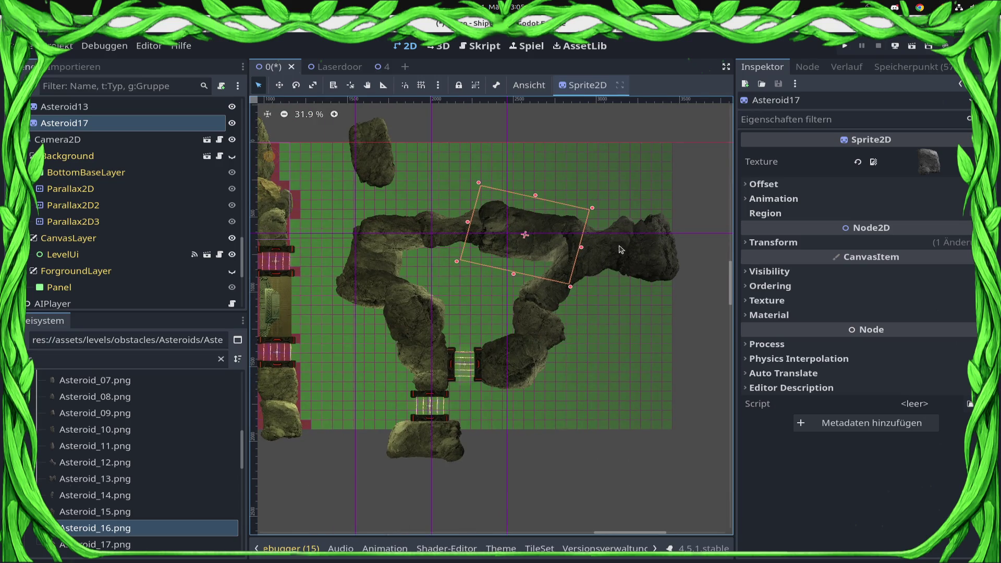
scroll(161, 430, up, 10)
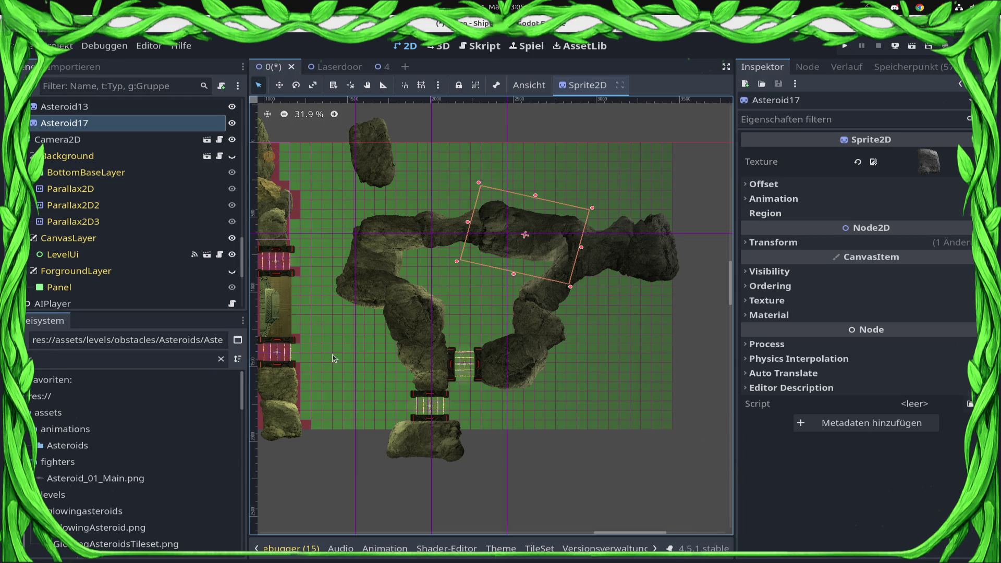
Step: Filter files by '3', save the asteroid level, and open Sector1's 3.tscn in a new tab
click(212, 357)
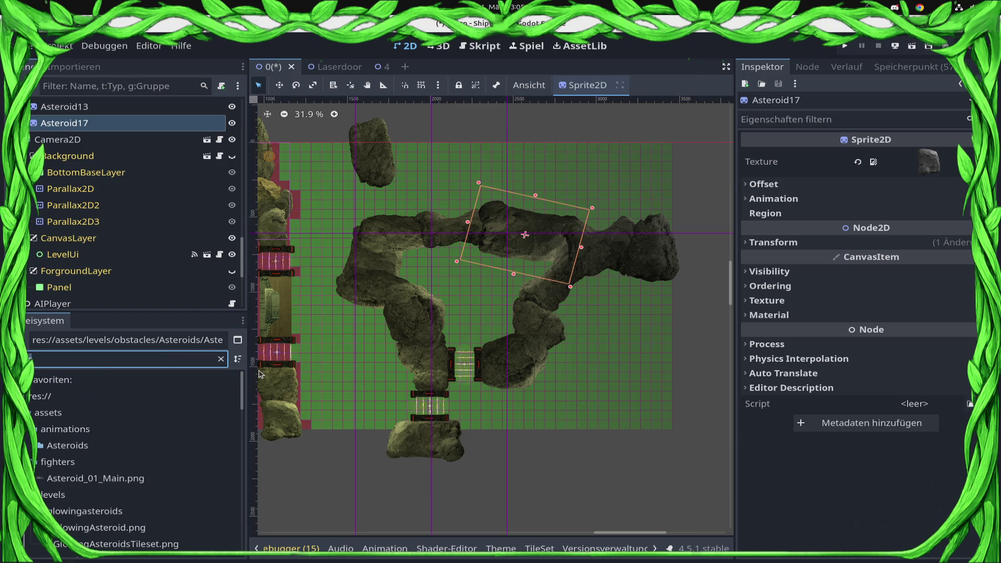
key(Escape)
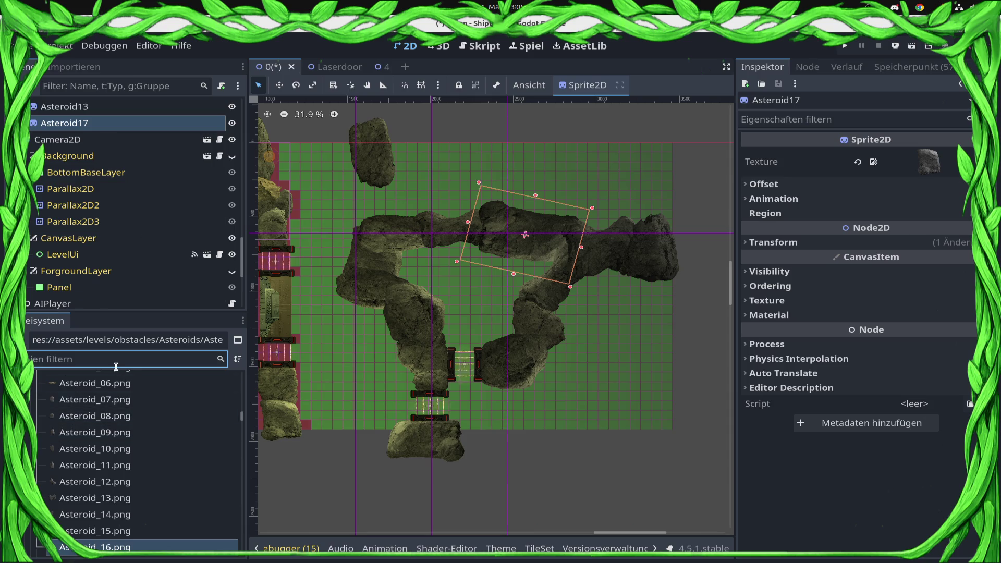
text(3)
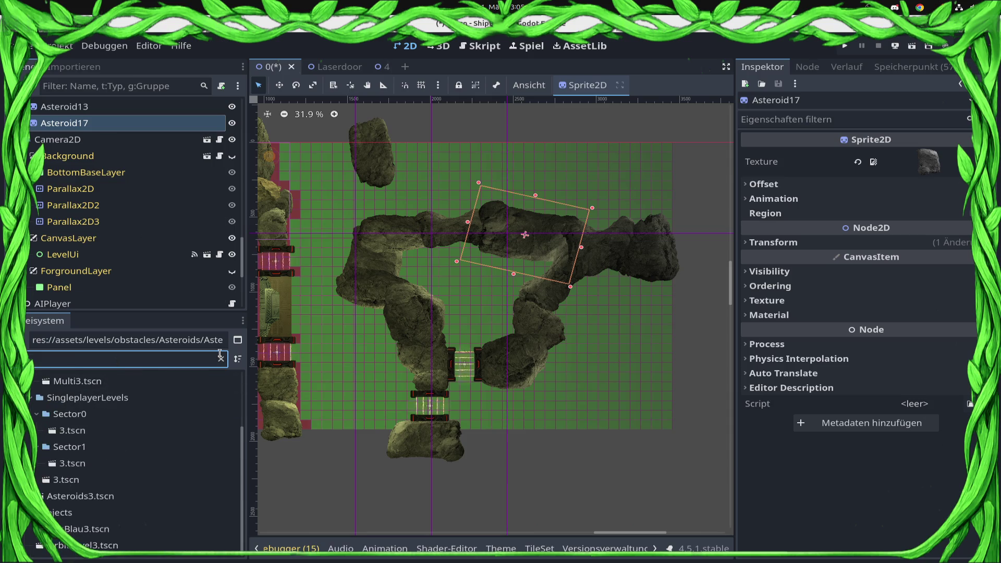
click(89, 464)
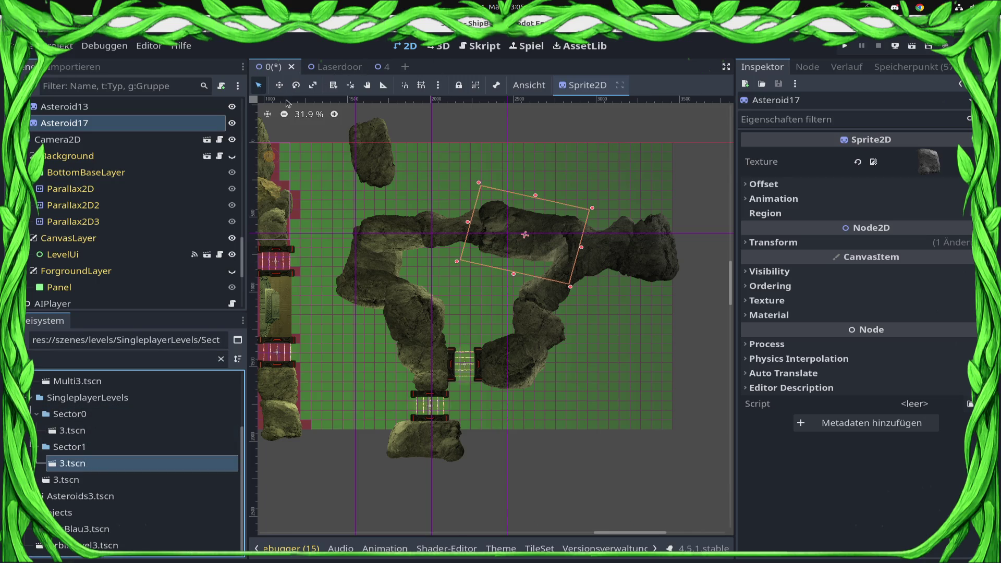
key(ctrl+s)
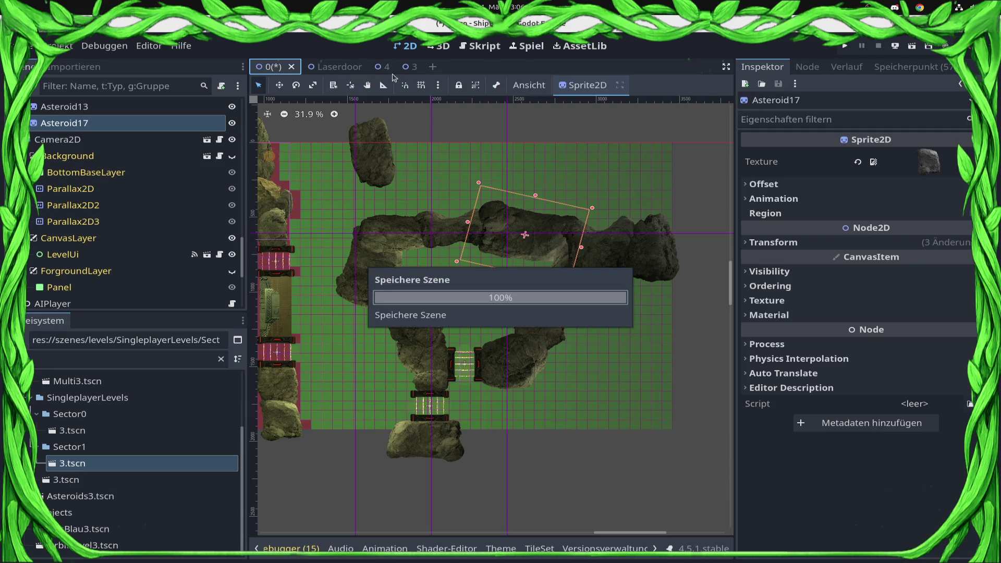
click(406, 71)
Step: Select the Obstacle node in scene 3 from among the overlapping nodes
scroll(476, 353, down, 5)
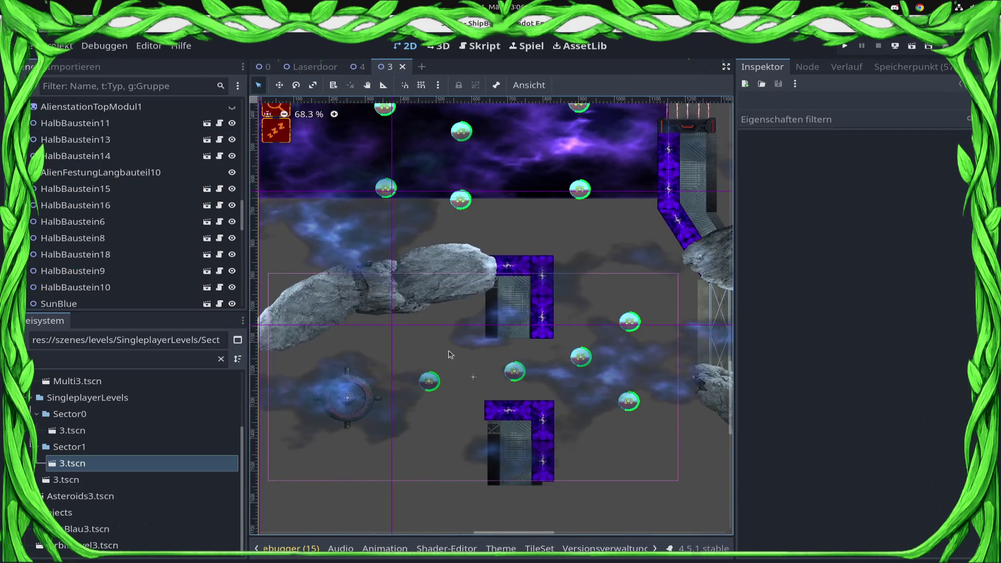
click(363, 408)
scroll(65, 268, up, 5)
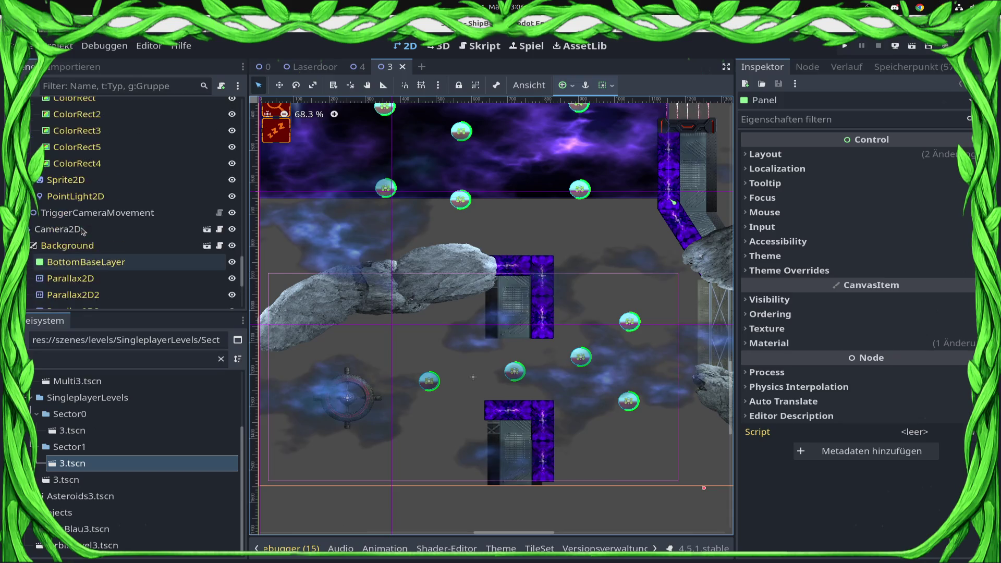
click(333, 86)
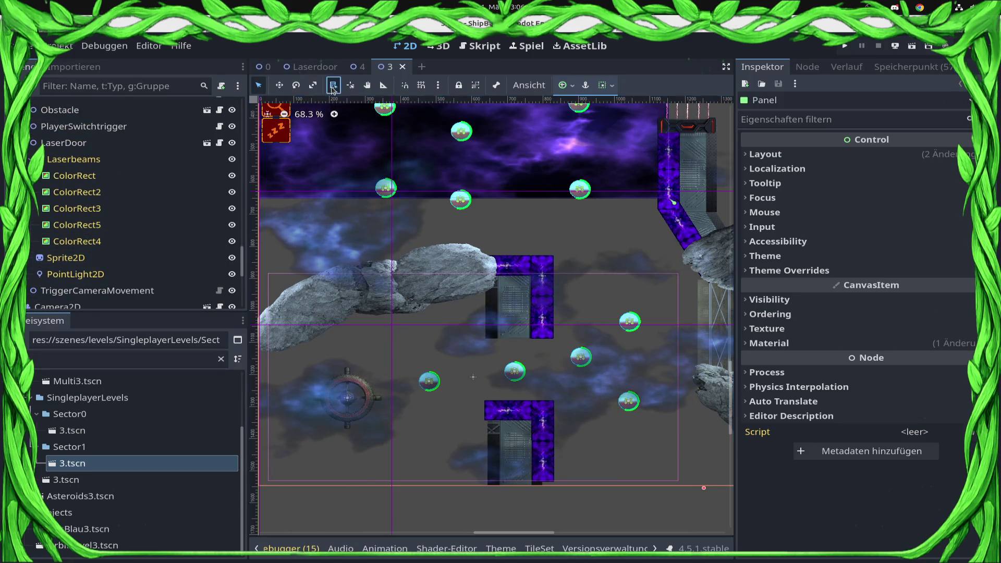
click(349, 400)
click(367, 420)
scroll(136, 146, up, 2)
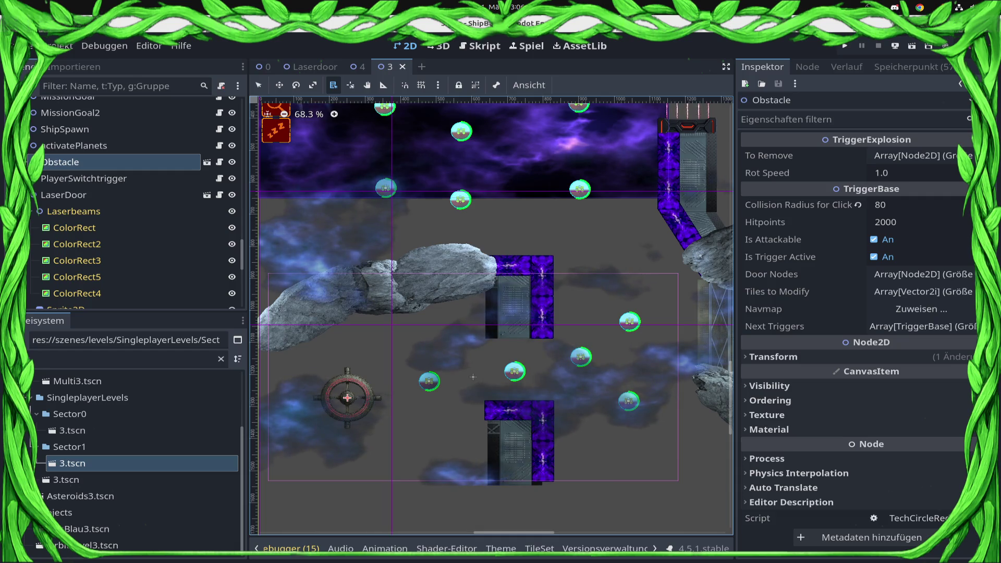
click(63, 165)
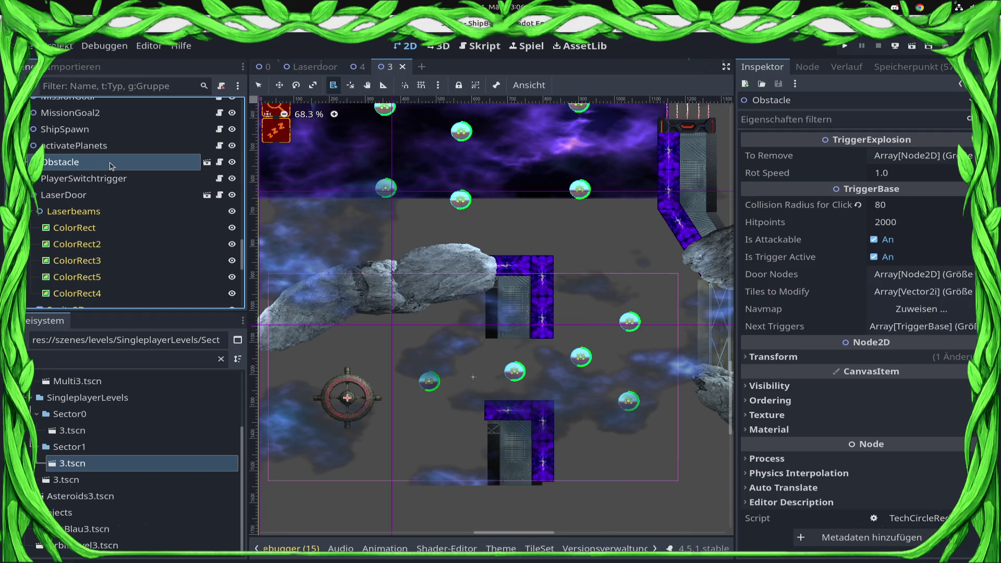
Step: Check Obstacle's To Remove and Next Triggers arrays, then open its TechCircleRed.gd script
click(923, 327)
click(923, 326)
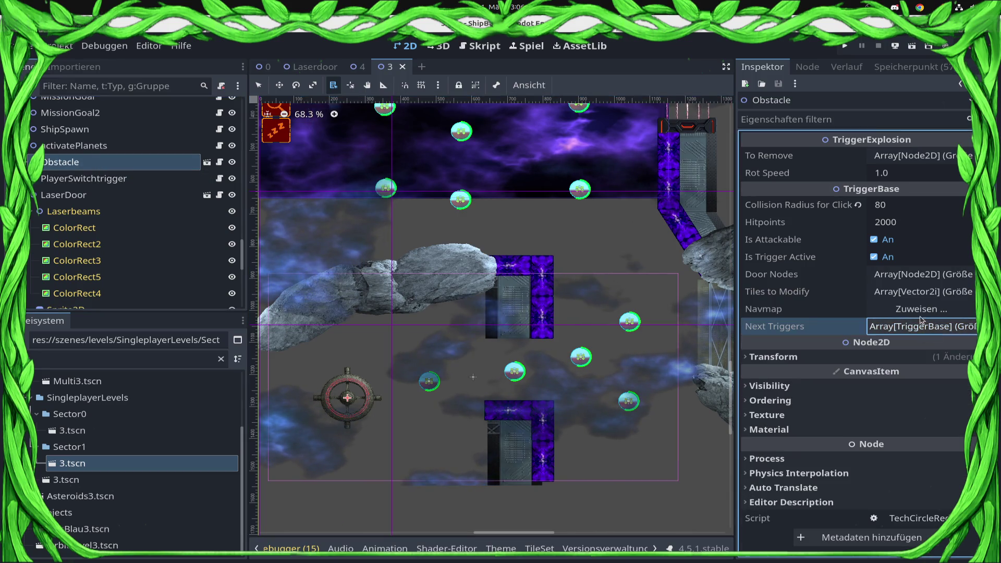
click(918, 159)
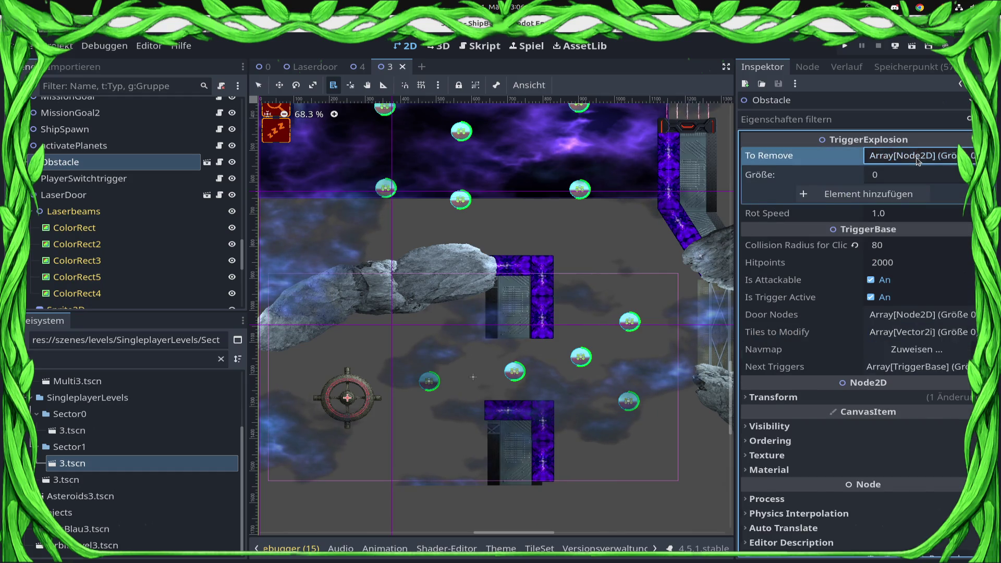
click(918, 159)
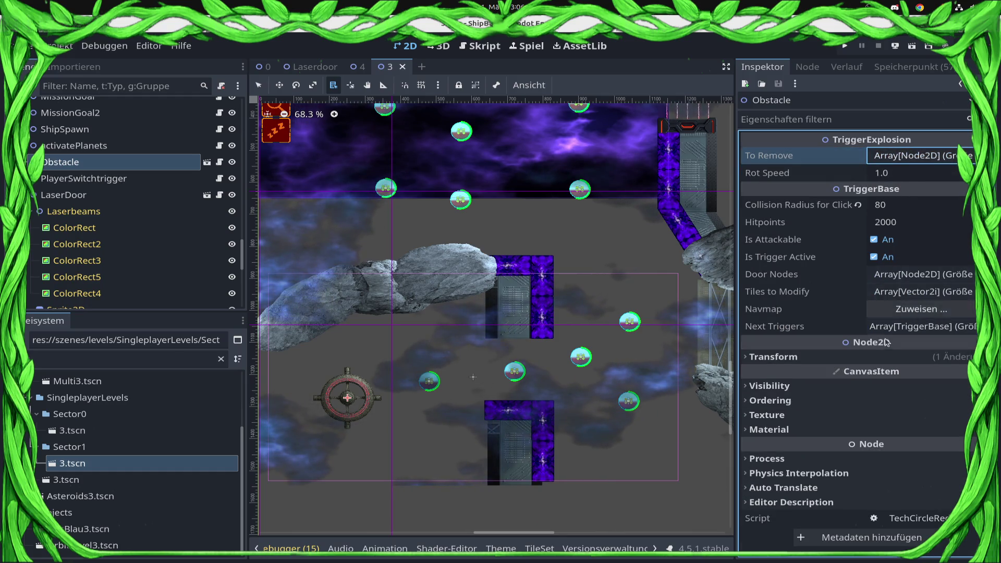
click(900, 327)
click(902, 335)
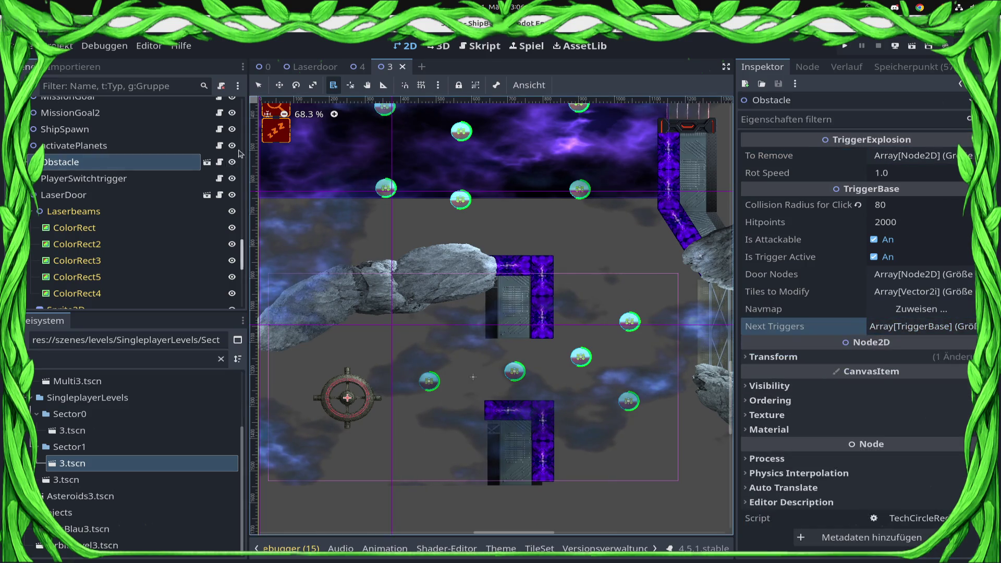
click(220, 163)
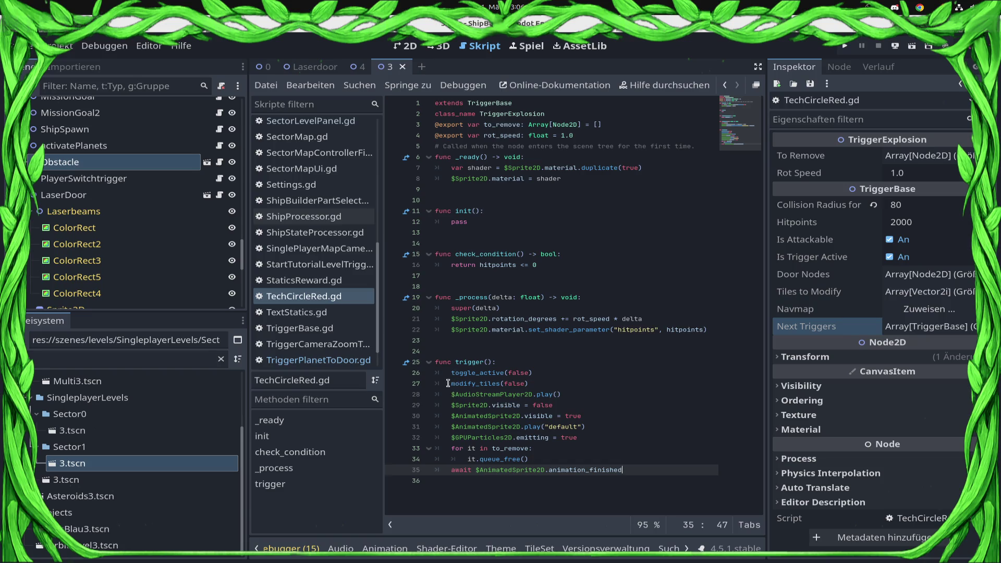
Step: Confirm scene 3's LaserDoor uses Obstacle as Switch Object, then reselect Obstacle in the 2D view
mouse_move(471, 383)
scroll(135, 181, up, 5)
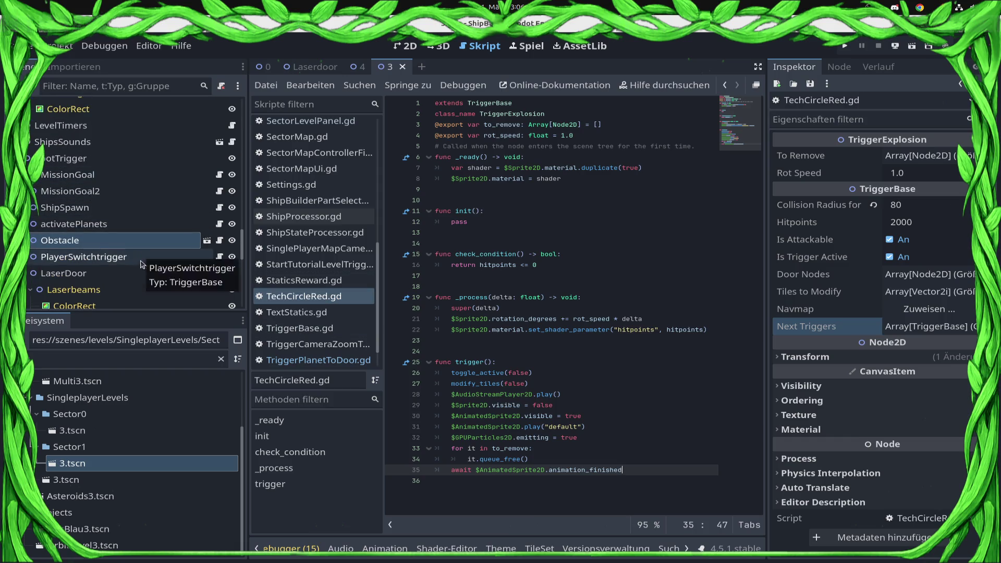
click(139, 274)
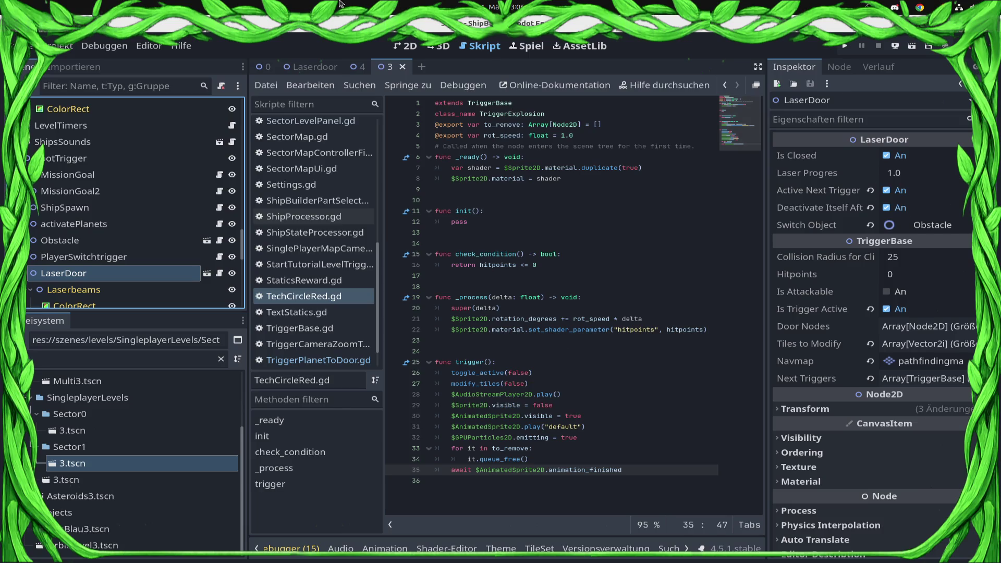
click(405, 45)
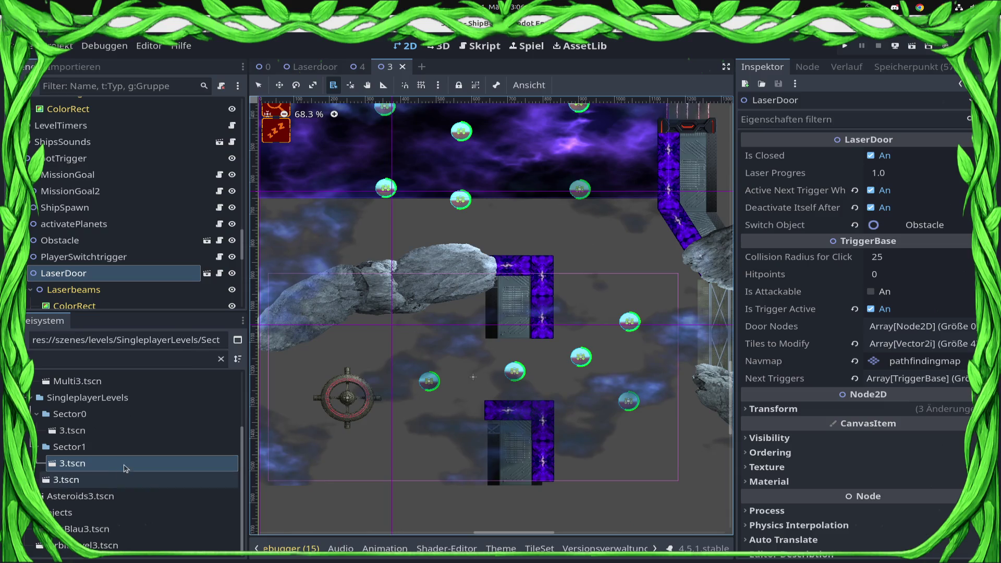
click(480, 46)
scroll(102, 217, down, 3)
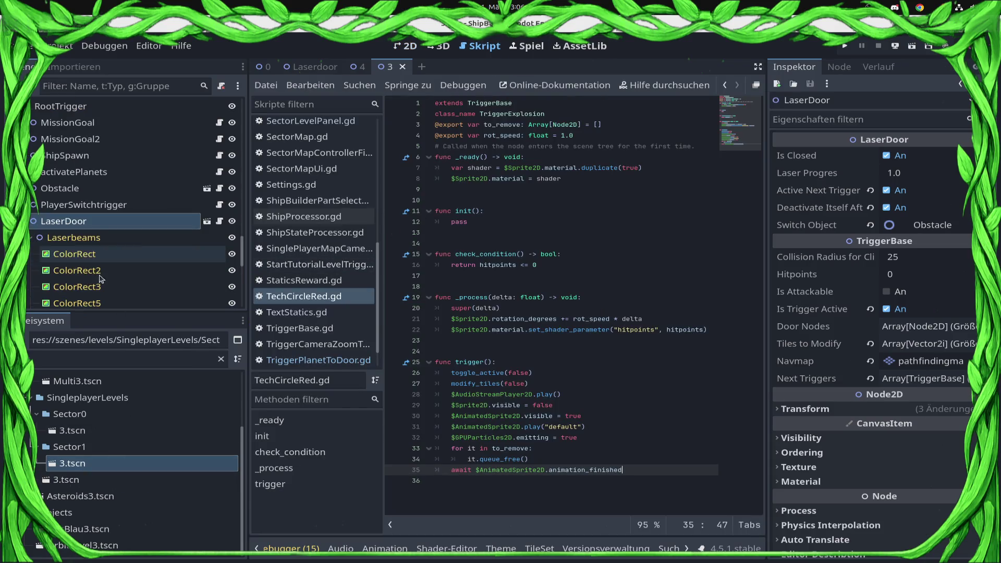
click(99, 188)
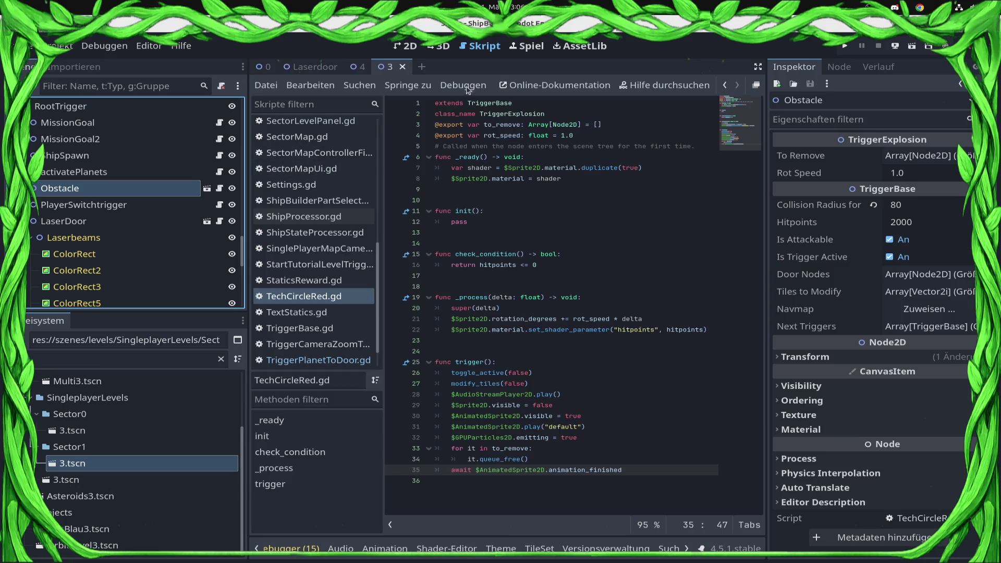
click(406, 46)
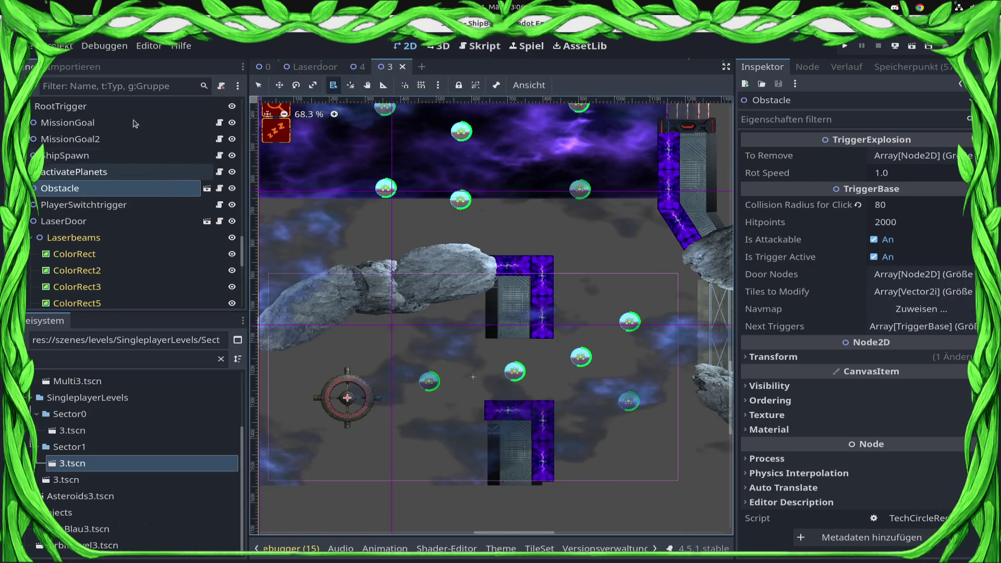
click(269, 69)
Step: Paste the copied Obstacle trigger under RootTrigger in the asteroid level
scroll(93, 155, up, 10)
scroll(97, 152, up, 5)
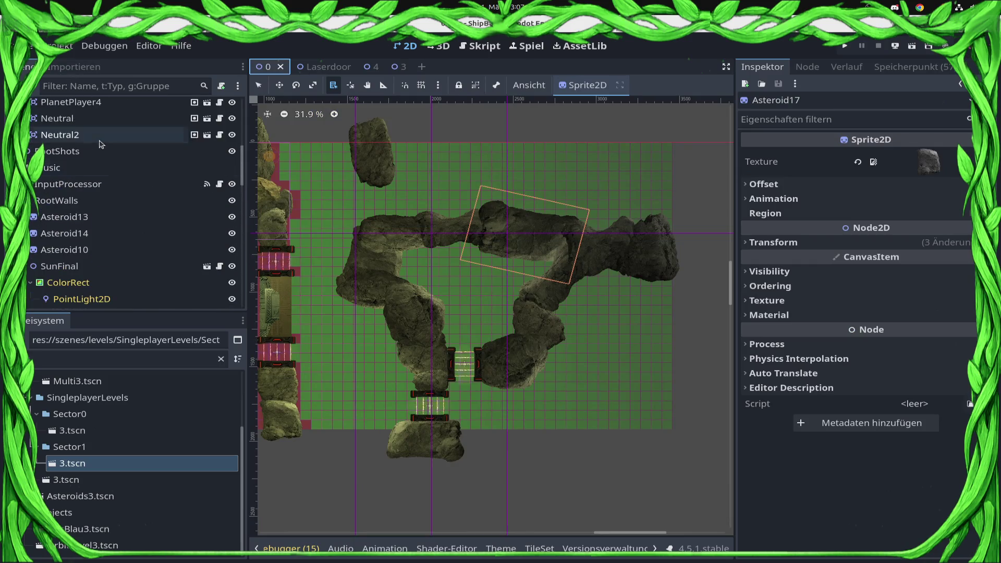
scroll(84, 151, up, 5)
scroll(94, 188, down, 8)
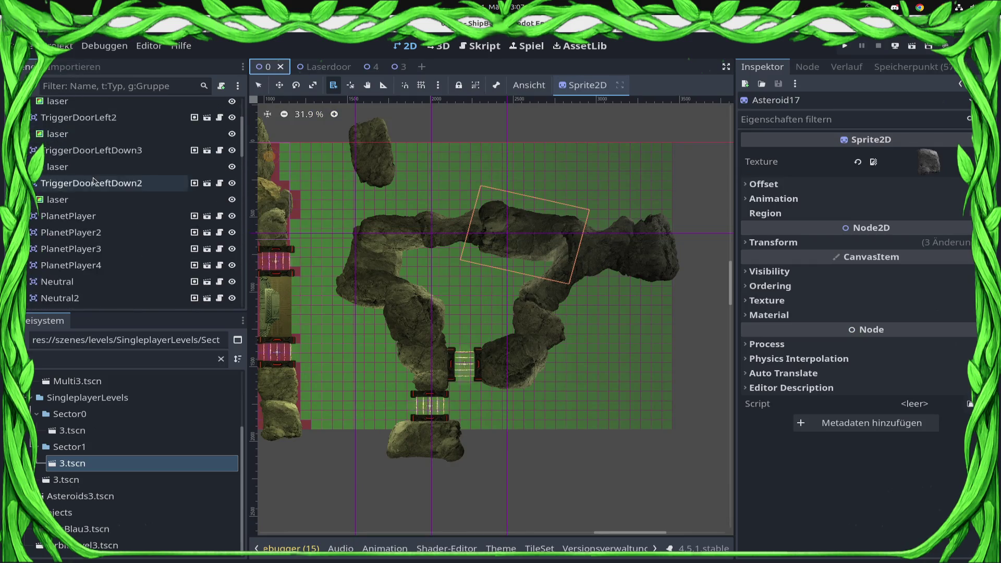
scroll(99, 216, down, 5)
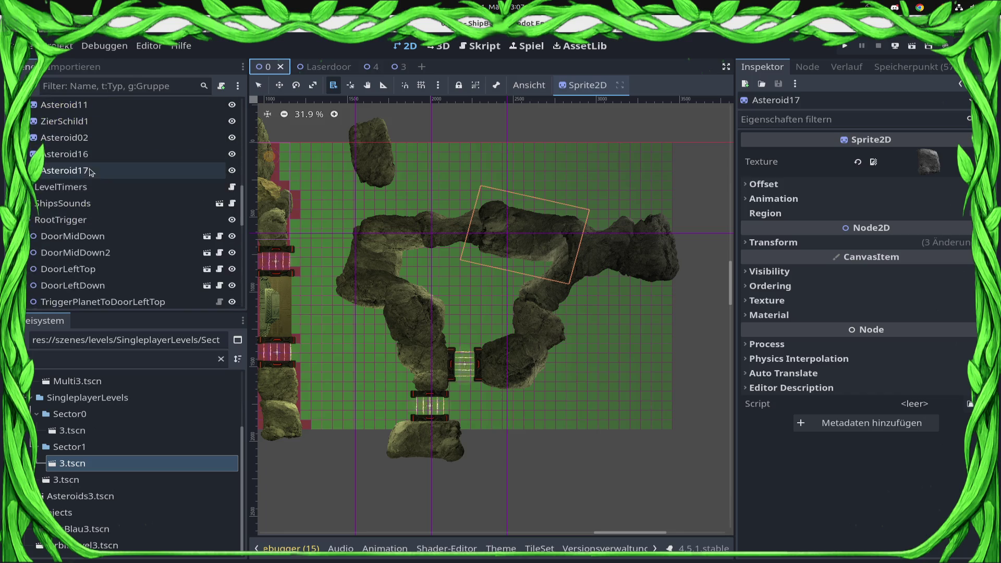
click(99, 220)
scroll(99, 224, down, 4)
click(63, 298)
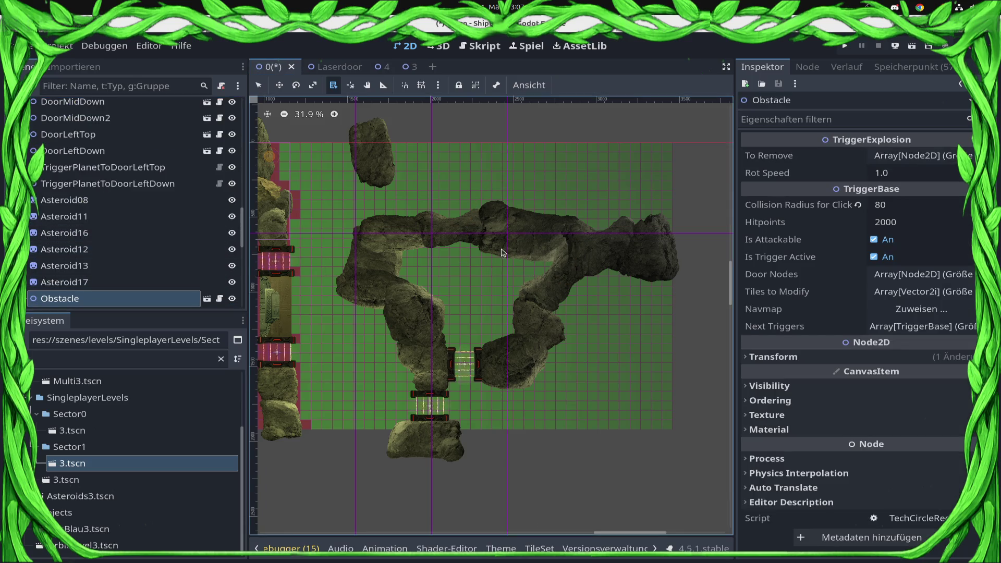
key(f)
Step: Move Obstacle above the right side of the asteroid ring and save the level
scroll(272, 324, right, 2)
key(w)
scroll(323, 376, right, 2)
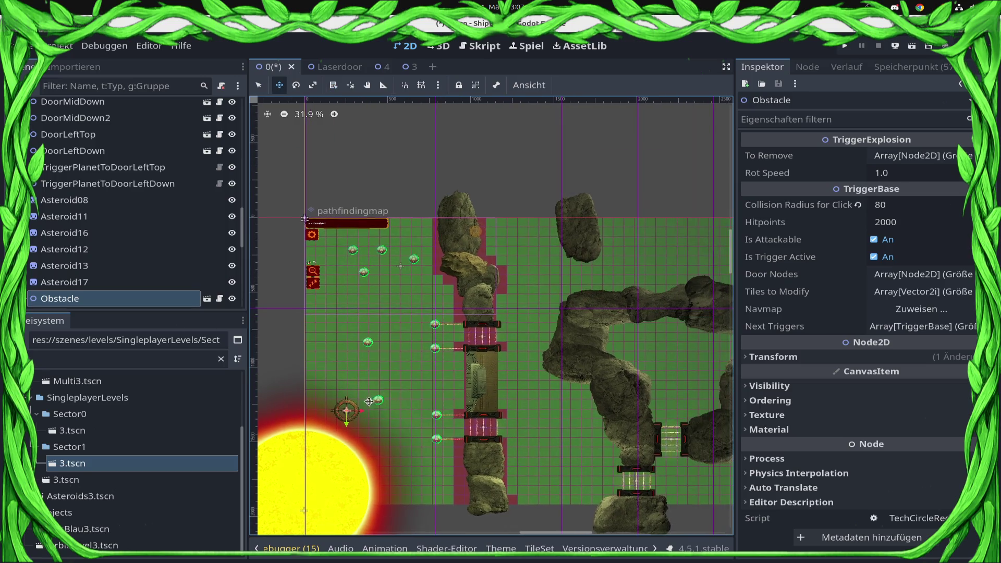
mouse_move(347, 406)
mouse_down()
mouse_move(714, 268)
mouse_move(651, 238)
mouse_move(320, 268)
mouse_move(492, 276)
mouse_up()
scroll(574, 235, down, 3)
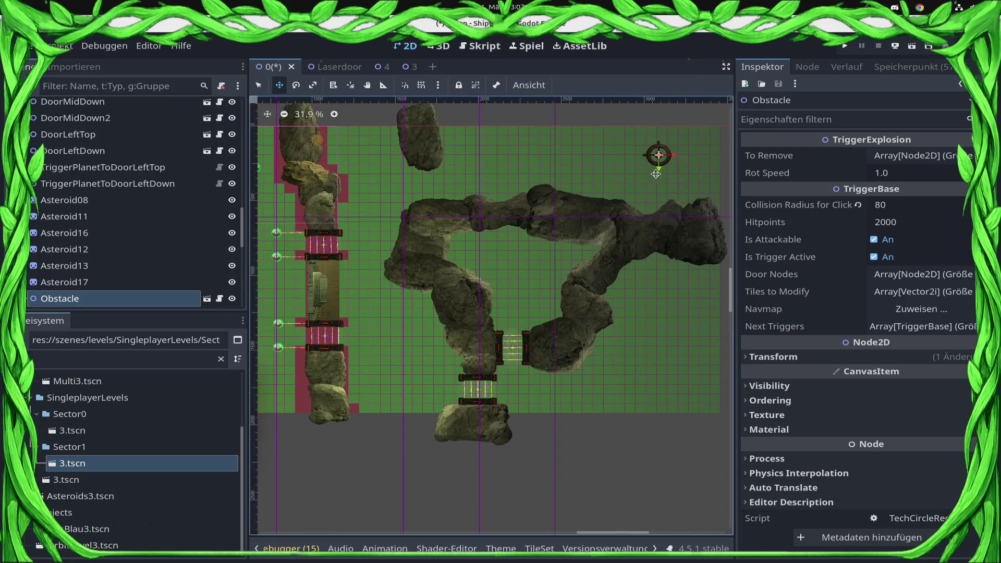
scroll(652, 184, up, 1)
scroll(652, 184, up, 3)
drag(666, 151, 661, 152)
key(ctrl+s)
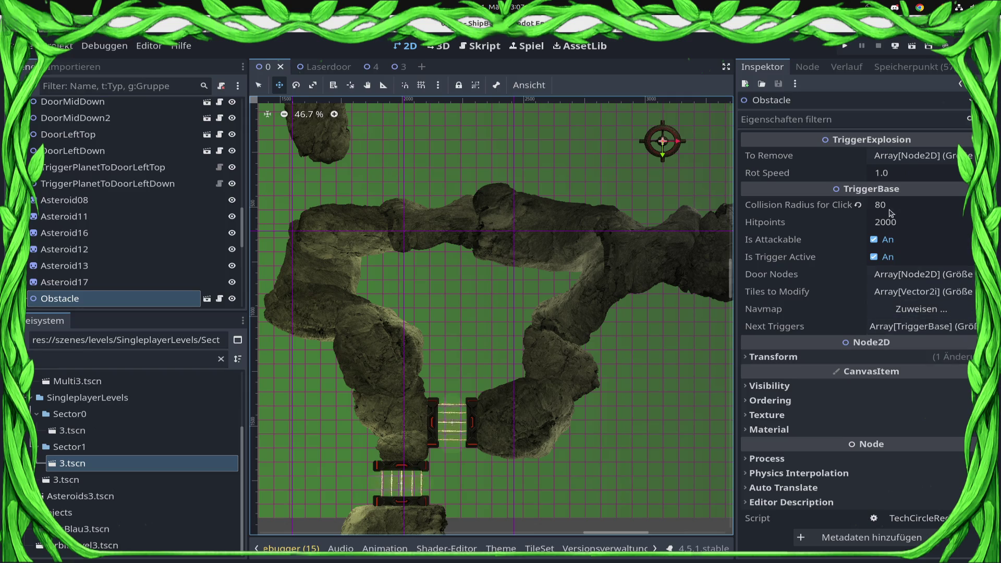
click(938, 156)
click(944, 158)
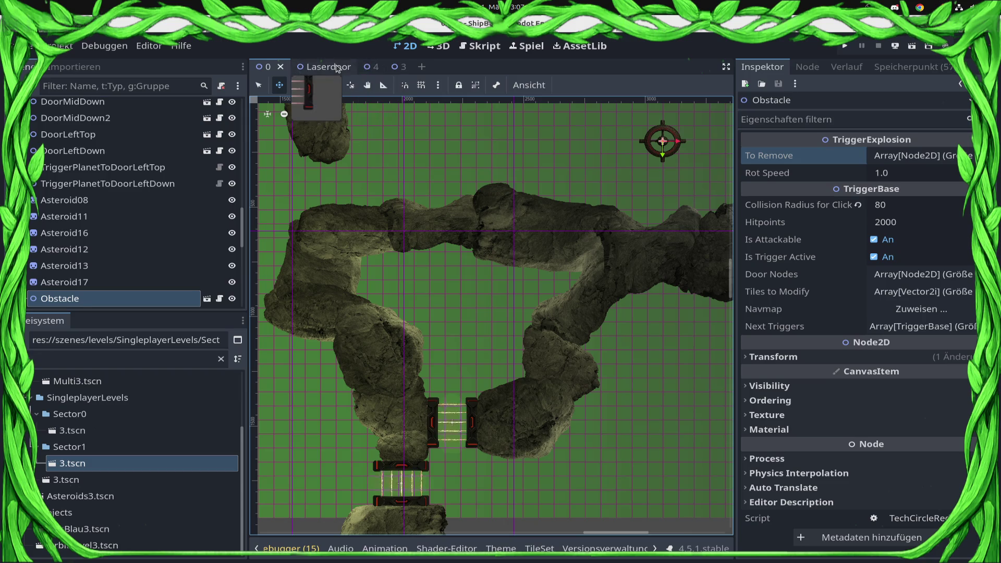
click(401, 66)
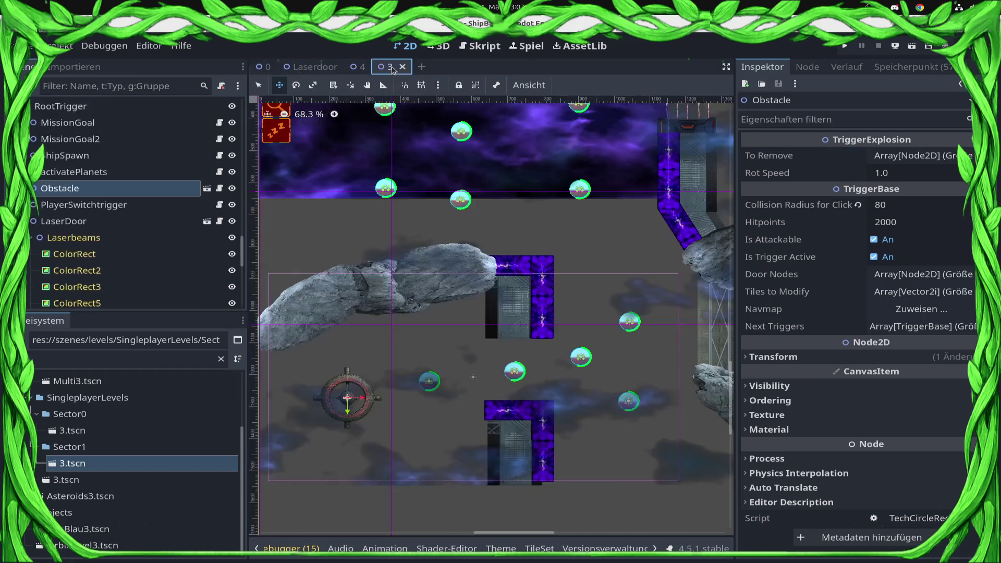
Step: Compare the Obstacle trigger in scene 3 with scene 4's trigger setup
click(110, 194)
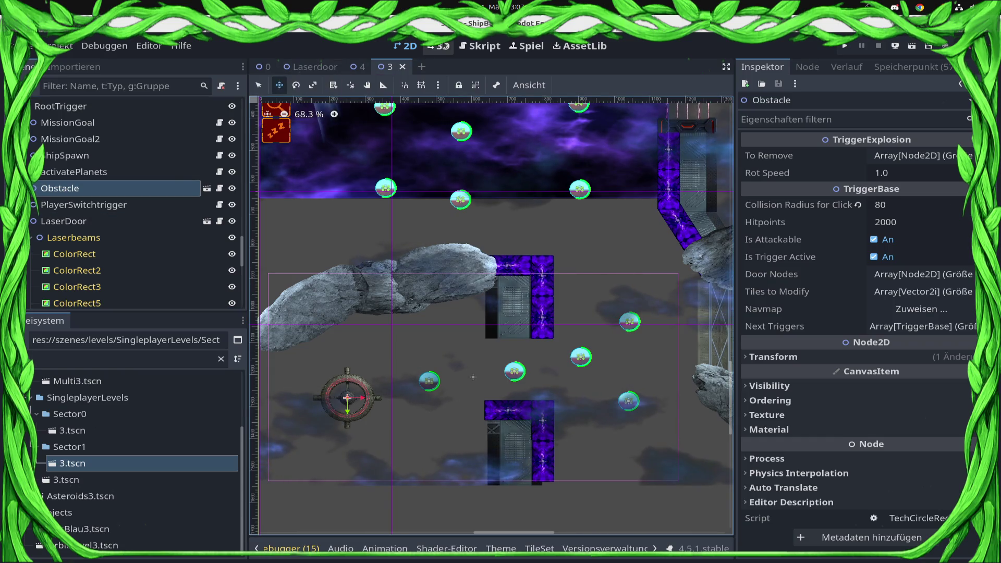
click(361, 66)
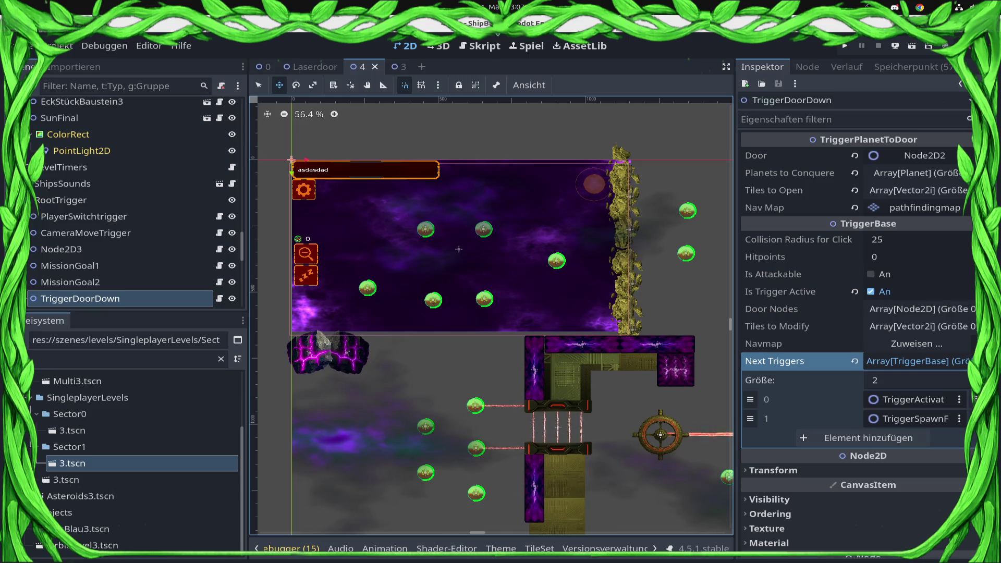
click(262, 68)
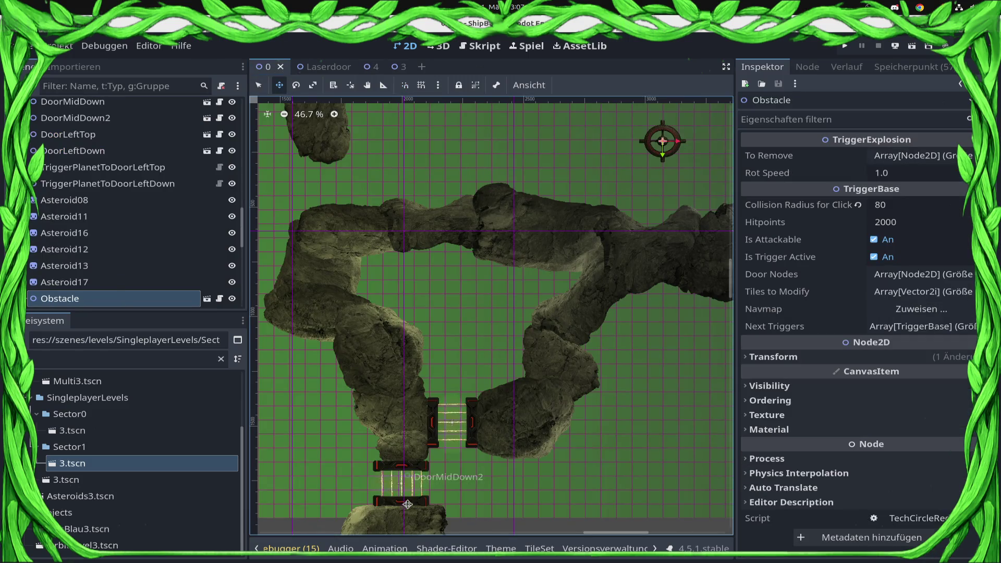
Step: Assign DoorMidDown2 as its own Switch Object, enable Is Trigger Active, and save
key(q)
click(391, 470)
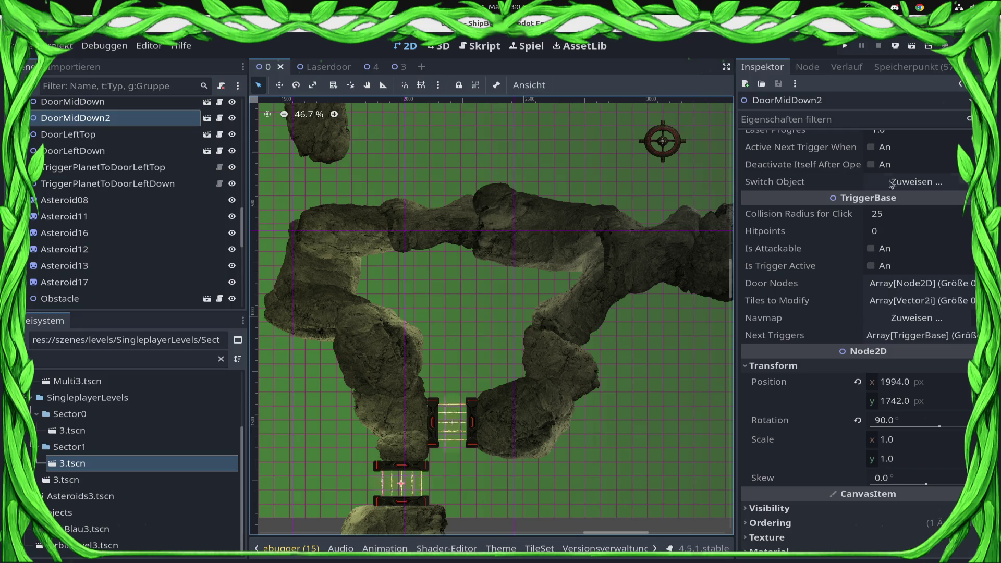
click(890, 184)
scroll(524, 339, down, 10)
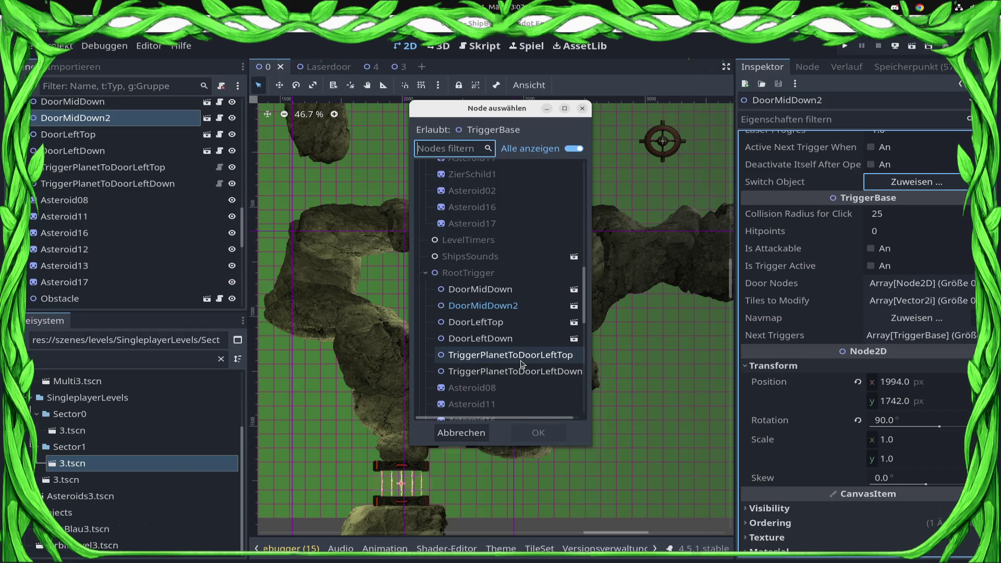
double_click(520, 307)
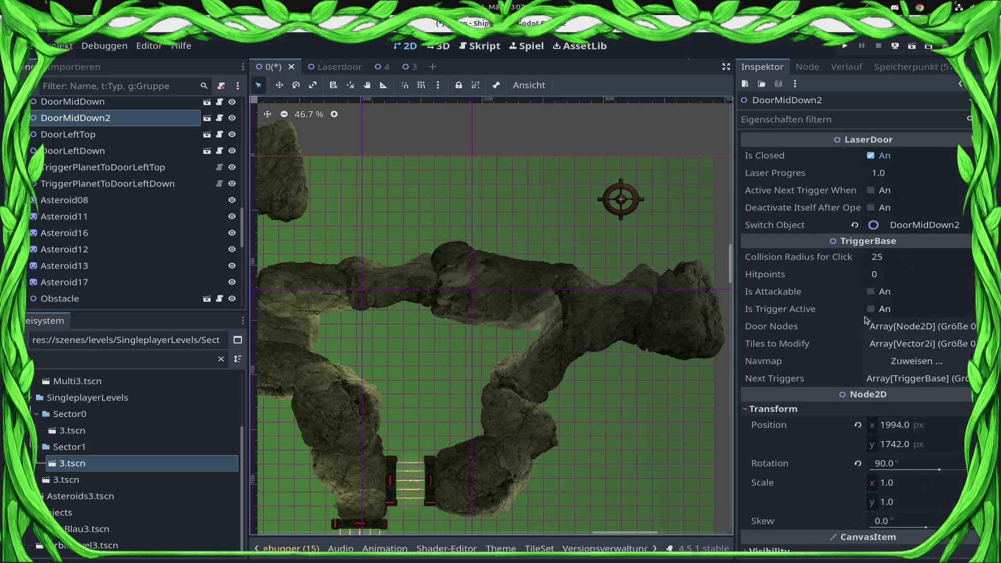
click(870, 308)
key(ctrl+s)
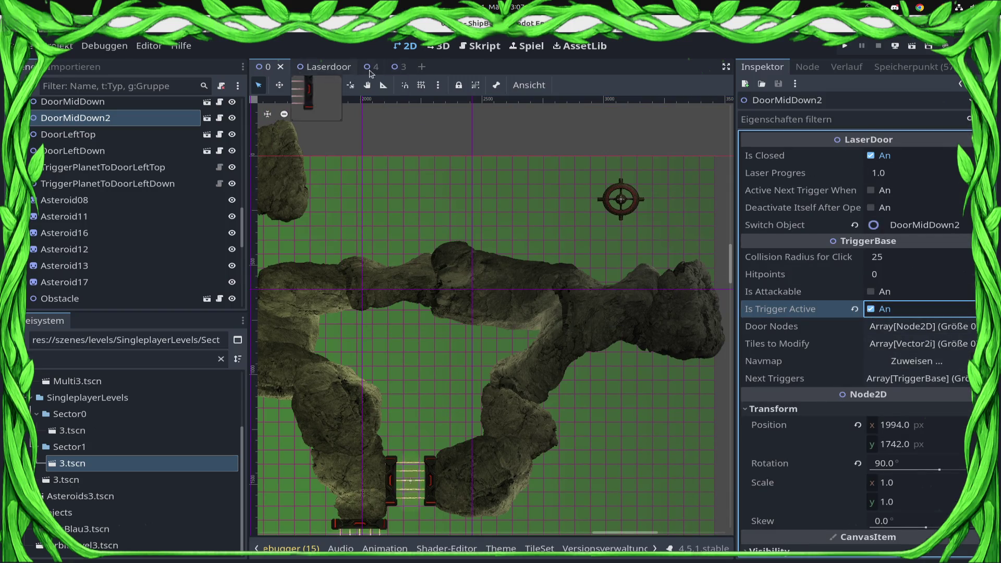
click(402, 71)
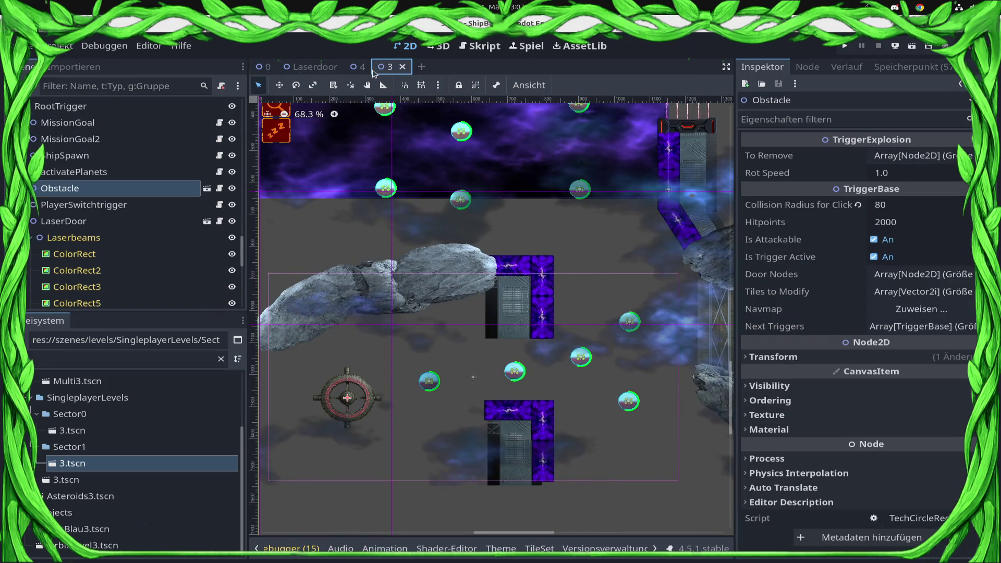
Step: Pick scene 3's LaserDoor from the stacked-object list to check its Obstacle switch, then view scene 4's door
click(694, 128)
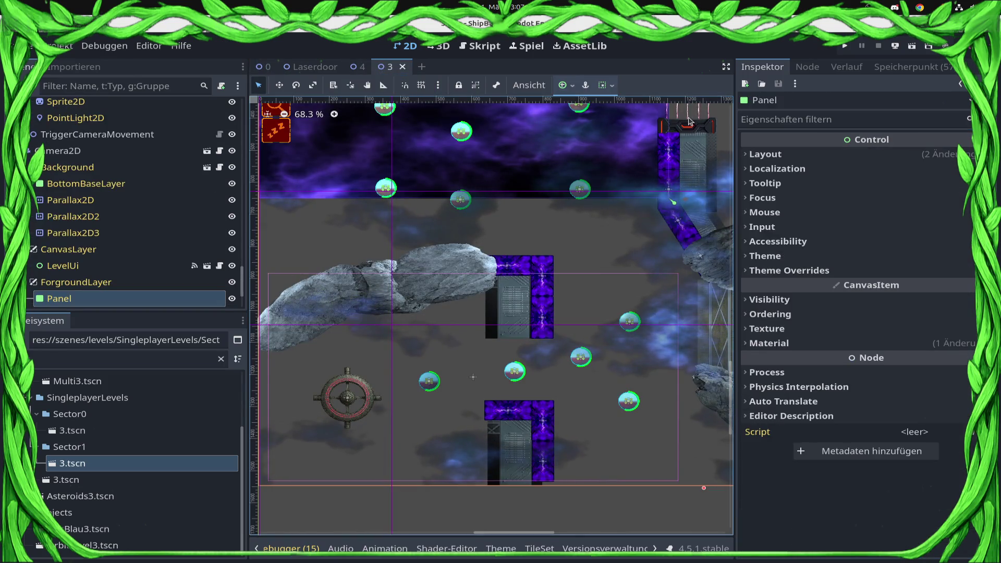
drag(688, 121, 561, 228)
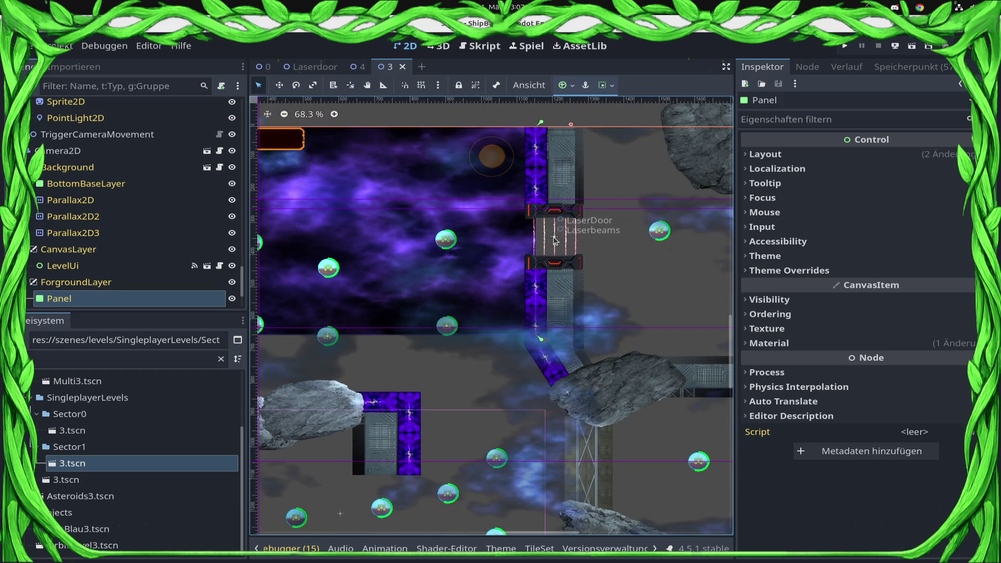
click(333, 85)
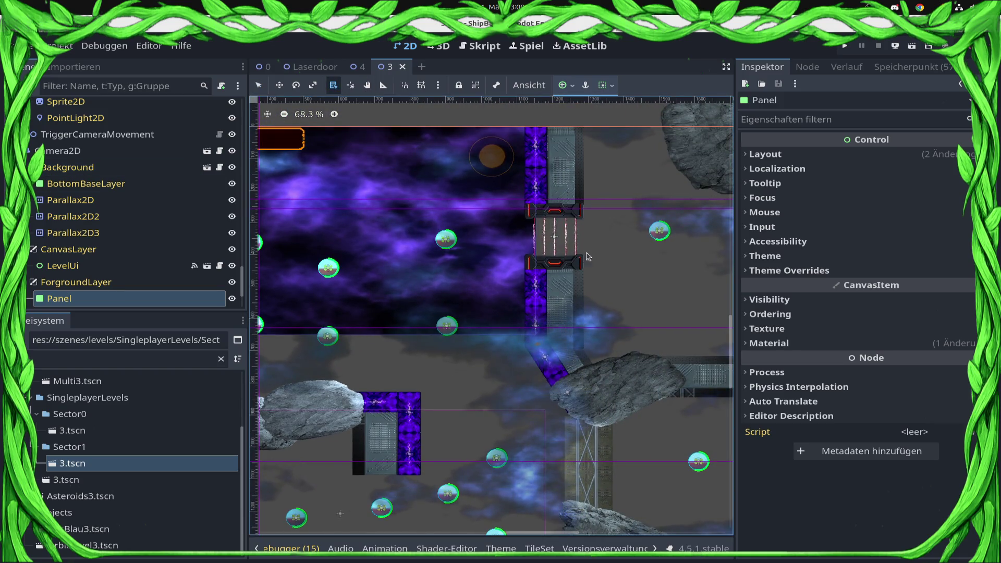
click(553, 237)
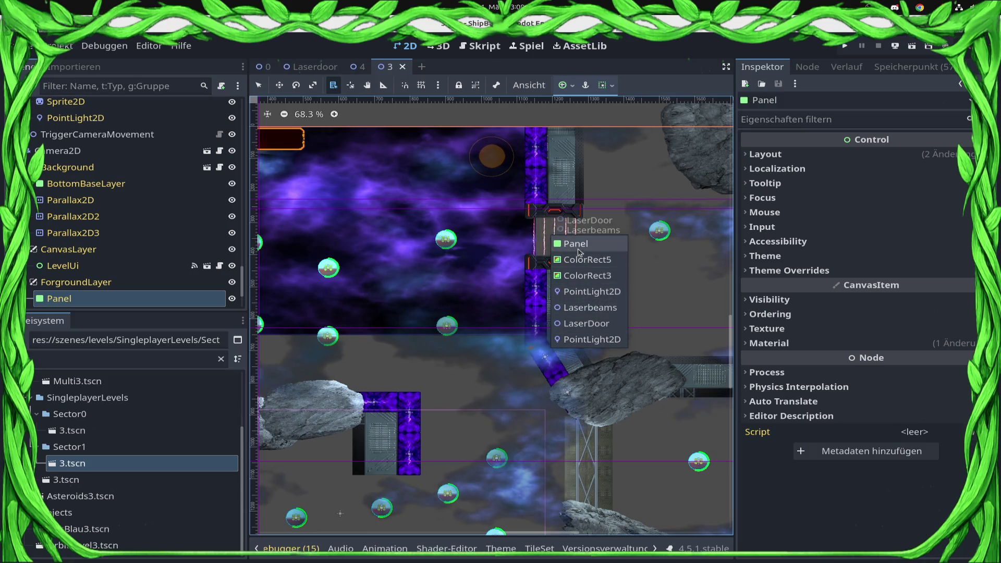
click(532, 232)
click(547, 236)
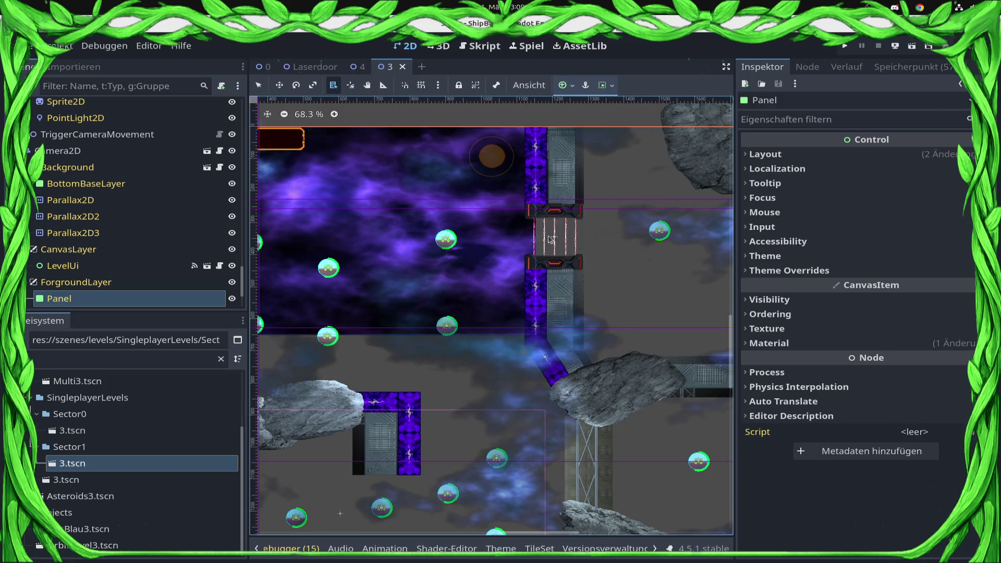
right_click(556, 241)
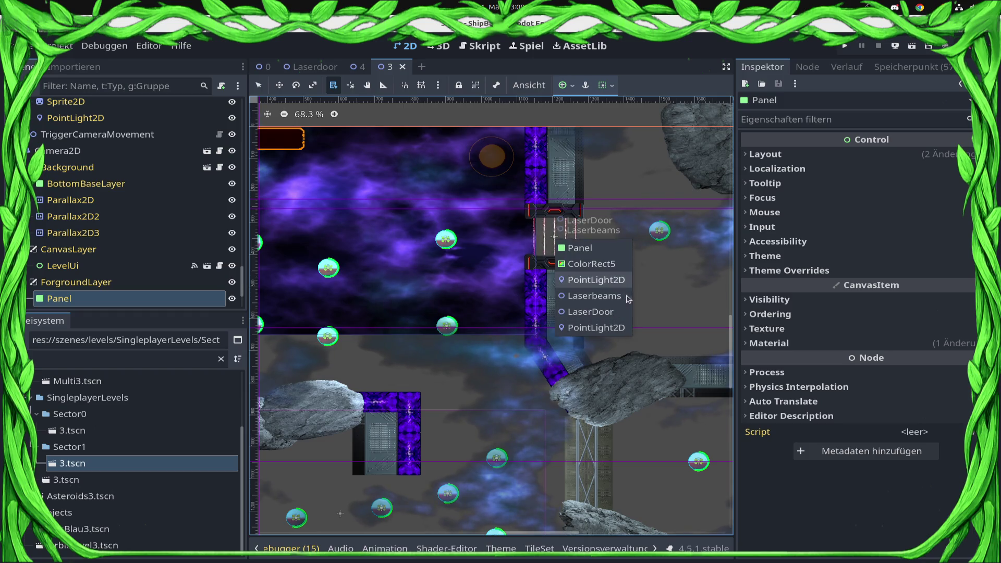
click(590, 312)
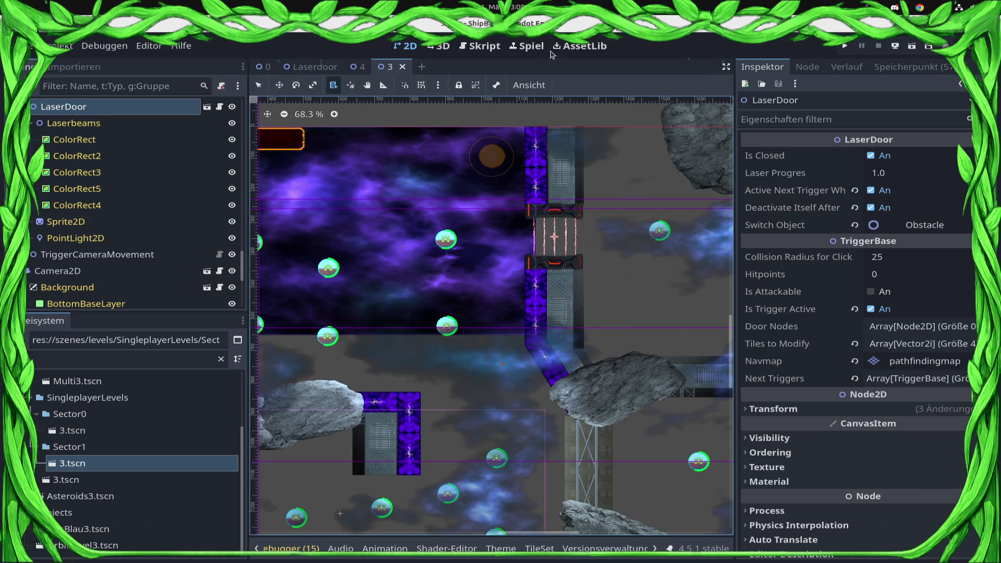
click(360, 67)
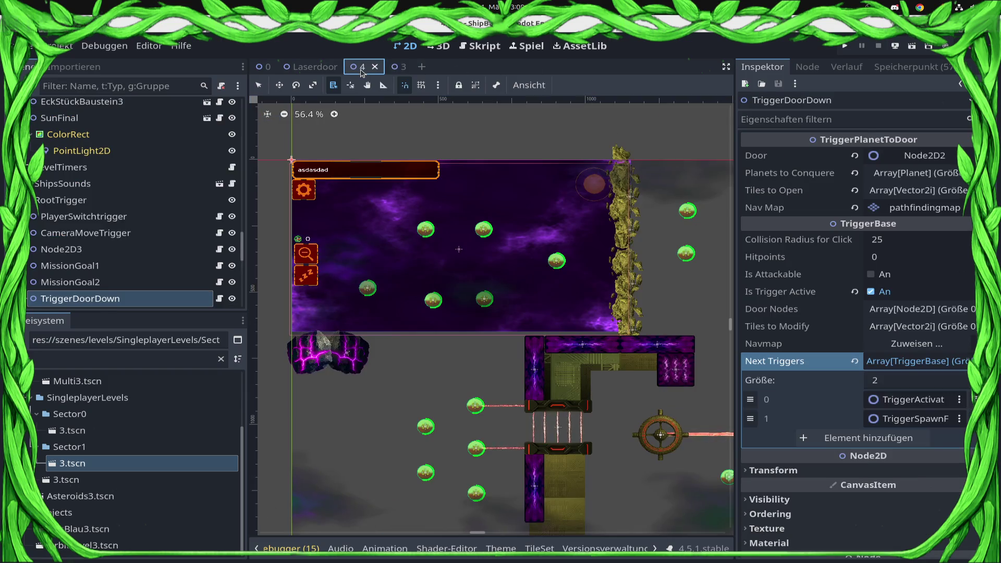
click(264, 66)
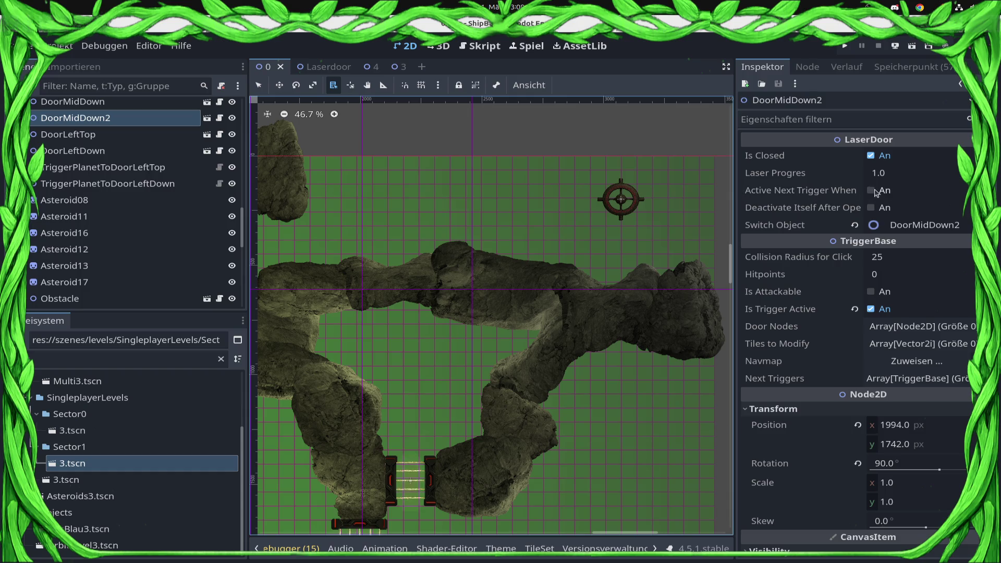
Step: Select the six asteroid sprites Asteroid08–Asteroid20 and drag them higher in the Scene dock
scroll(134, 166, up, 3)
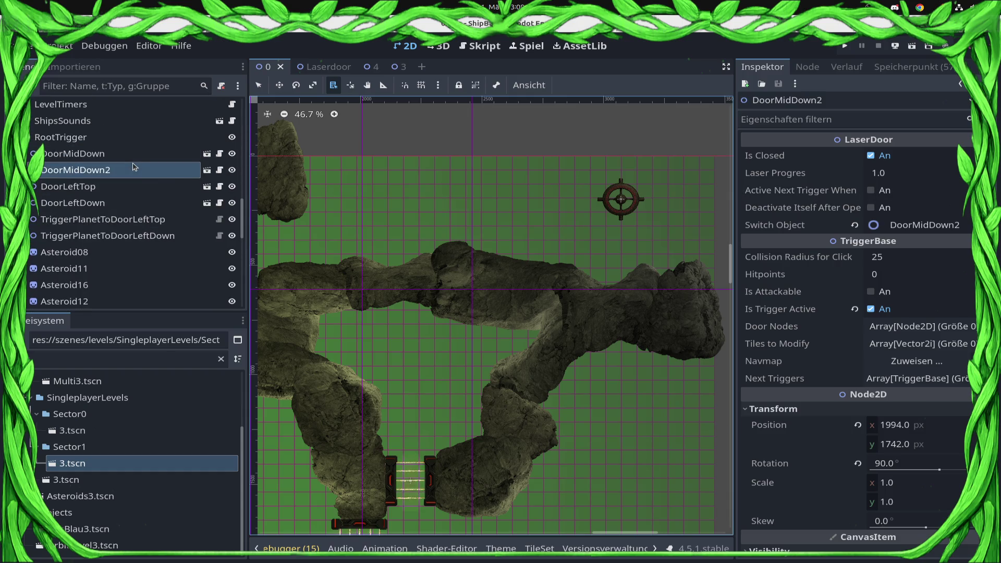
click(100, 252)
scroll(101, 256, down, 4)
shift+click(101, 230)
scroll(102, 224, up, 1)
drag(106, 215, 115, 194)
scroll(115, 194, up, 3)
mouse_move(120, 193)
mouse_down()
mouse_move(114, 153)
mouse_move(115, 201)
mouse_move(168, 239)
mouse_up()
scroll(130, 246, down, 8)
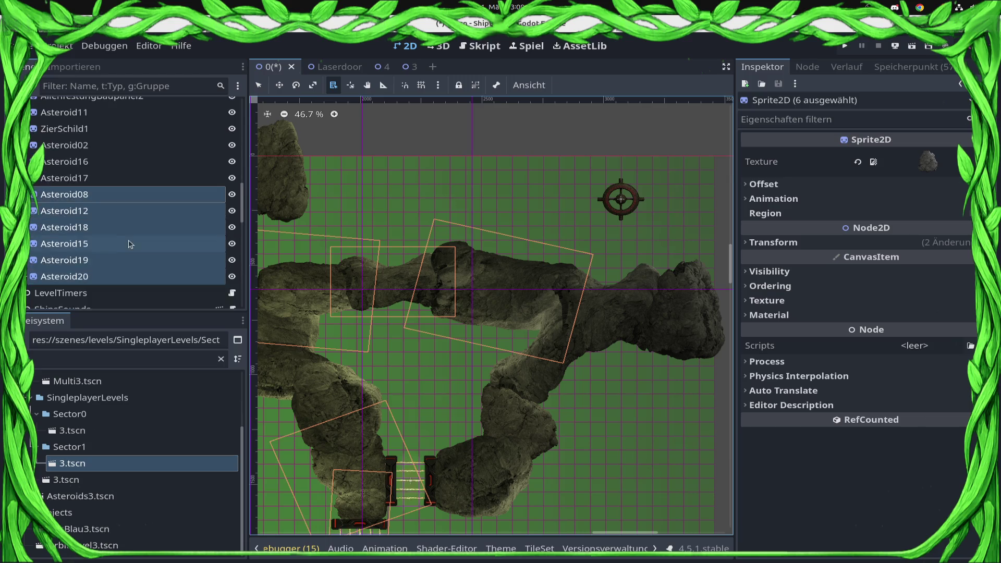
Step: Rename the Obstacle node to Station
click(105, 265)
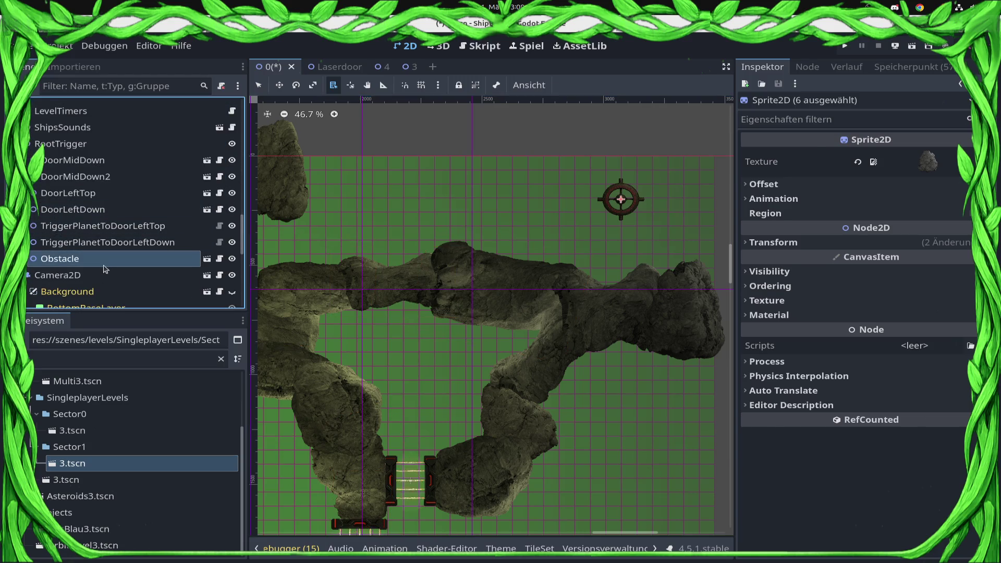
key(F2)
text(Station)
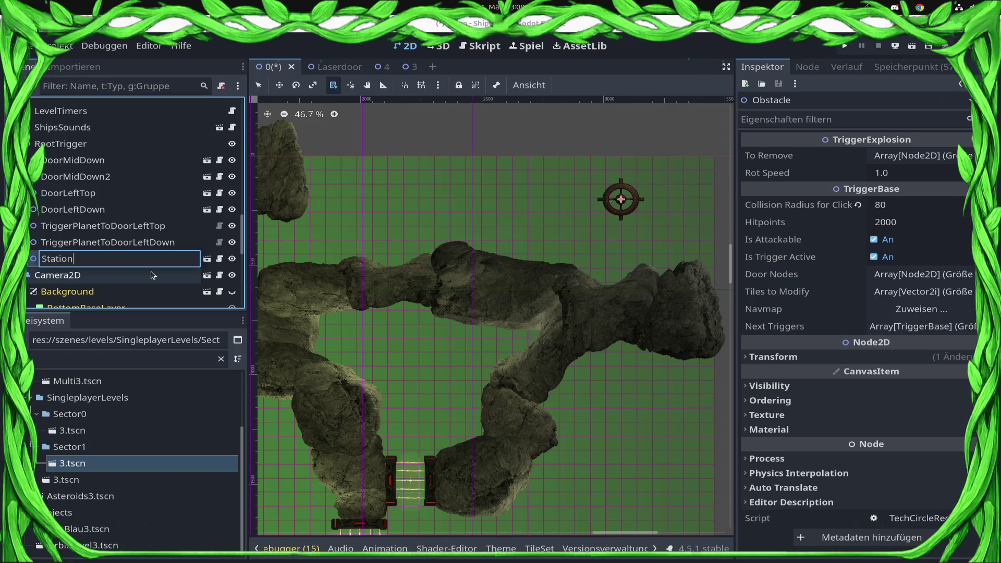
key(Return)
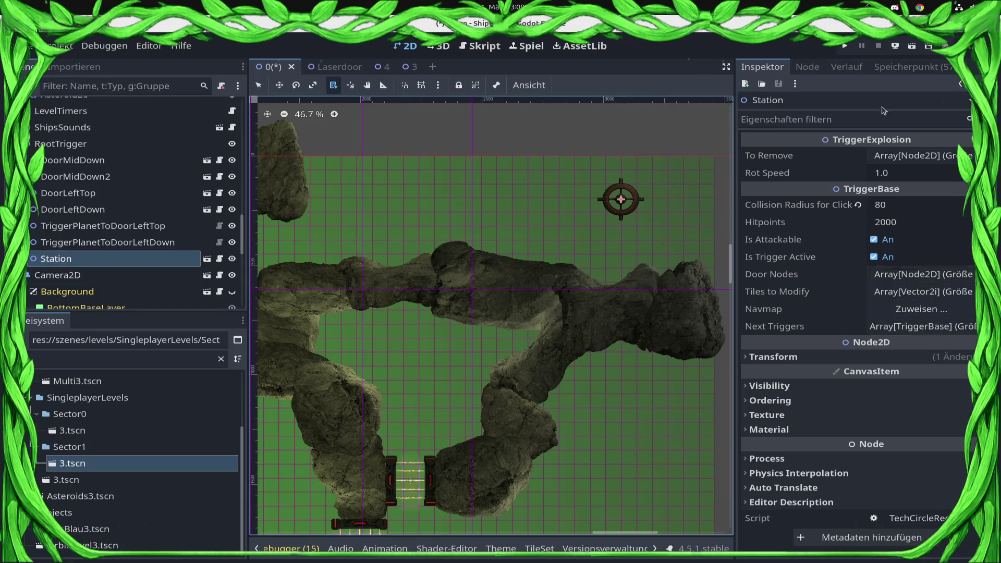
click(103, 177)
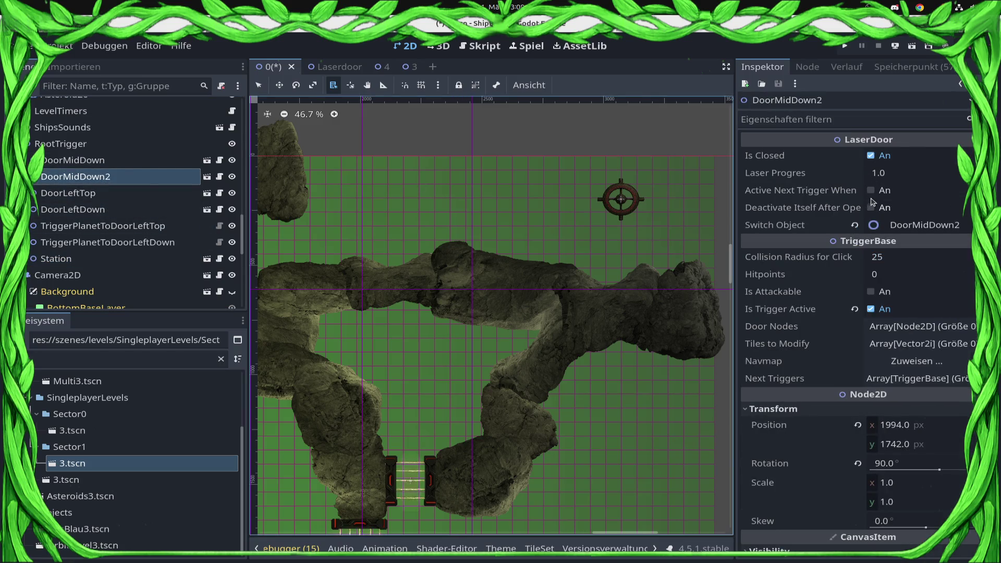
Step: Enable Active Next Trigger When and Deactivate Itself After Open on DoorMidDown2, then save
click(870, 190)
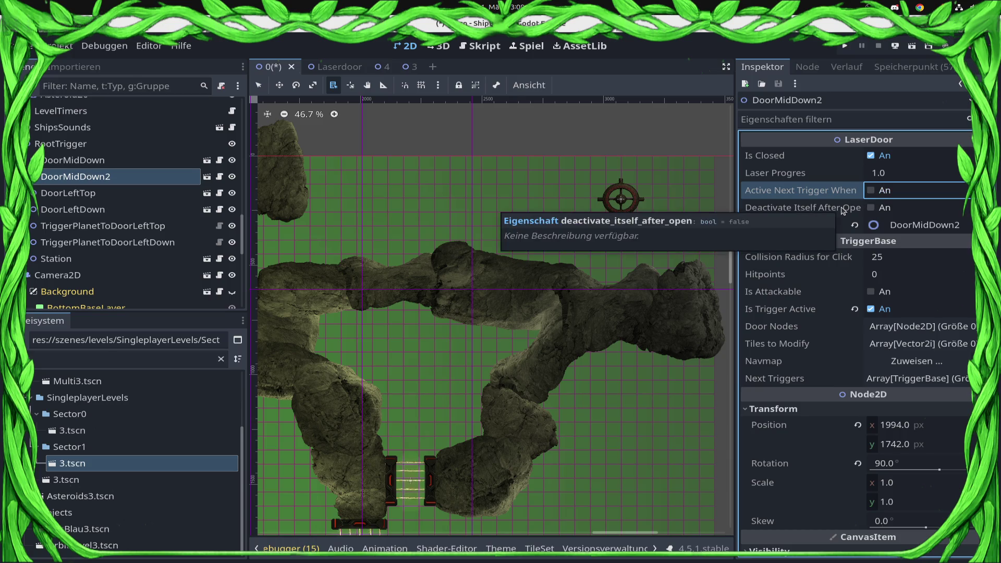
click(871, 208)
key(ctrl+s)
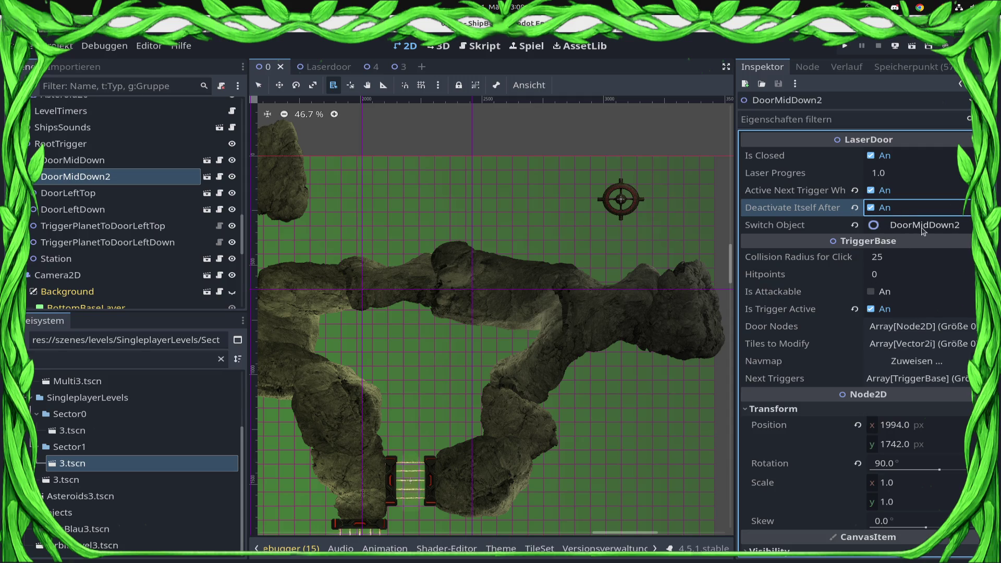
drag(455, 341, 698, 184)
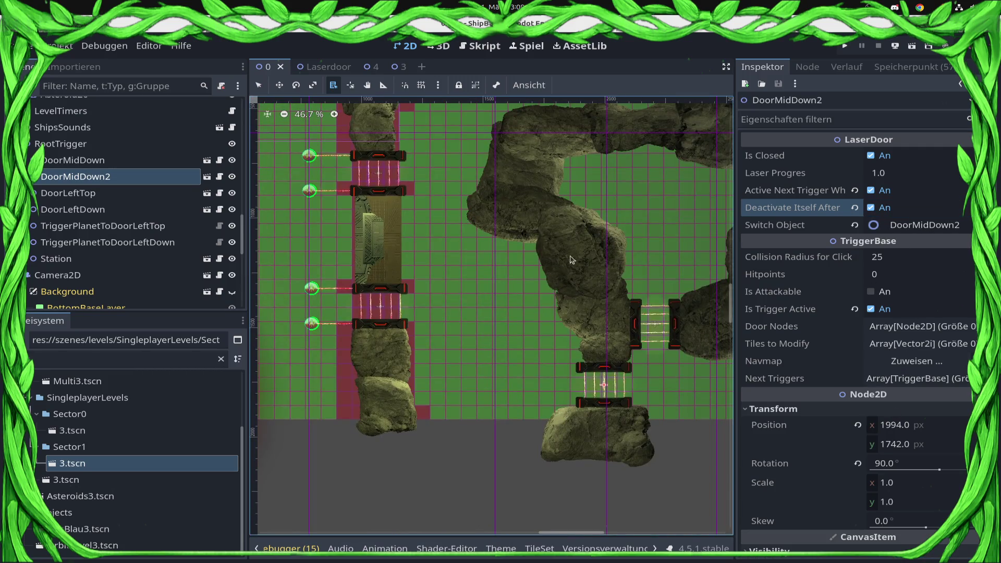
drag(572, 260, 527, 318)
drag(486, 347, 549, 298)
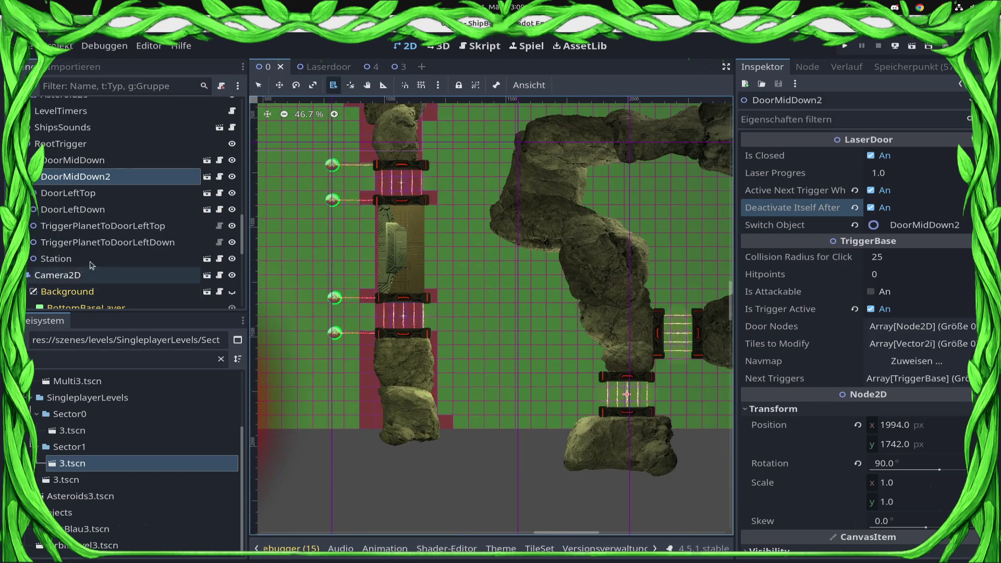
scroll(485, 345, down, 2)
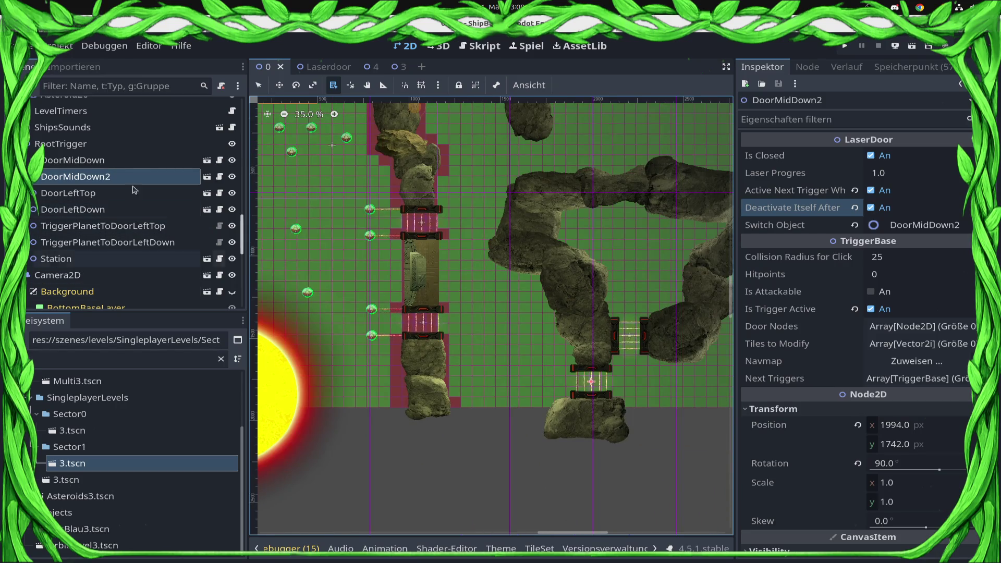
scroll(133, 189, up, 5)
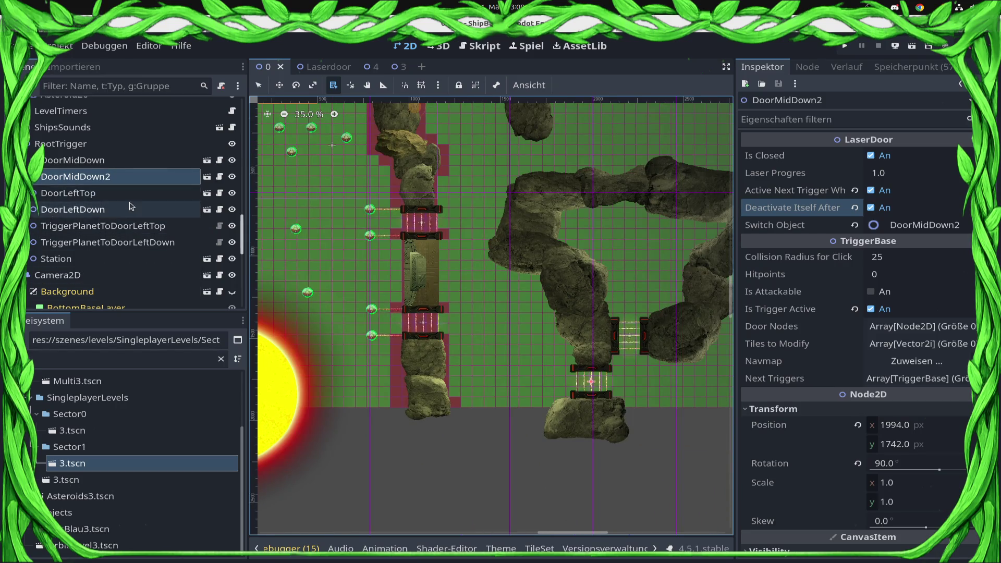
alt+right_click(309, 296)
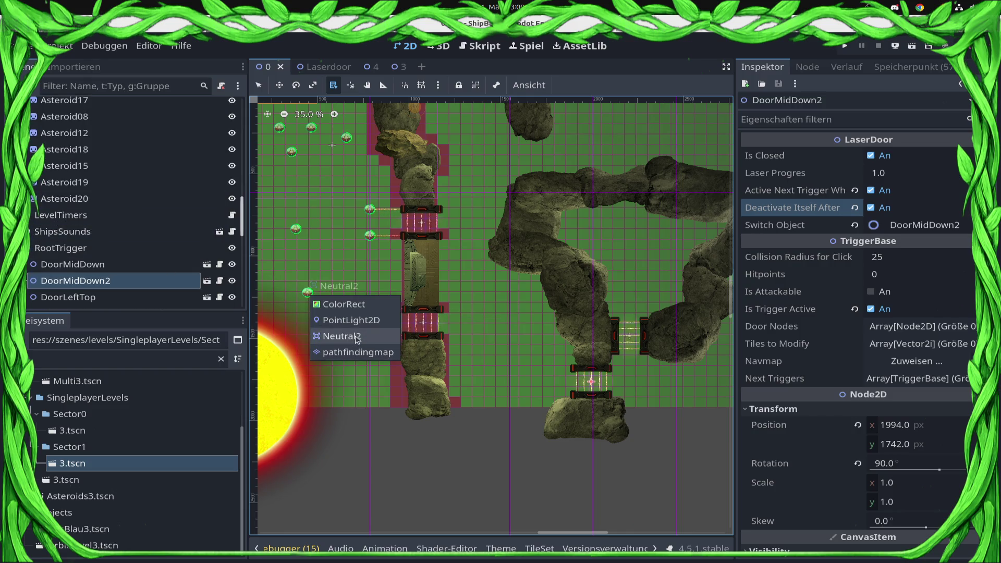
Step: Duplicate Neutral2 into a lower planet named Ai, then copy it as Ai2 up and left
click(330, 336)
key(ctrl+d)
drag(289, 287, 526, 379)
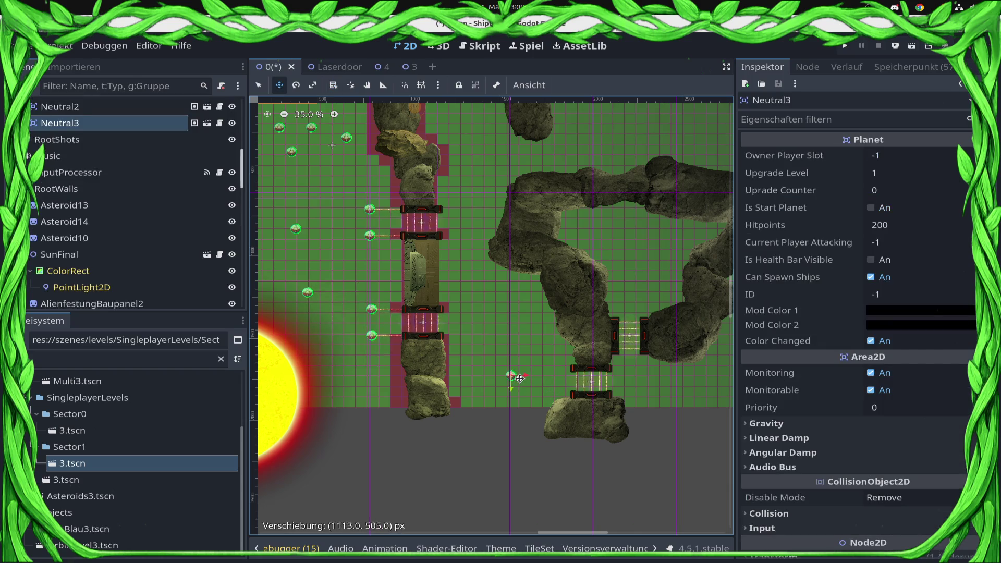
double_click(123, 123)
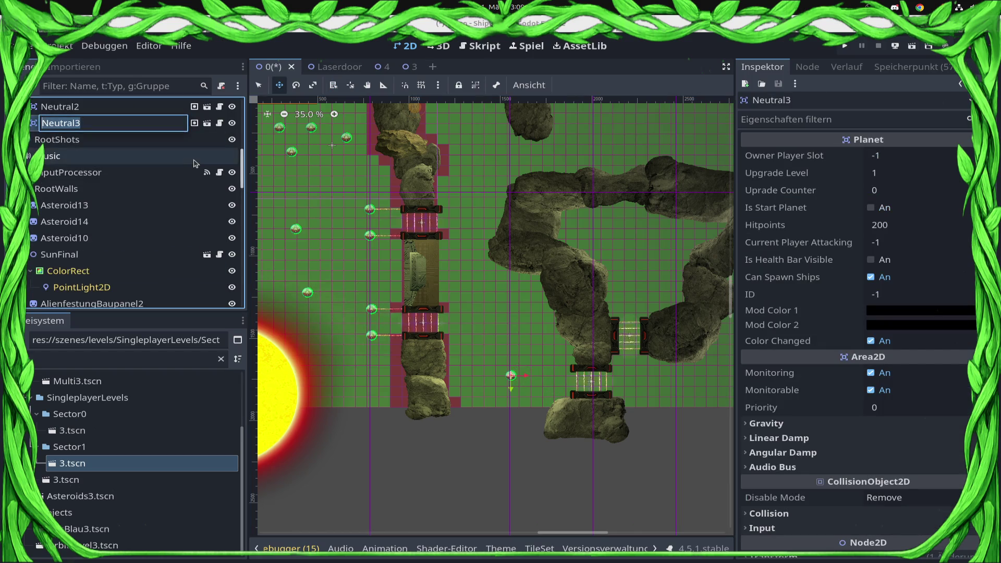
text(Ai)
key(Return)
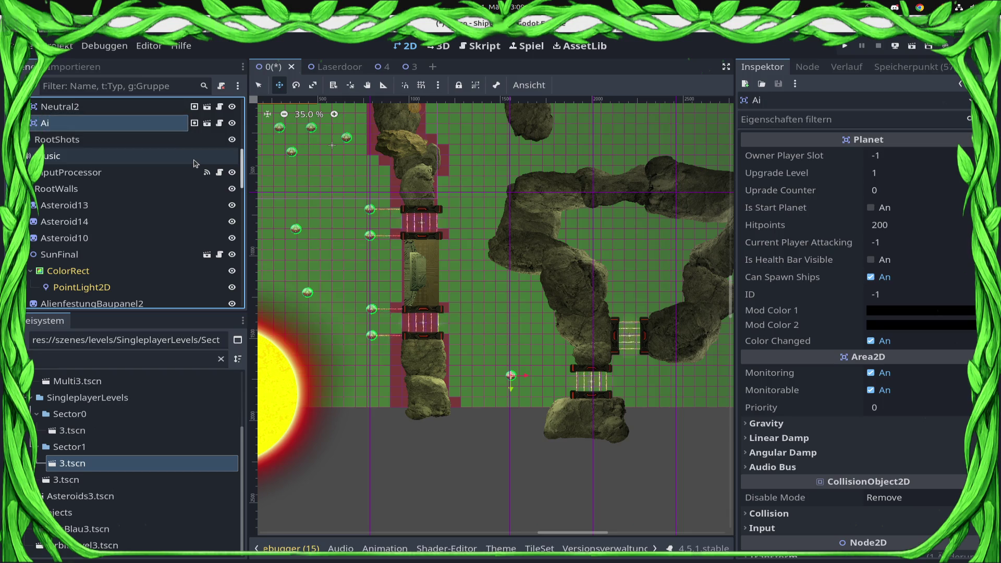
key(ctrl+d)
drag(511, 375, 490, 308)
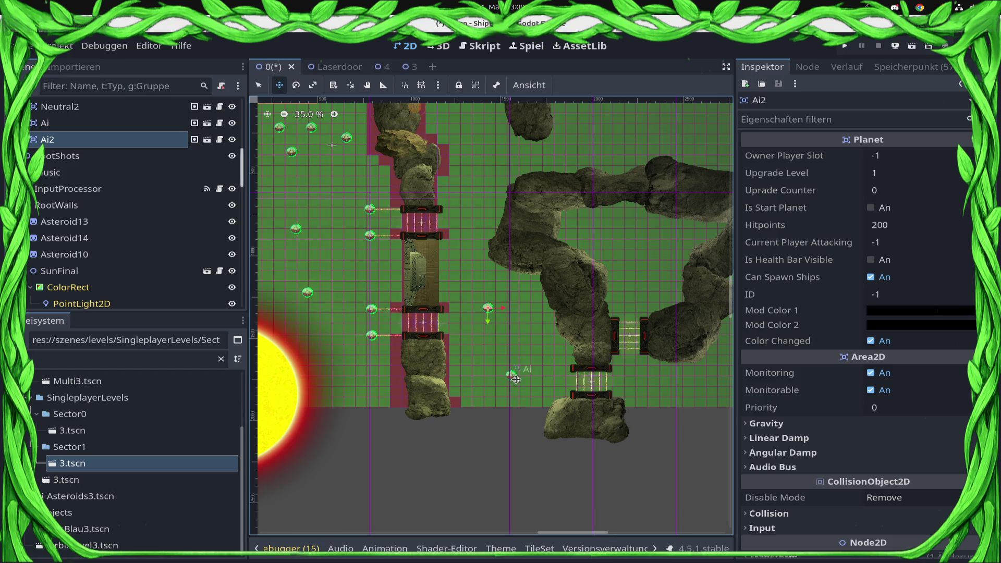
Step: Set Ai and Ai2 to Owner Player Slot 1 and Upgrade Level 2
click(332, 83)
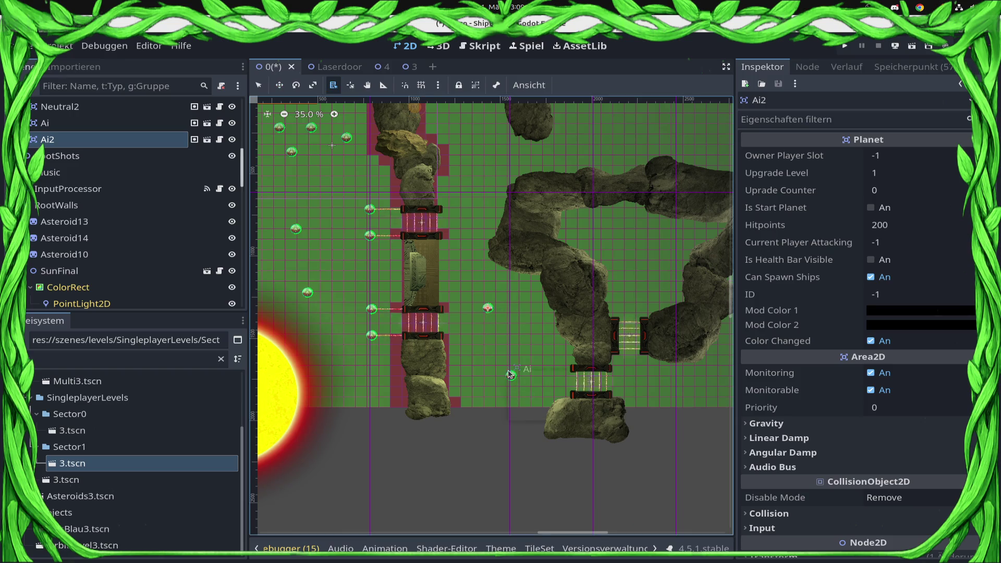
click(509, 374)
click(538, 395)
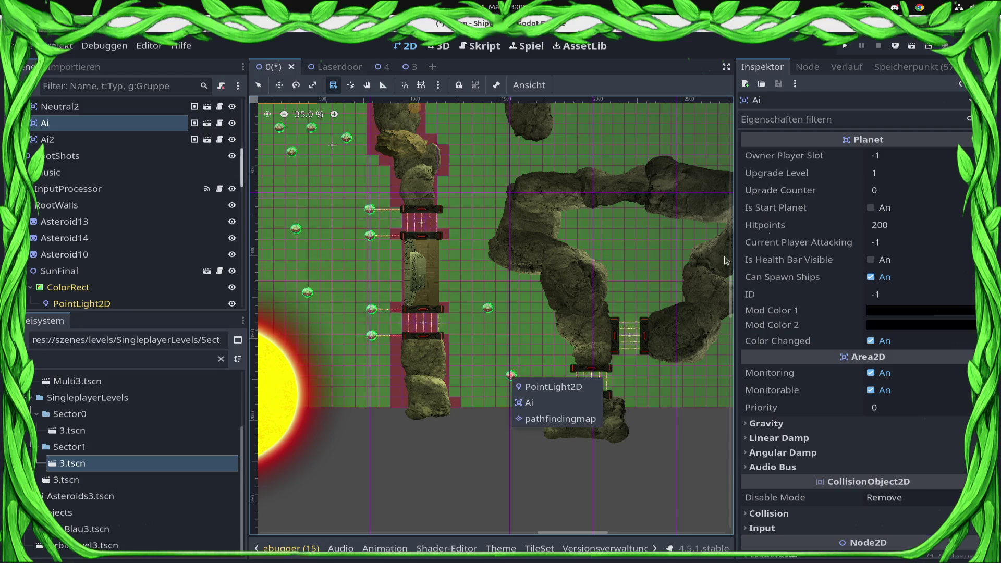
click(907, 155)
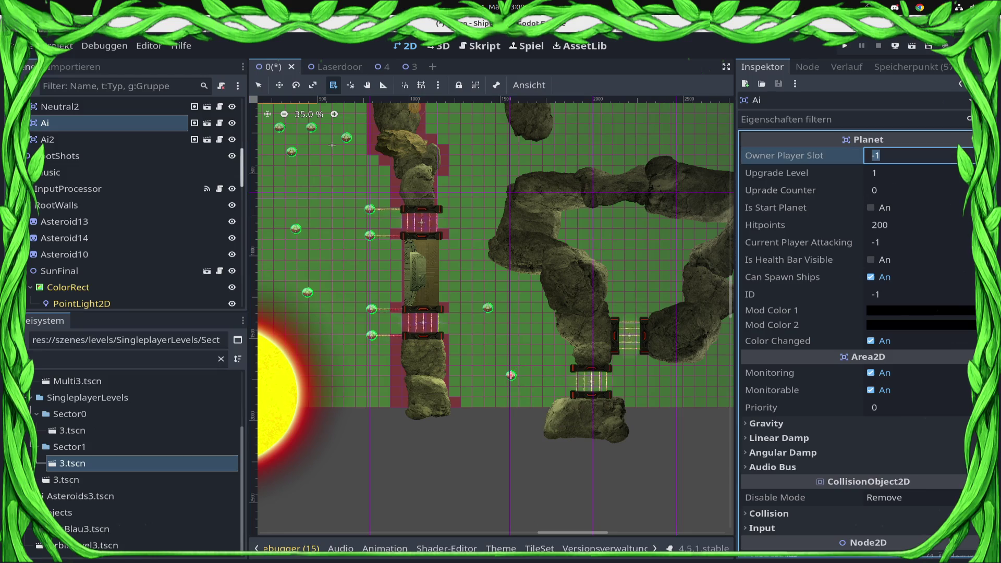
text(1)
key(Tab)
text(2)
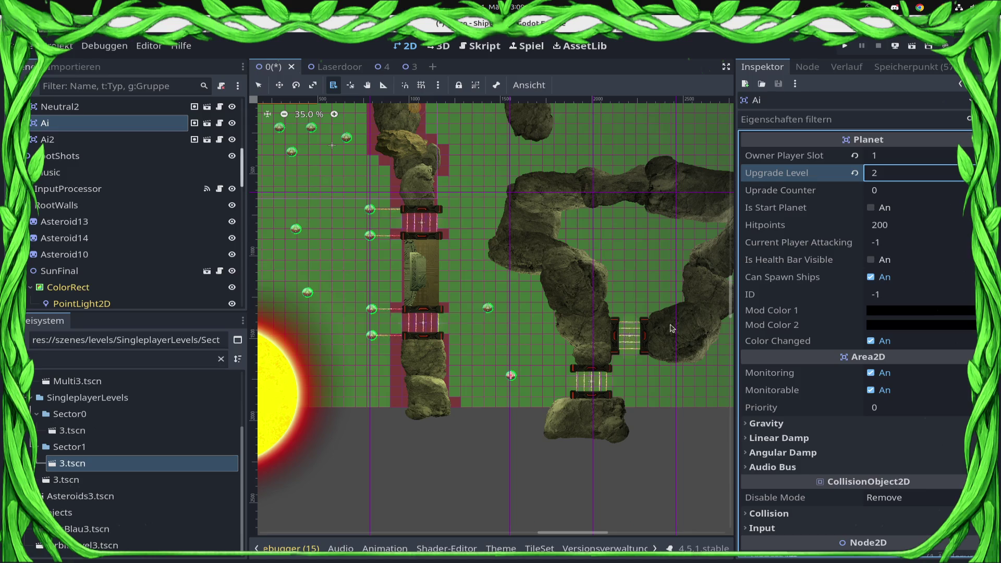
alt+right_click(487, 308)
click(521, 348)
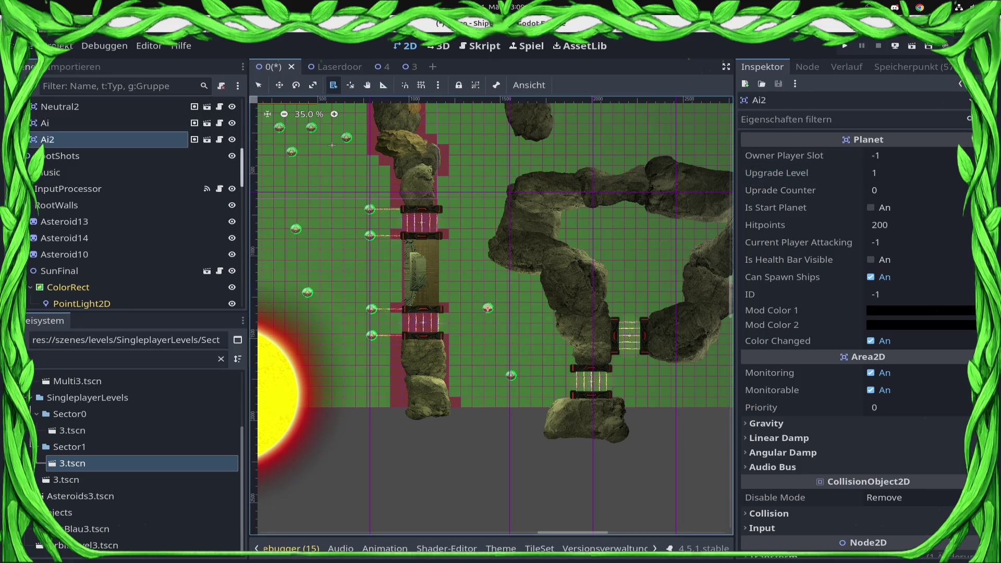
click(940, 158)
text(1)
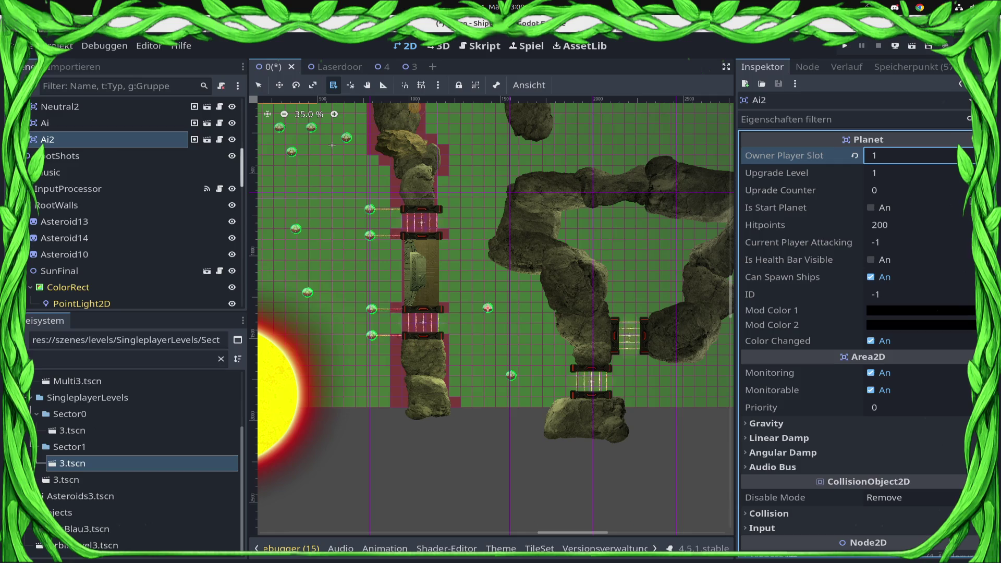
click(927, 173)
text(2)
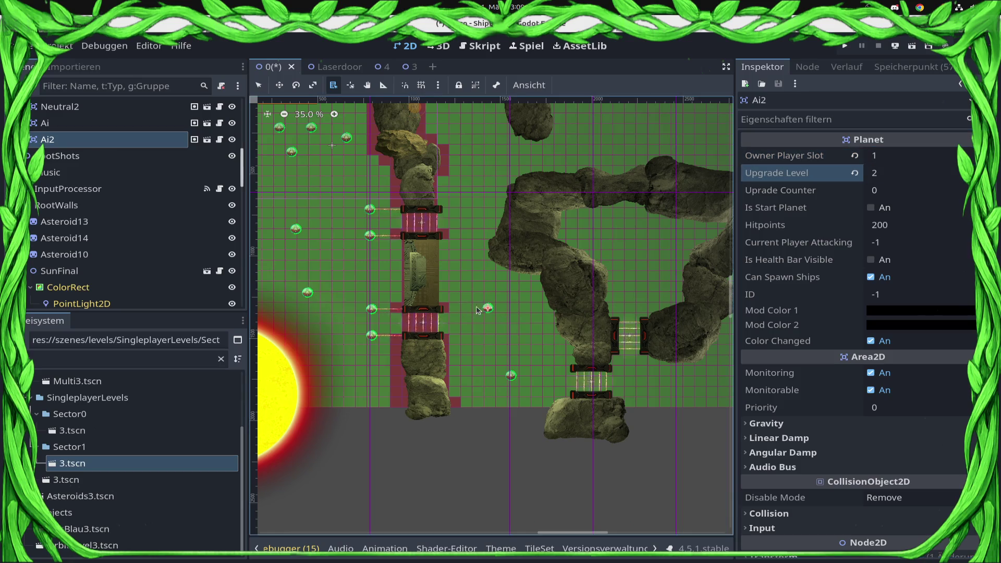
Step: Create planet copies Ai3, Ai4 and Ai5, placing them by the left rock column, further right, and above the ring
click(488, 312)
key(w)
drag(488, 311, 473, 177)
scroll(475, 177, up, 2)
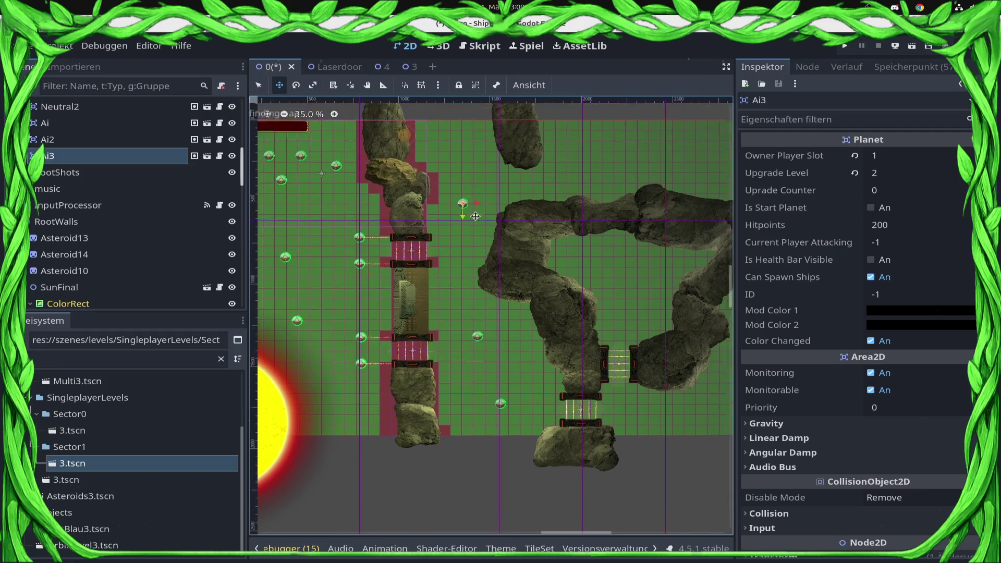
key(ctrl+d)
mouse_move(452, 217)
mouse_down()
mouse_move(629, 166)
mouse_move(582, 165)
mouse_up()
scroll(583, 165, right, 5)
scroll(563, 208, up, 3)
key(ctrl+d)
drag(443, 262, 544, 254)
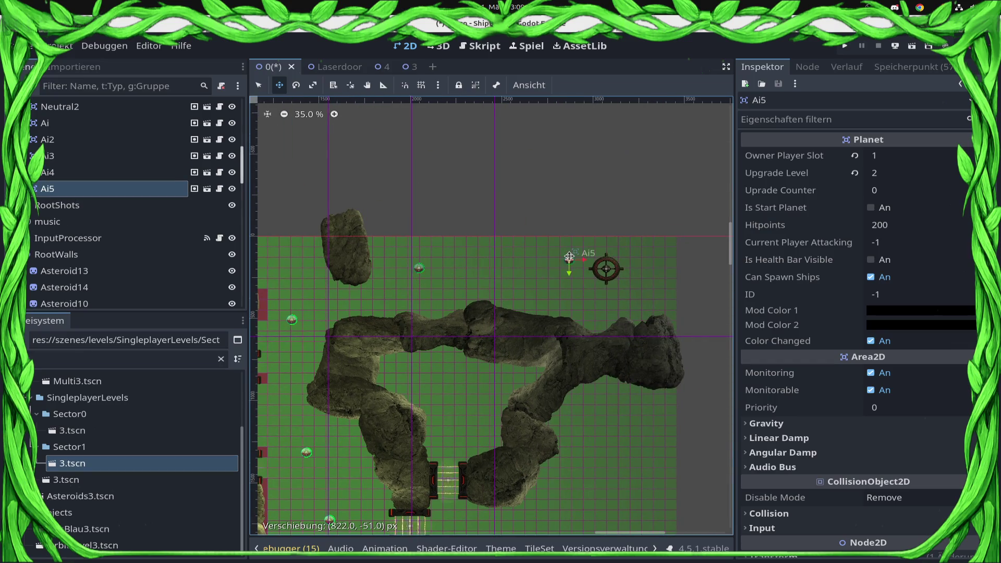
drag(560, 254, 564, 304)
Step: Set Ai5 to Upgrade Level 3 and duplicate it as Ai6, also at Upgrade Level 3
click(881, 173)
text(3)
key(Return)
key(ctrl+d)
click(894, 173)
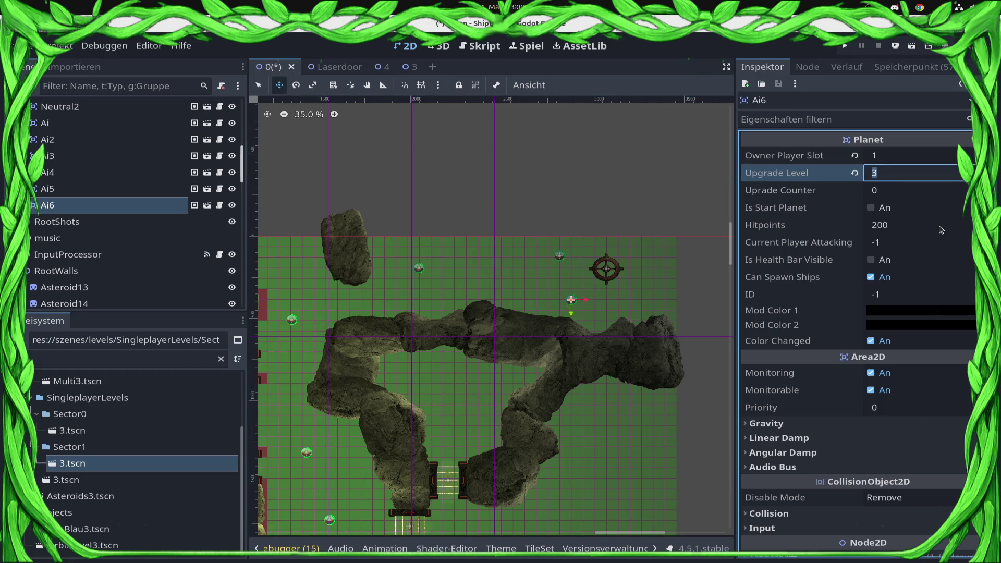
drag(426, 356, 465, 311)
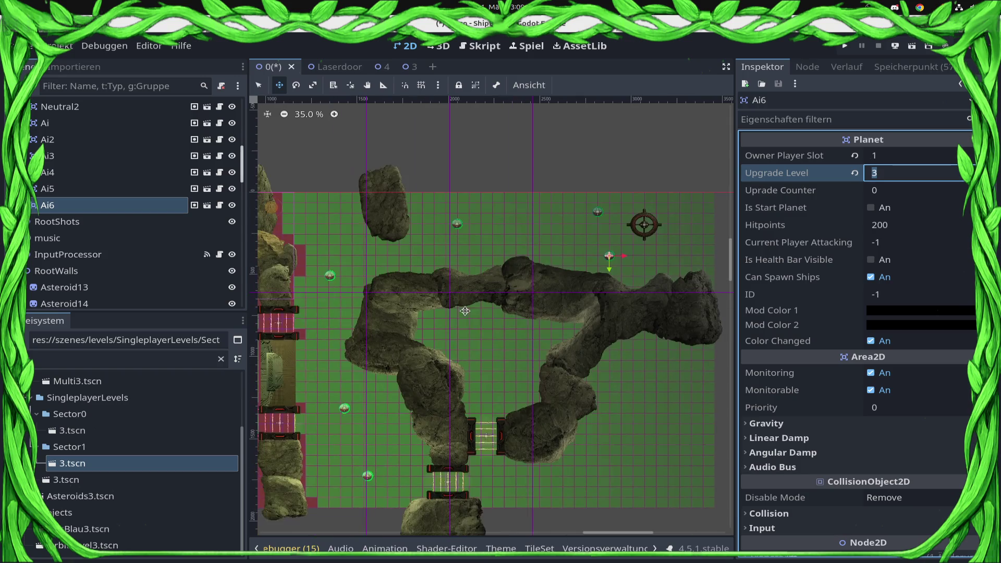
text(0)
key(Return)
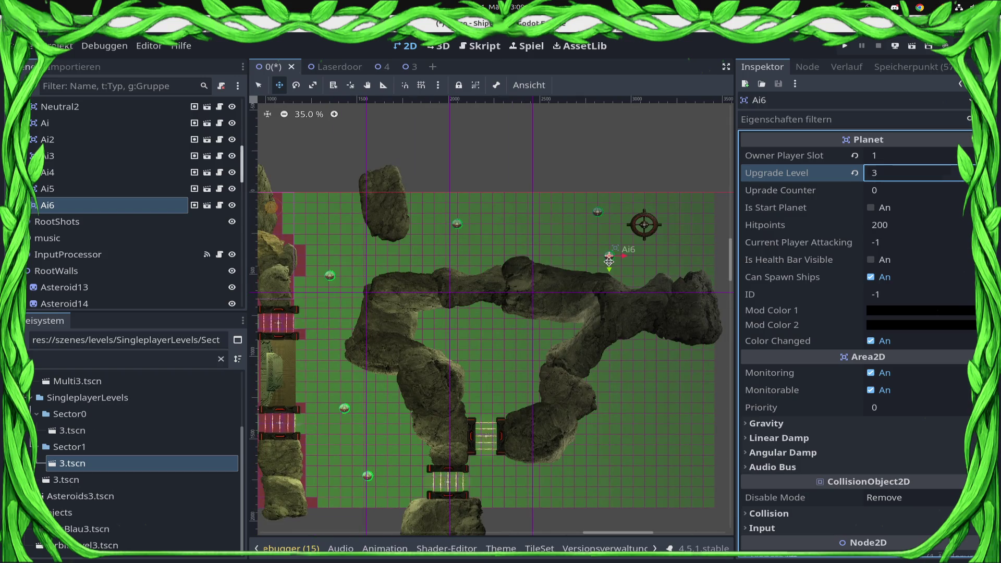
scroll(523, 311, down, 5)
scroll(523, 312, down, 4)
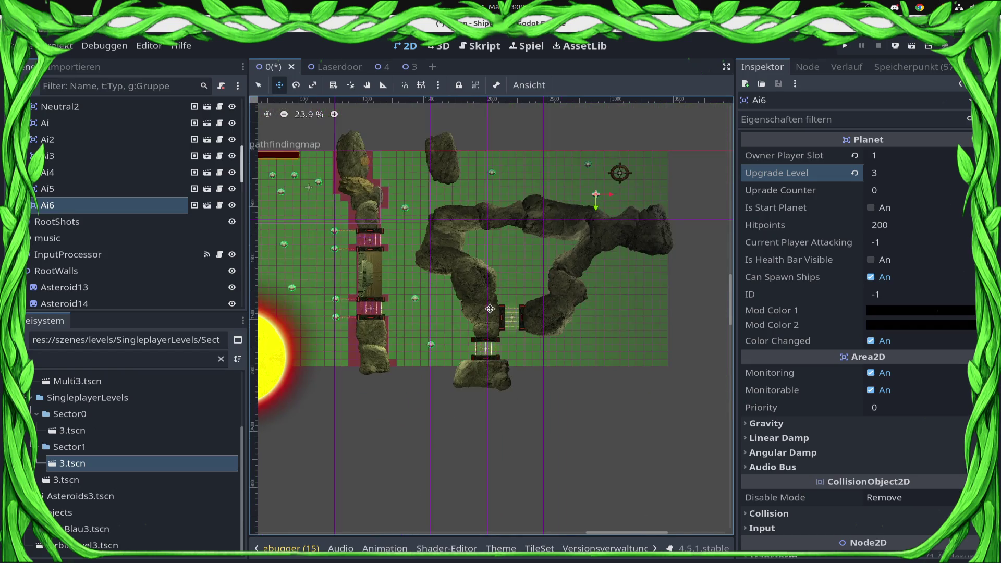
scroll(490, 309, up, 4)
scroll(503, 313, up, 3)
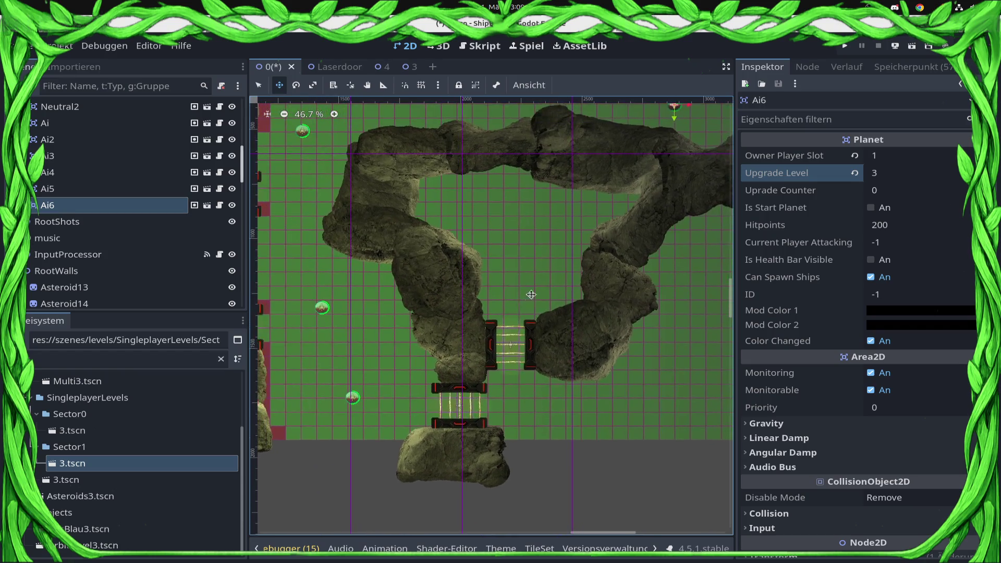
scroll(494, 348, up, 10)
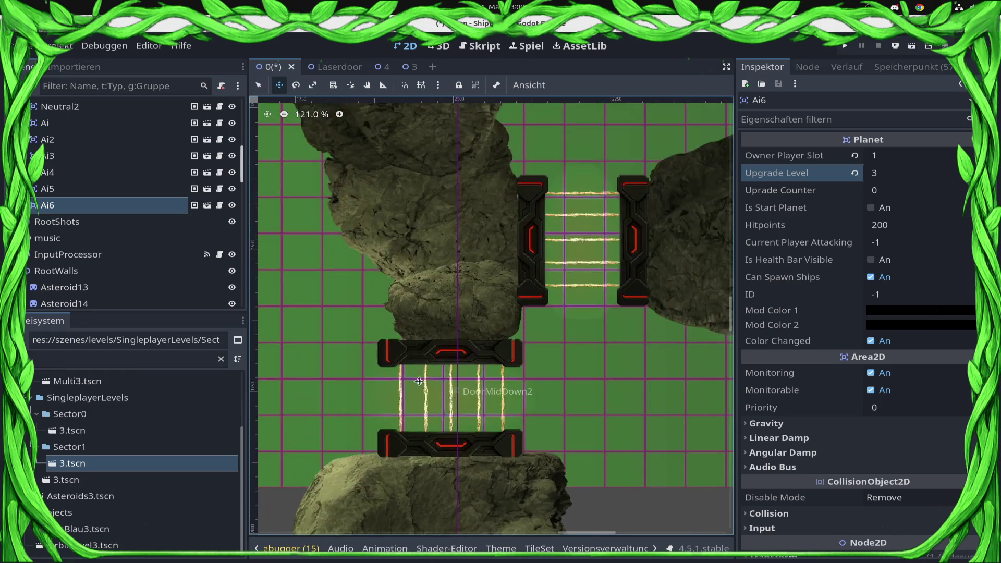
scroll(168, 251, down, 3)
scroll(224, 250, down, 12)
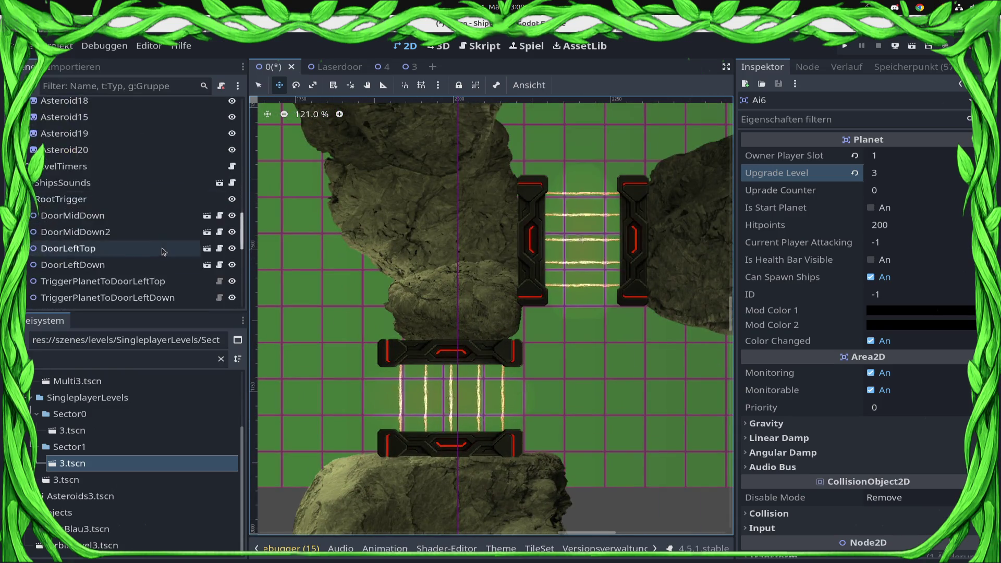
scroll(117, 197, up, 2)
click(104, 180)
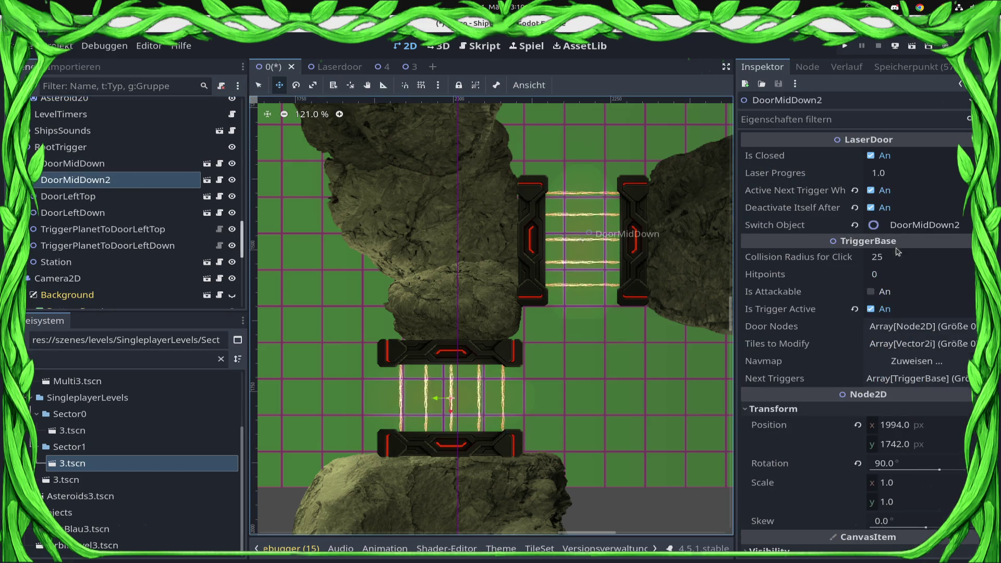
click(220, 180)
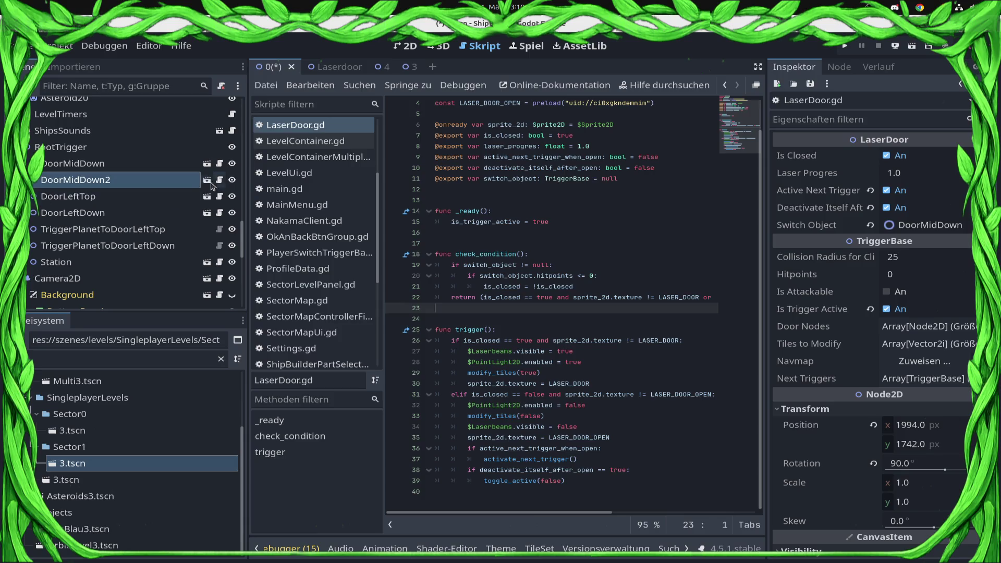
click(405, 45)
scroll(100, 213, down, 5)
scroll(100, 213, up, 15)
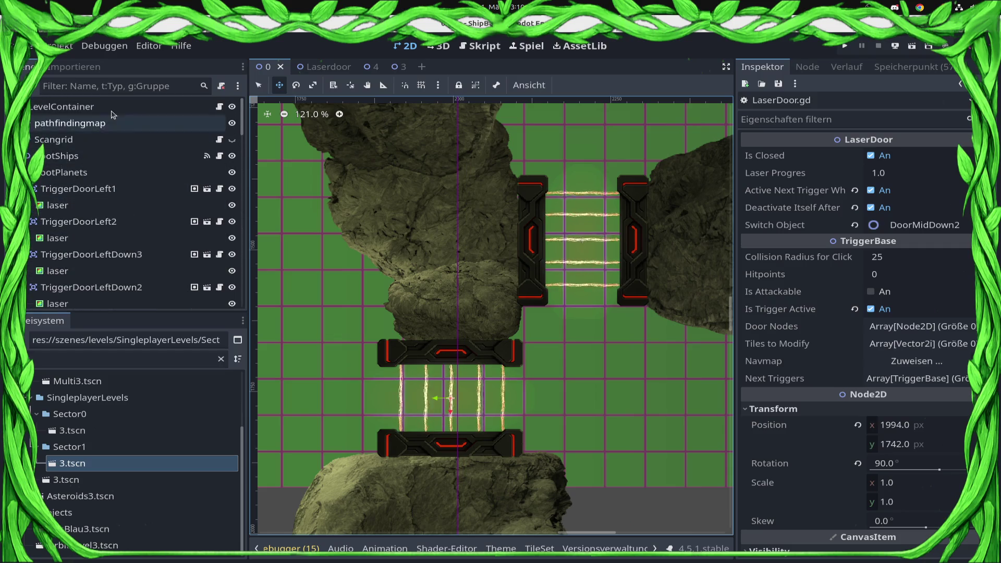
Step: Read the tile coordinates under the lower laser door on the pathfinding map
click(112, 110)
click(94, 123)
scroll(458, 307, down, 3)
click(458, 308)
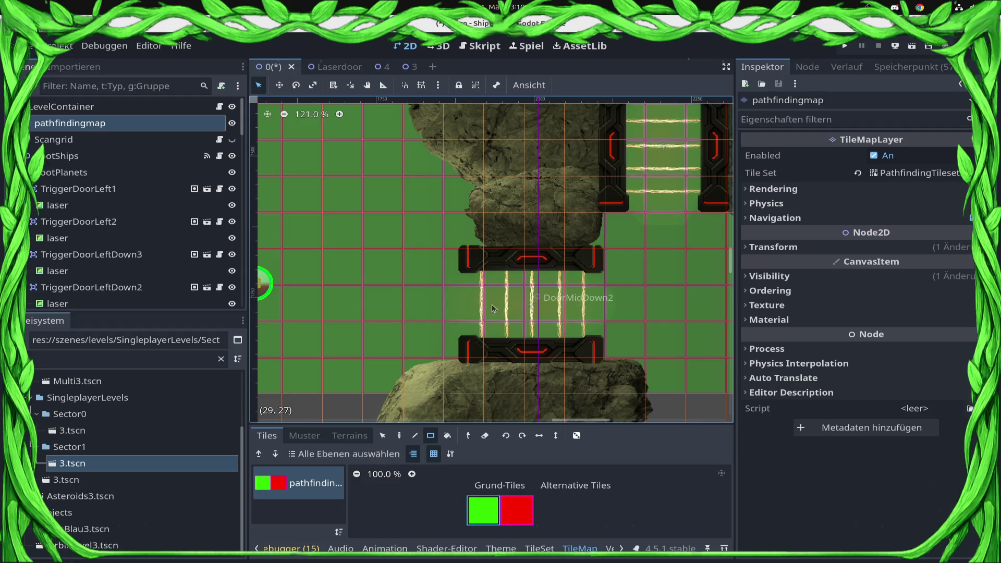
scroll(110, 230, down, 5)
scroll(112, 235, down, 10)
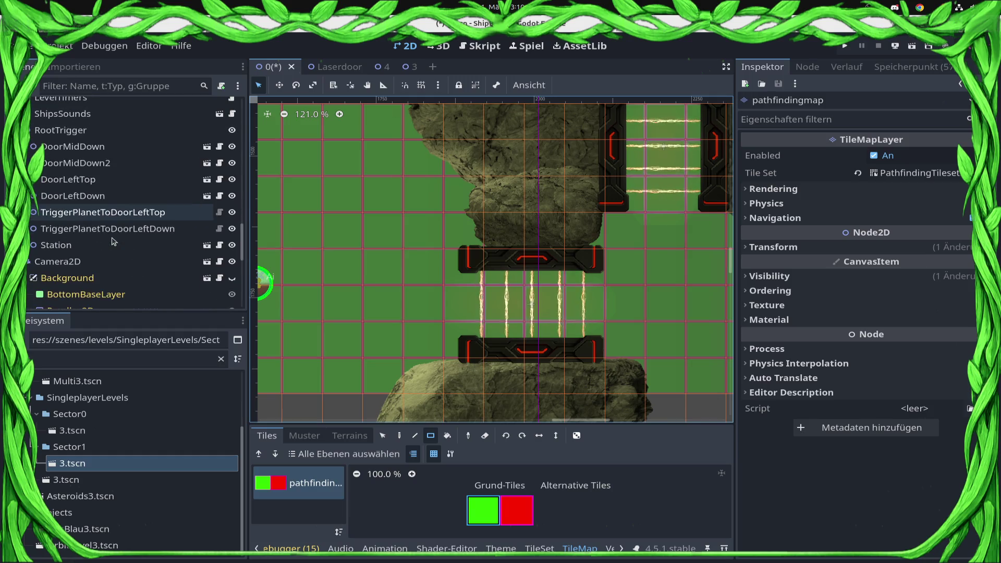
Step: Add tiles (29,27) and (30,27) to DoorMidDown2's Tiles to Modify
click(84, 163)
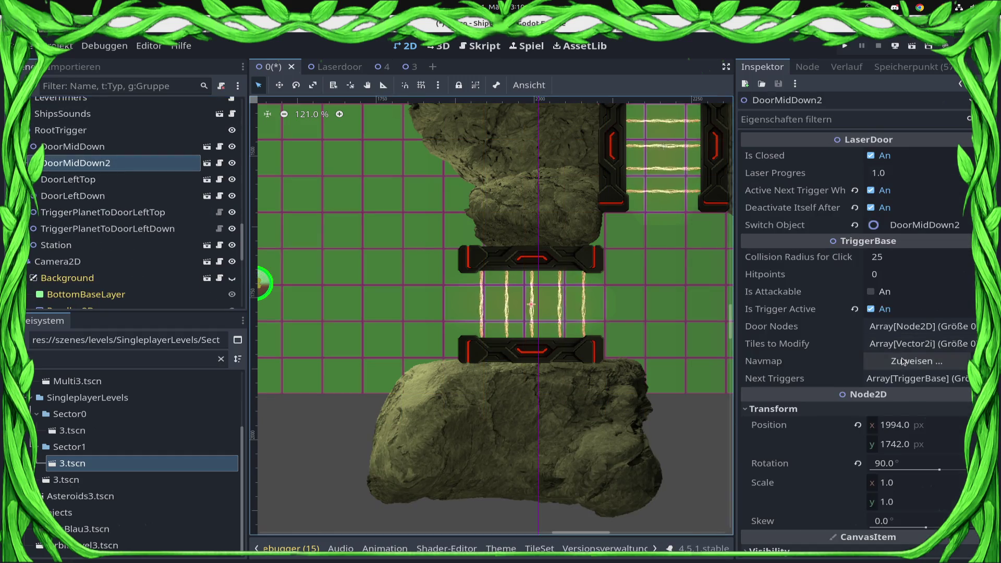
click(901, 343)
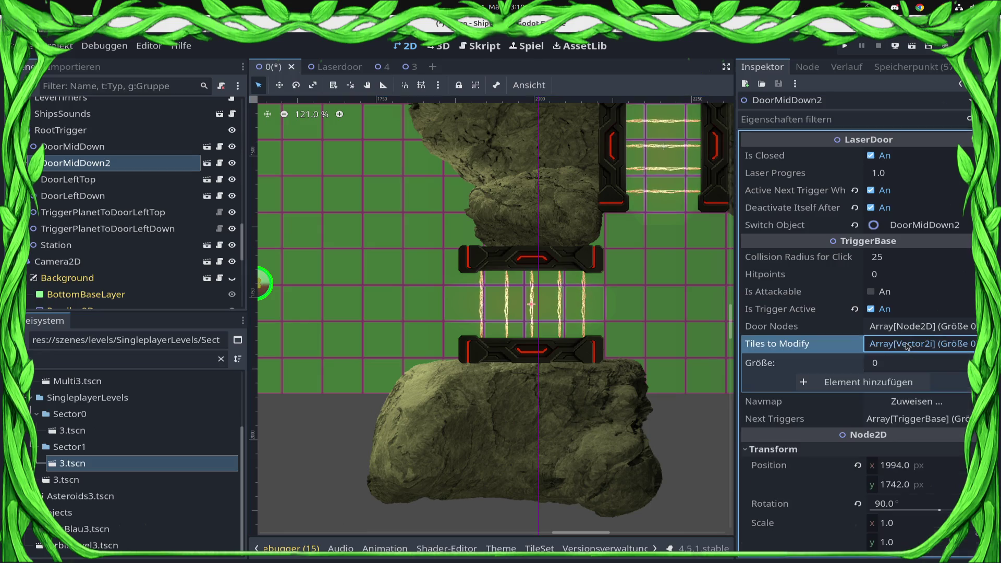
click(893, 381)
click(957, 382)
text(2)
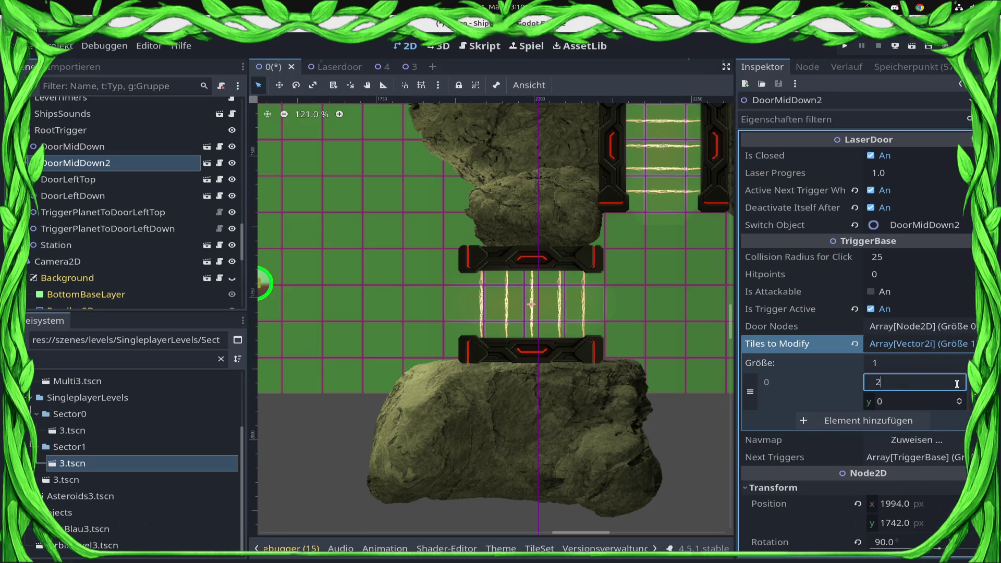
text(9)
key(Tab)
text(27)
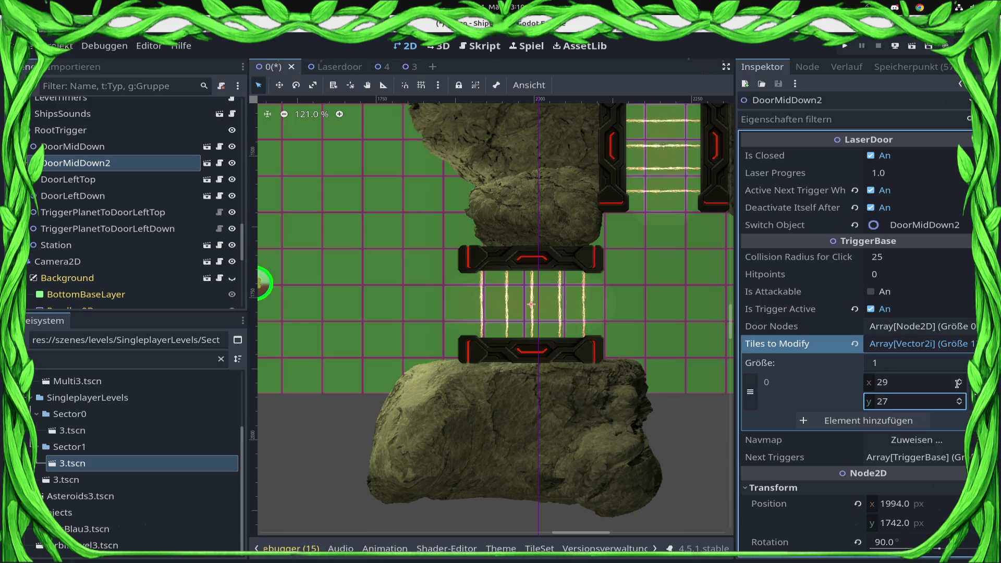
click(876, 421)
click(876, 420)
text(32)
key(Tab)
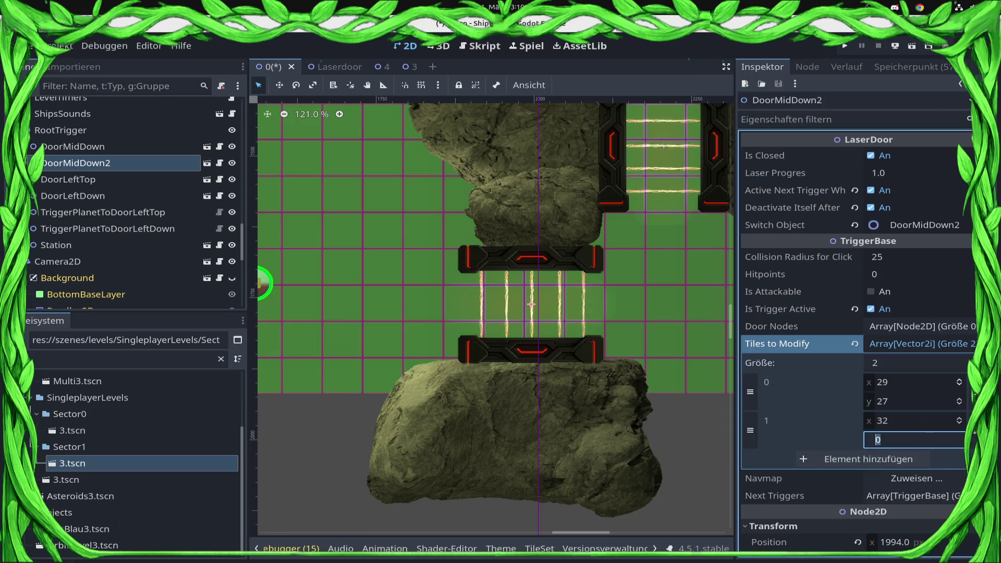
click(913, 417)
text(30)
key(Tab)
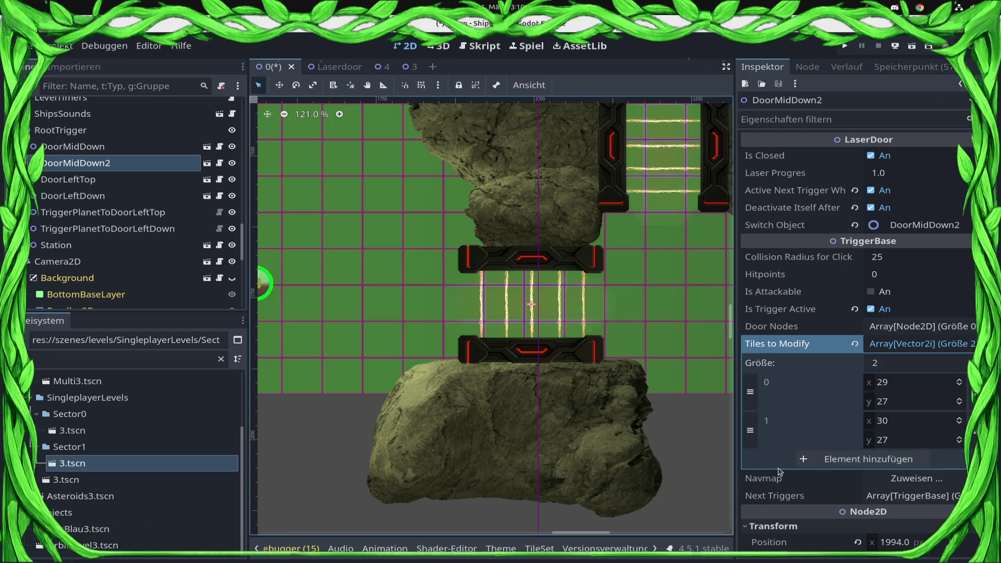
Step: Add tiles (31,27) and (32,27) to DoorMidDown2 and save the scene
click(862, 460)
click(912, 459)
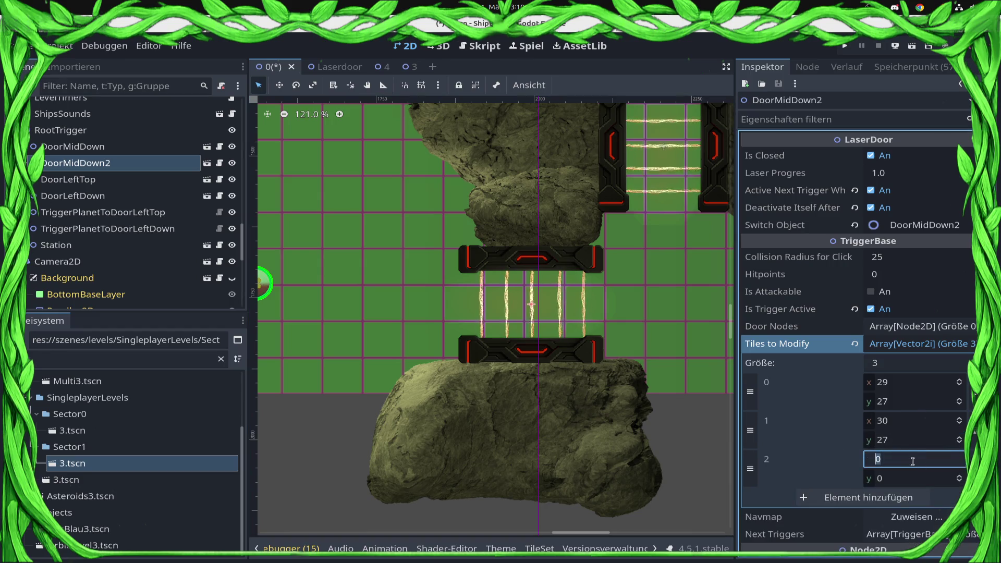
text(31)
key(Tab)
text(27)
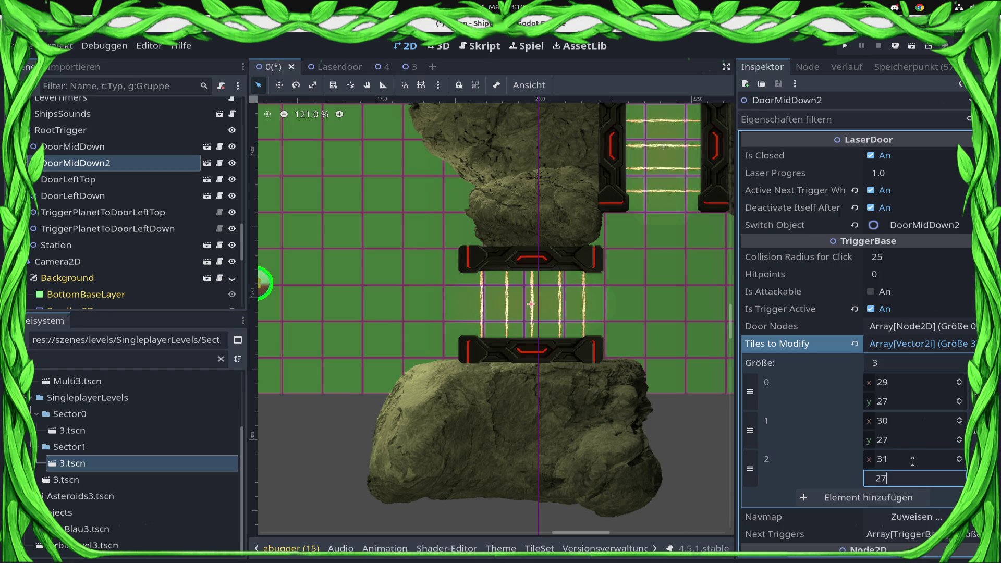
key(Return)
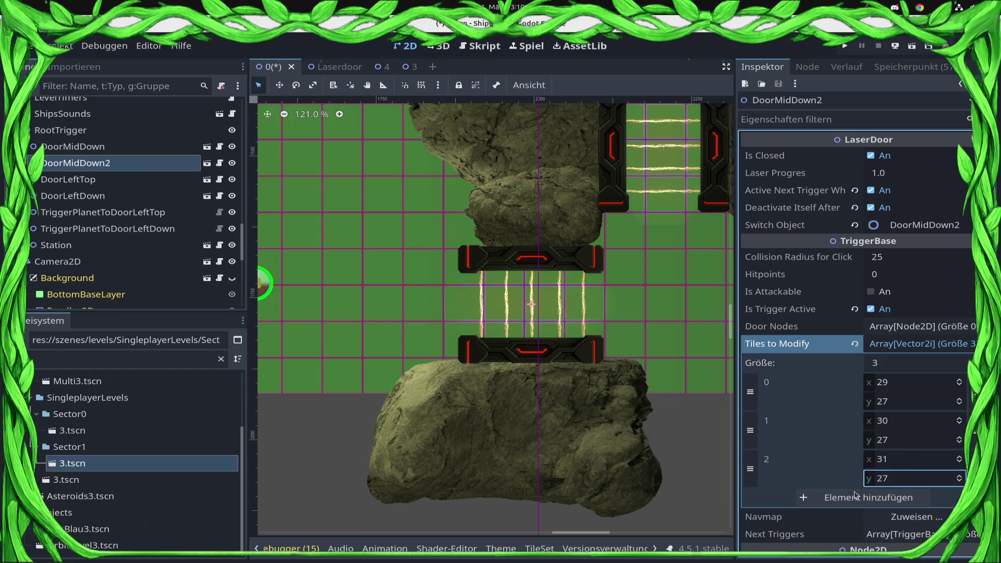
click(855, 497)
click(947, 494)
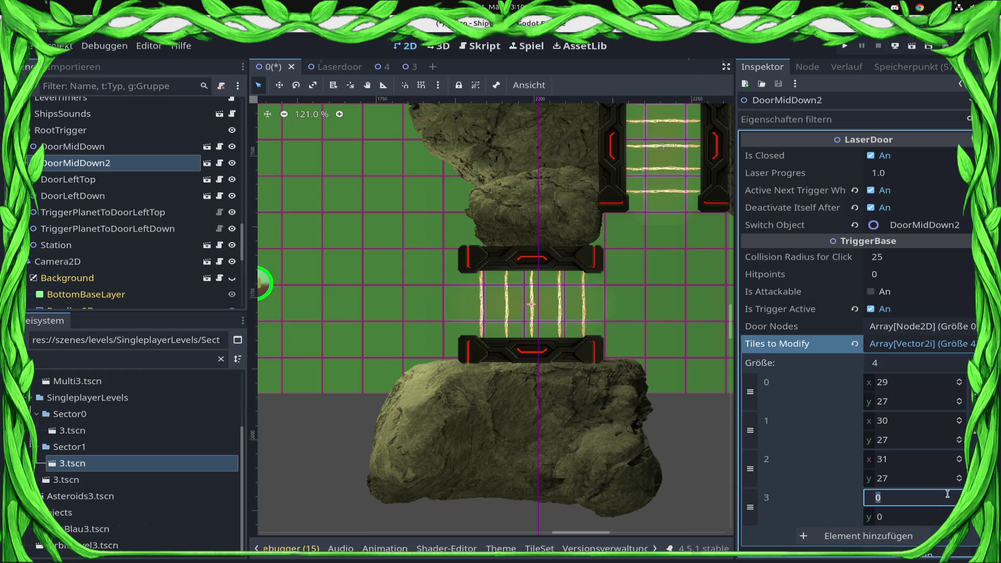
text(32)
key(Tab)
text(2)
key(Return)
key(ctrl+s)
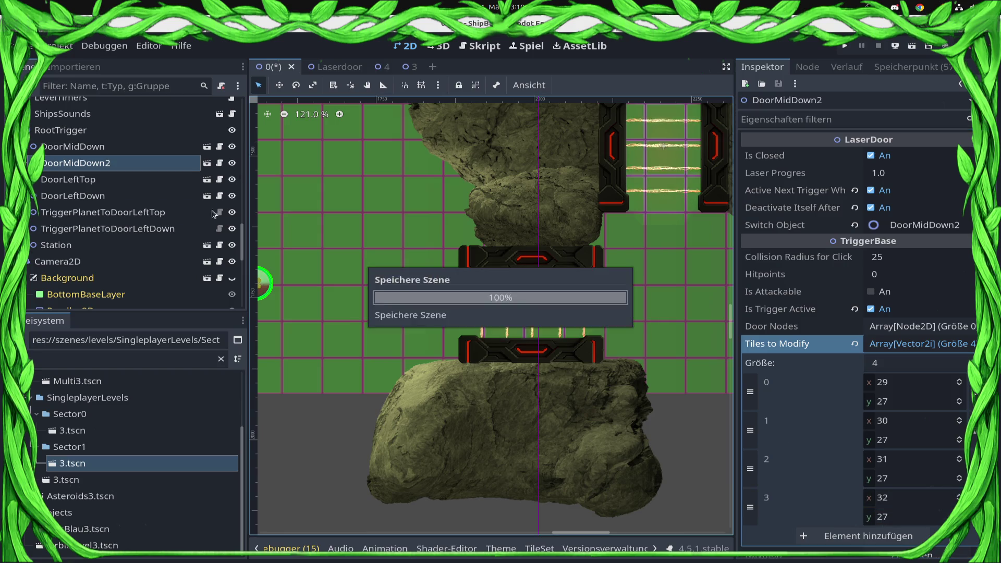
click(154, 140)
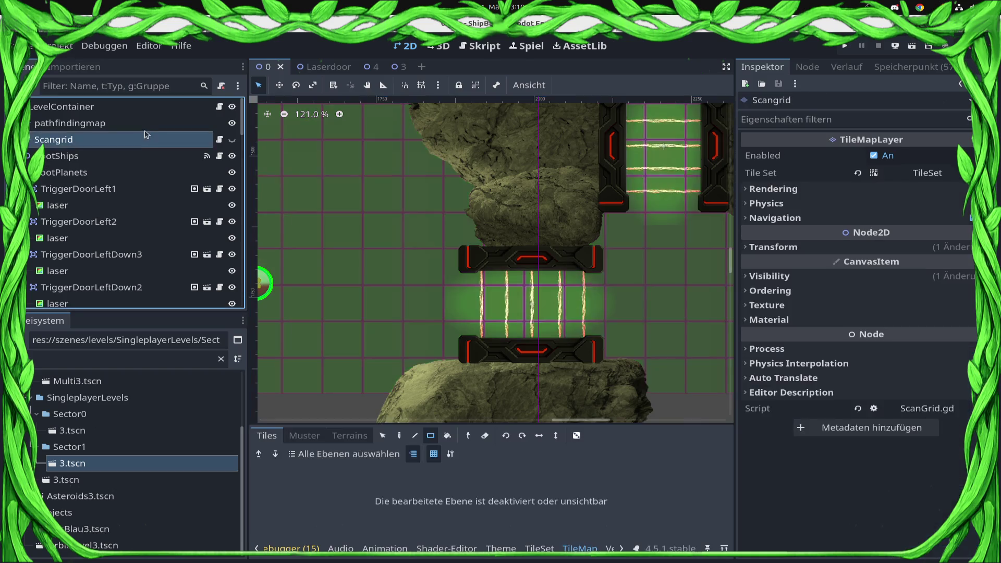
Step: Paint the laser door rows red on the pathfinding map, erasing and repainting the lower door row
click(105, 123)
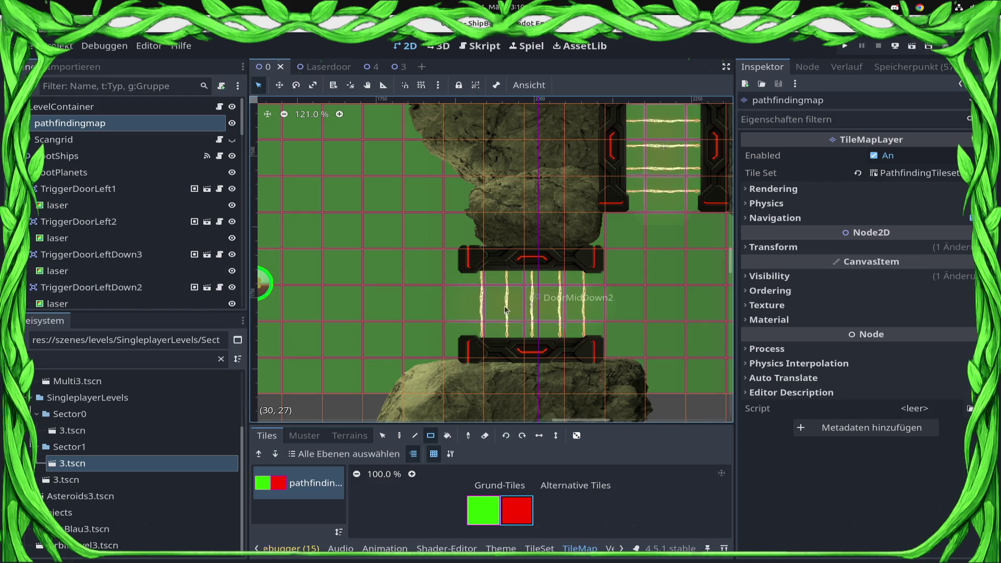
drag(596, 325, 597, 325)
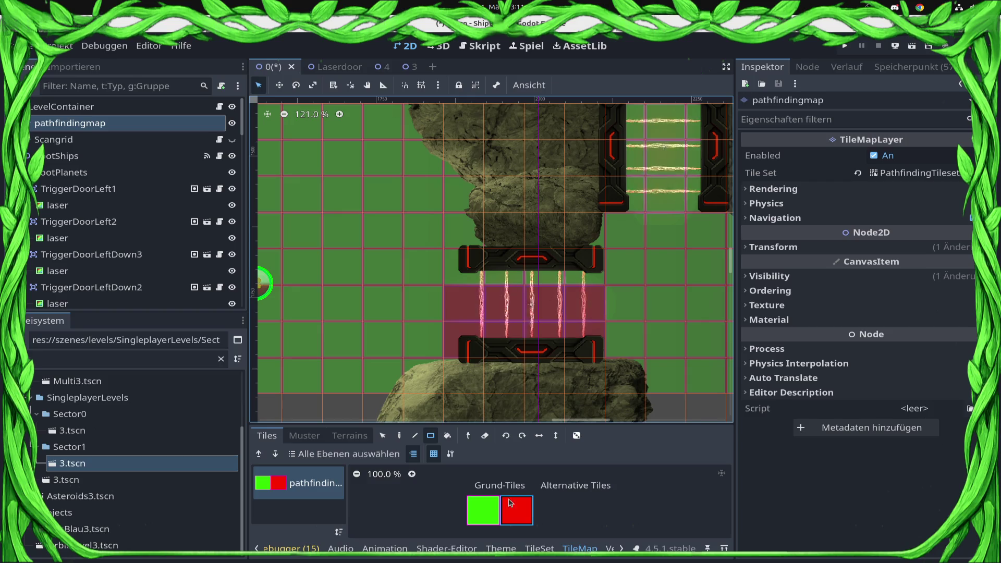
click(556, 435)
click(485, 435)
drag(461, 338, 581, 349)
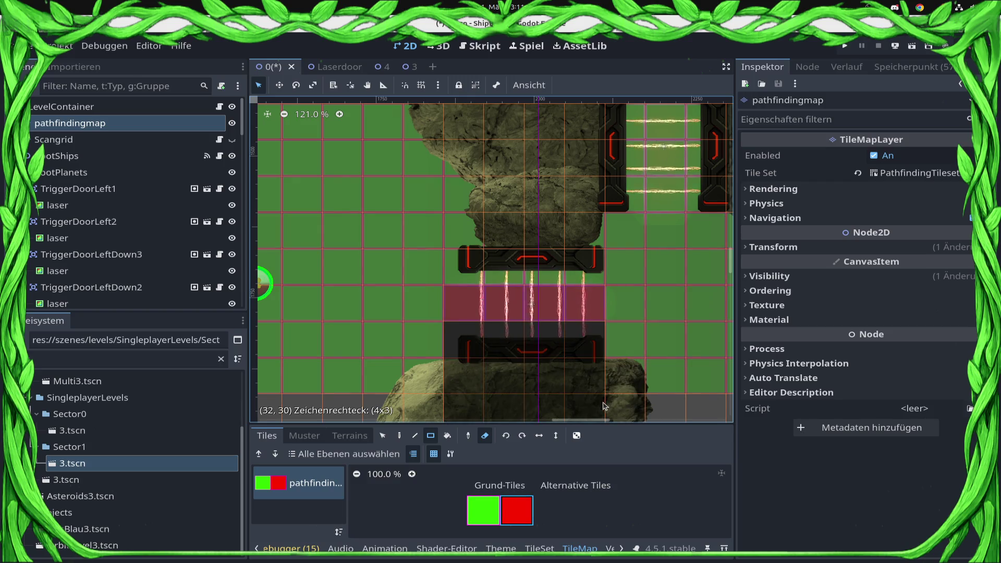
scroll(542, 386, down, 2)
click(485, 435)
drag(461, 292, 580, 292)
drag(423, 328, 600, 328)
Step: Paint red blocks over the right door area and rock edges, redoing one block as 7x3
scroll(592, 322, up, 6)
scroll(592, 322, right, 3)
drag(435, 180, 515, 313)
drag(552, 180, 651, 286)
scroll(471, 219, down, 4)
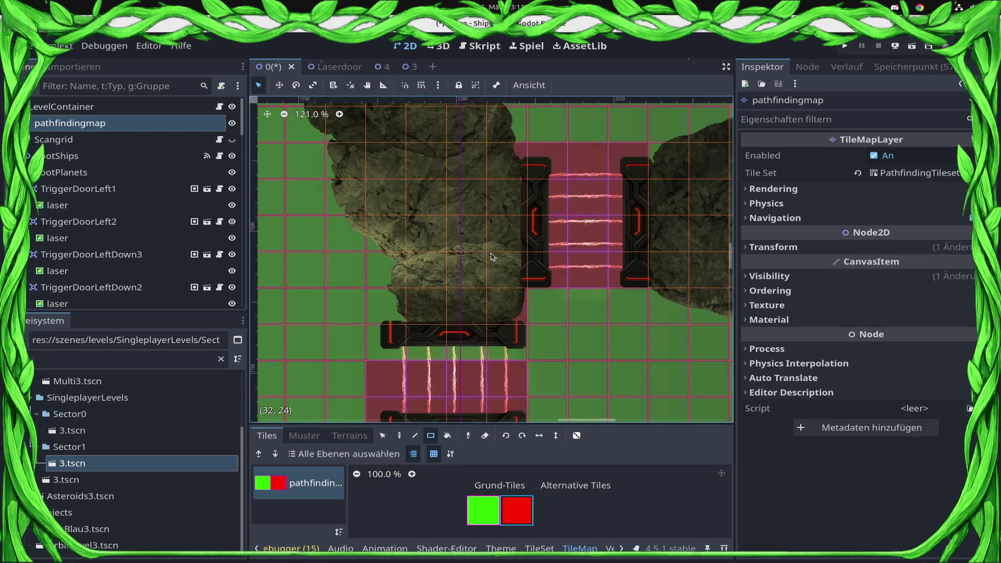
mouse_move(391, 188)
mouse_down()
mouse_move(391, 240)
mouse_move(509, 266)
mouse_up()
scroll(401, 263, up, 5)
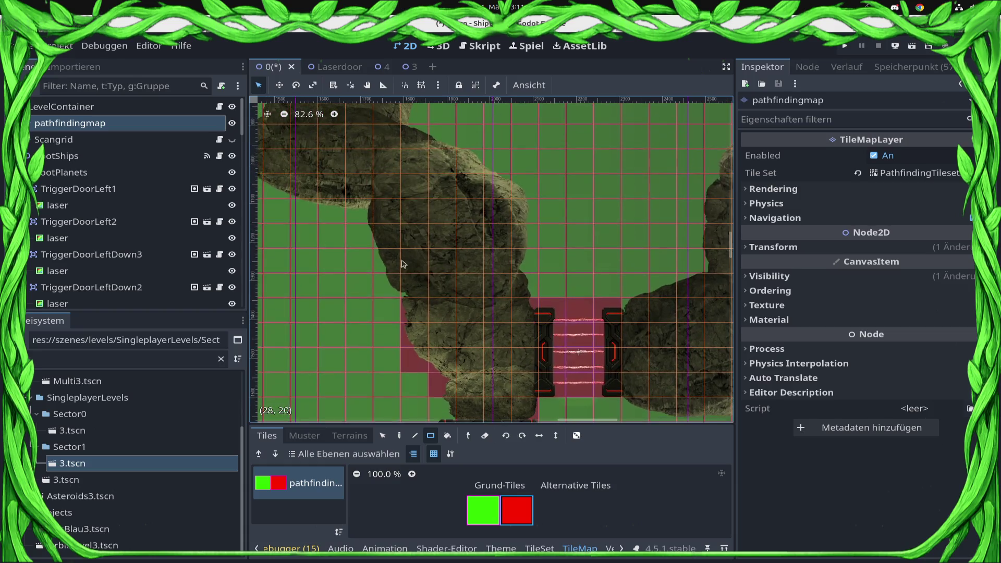
drag(383, 209, 527, 286)
scroll(370, 251, up, 4)
scroll(371, 251, left, 3)
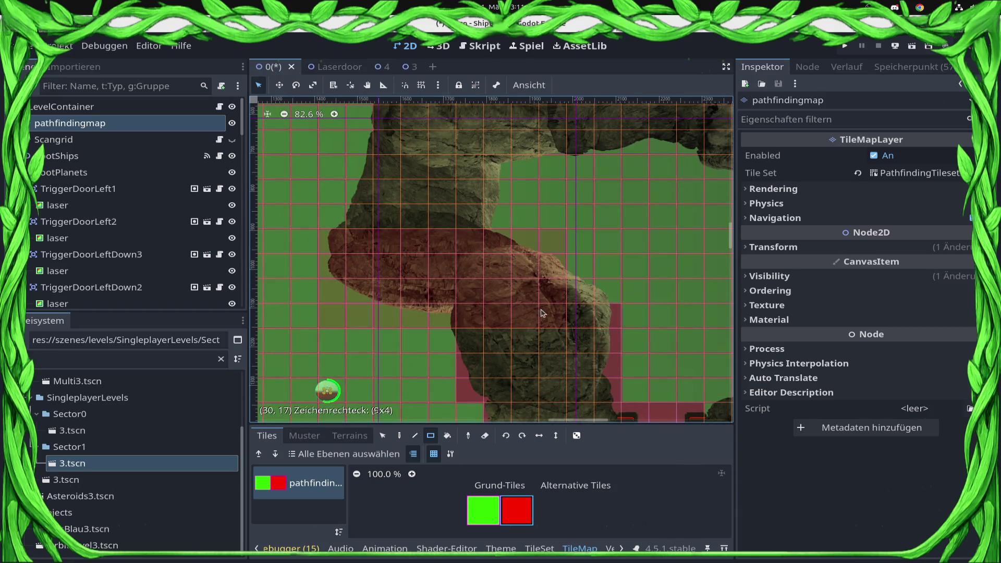
drag(494, 308, 398, 323)
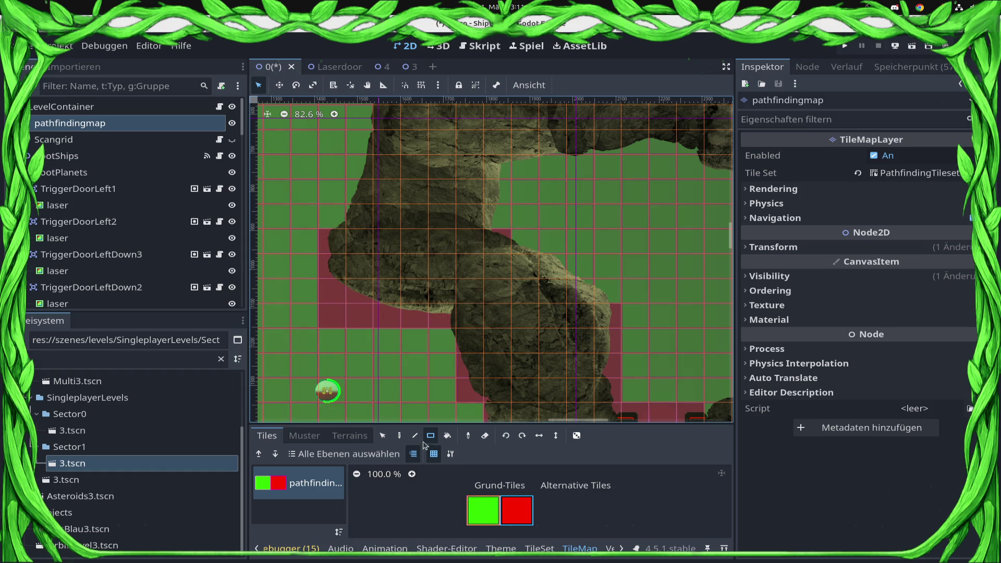
key(ctrl+z)
mouse_move(499, 295)
mouse_down()
mouse_move(444, 319)
mouse_move(387, 318)
mouse_up()
drag(581, 302, 501, 227)
scroll(365, 292, up, 5)
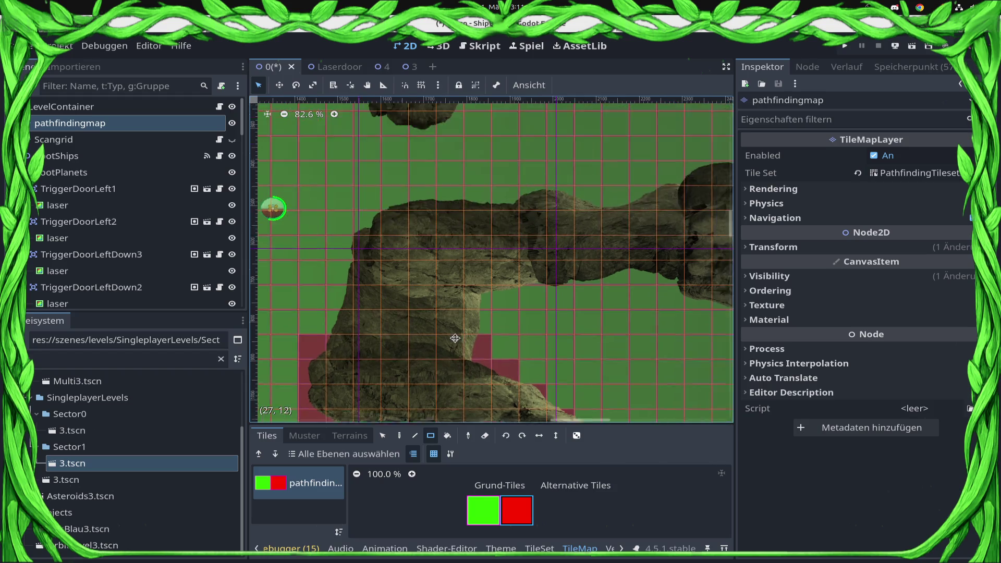
Step: Paint red rows and blocks along the rock edges, including a 12x3 strip and 5x5 block
drag(447, 327, 471, 314)
drag(355, 286, 515, 287)
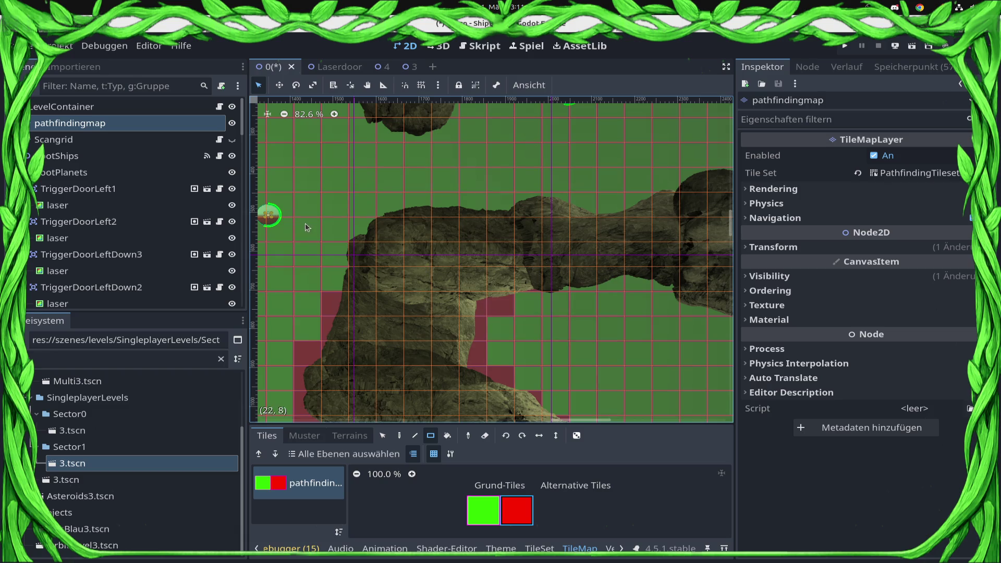
drag(673, 282, 676, 283)
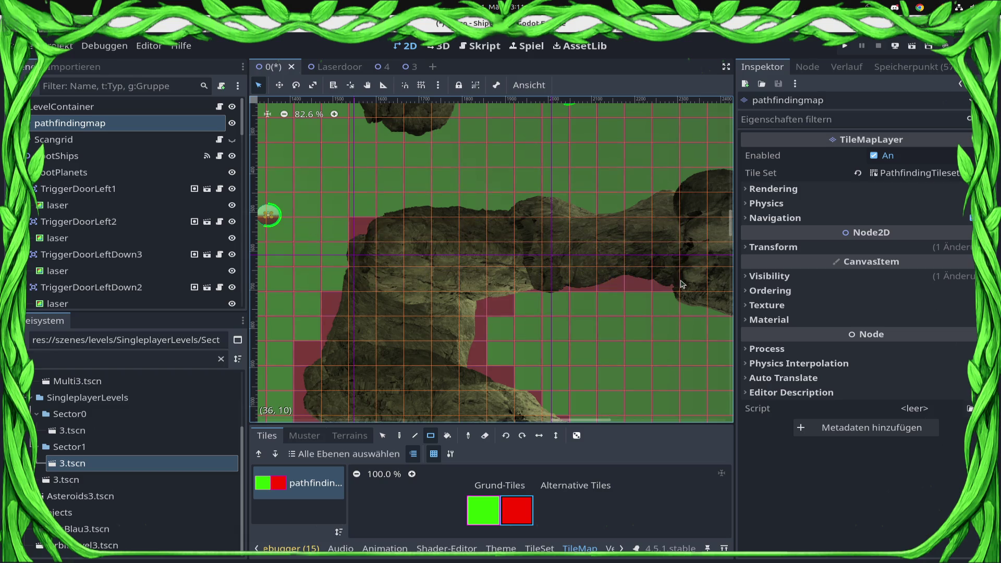
scroll(573, 290, right, 5)
drag(570, 241, 417, 295)
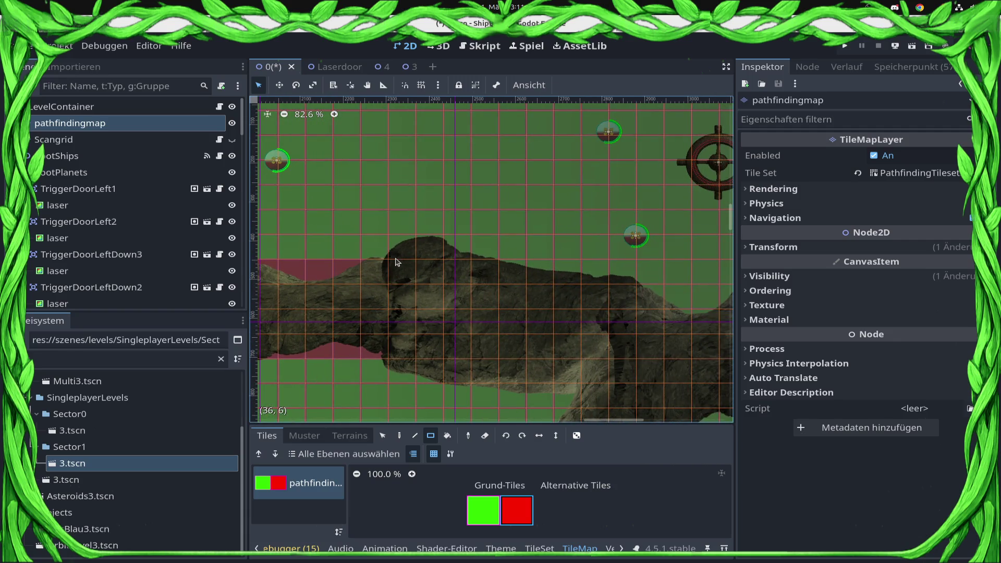
drag(459, 361, 469, 361)
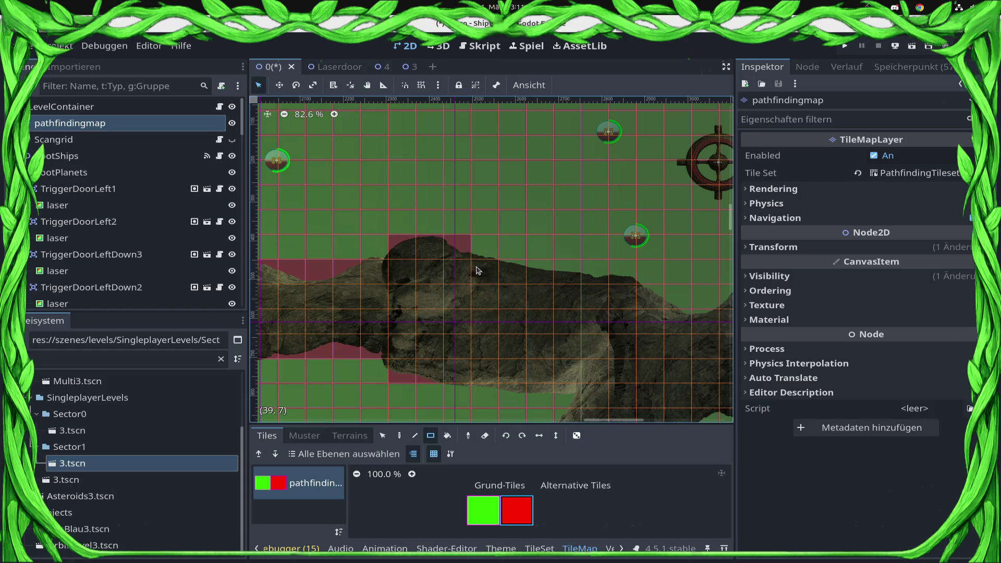
drag(607, 385, 489, 383)
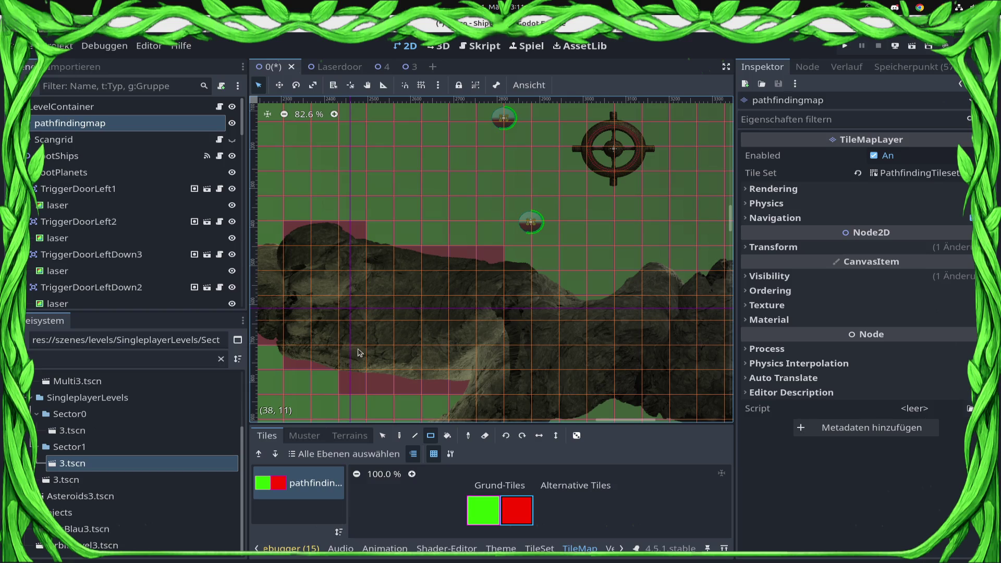
drag(539, 364, 540, 364)
drag(540, 363, 299, 275)
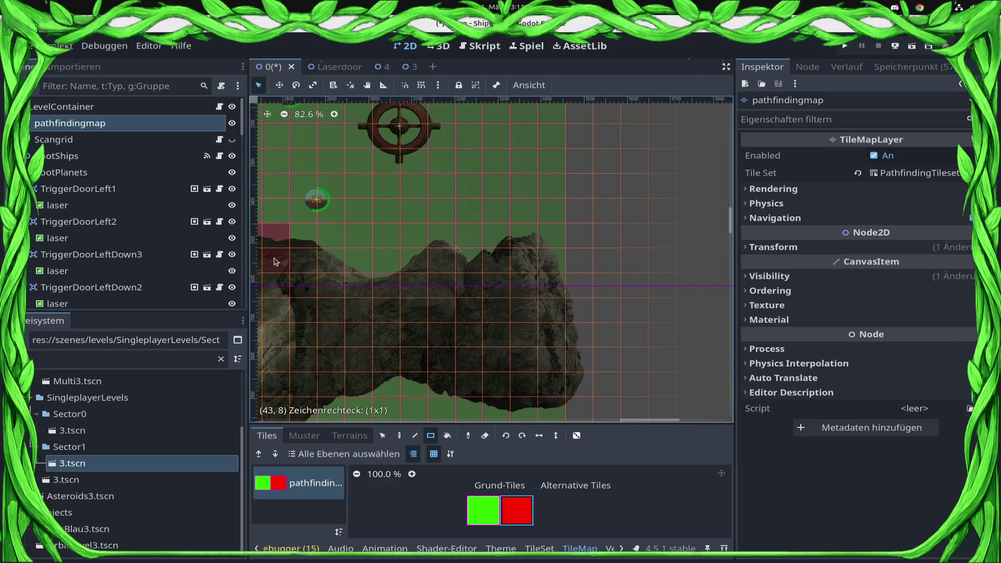
drag(310, 353, 310, 354)
drag(301, 245, 301, 246)
drag(300, 245, 424, 162)
Step: Continue red tiles along the next rock section's edges, adding a 5x3 block and a column
mouse_move(396, 276)
mouse_down()
mouse_move(438, 302)
mouse_move(453, 328)
mouse_up()
mouse_move(678, 292)
mouse_down()
mouse_move(605, 318)
mouse_move(686, 319)
mouse_up()
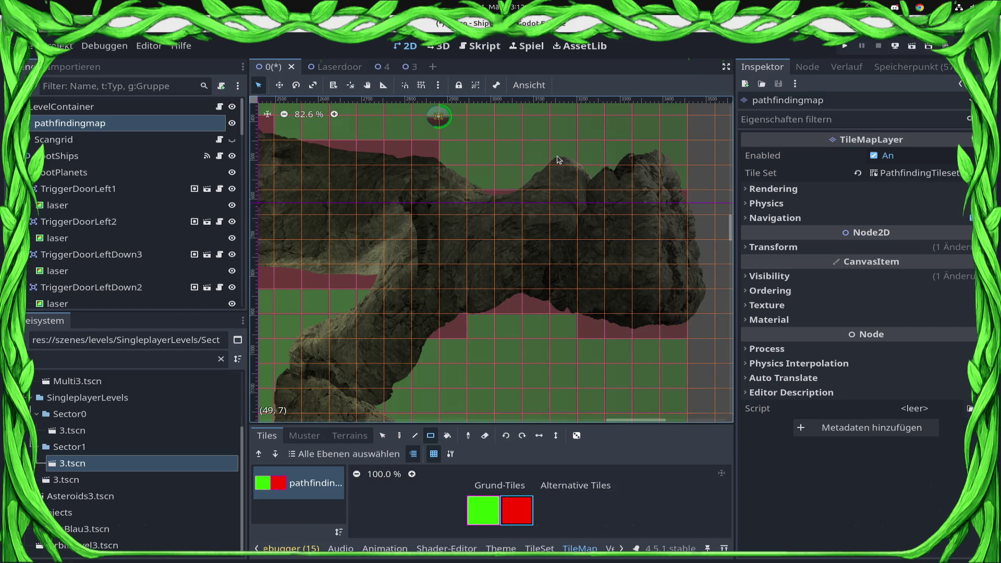
drag(669, 207, 670, 207)
drag(417, 292, 645, 181)
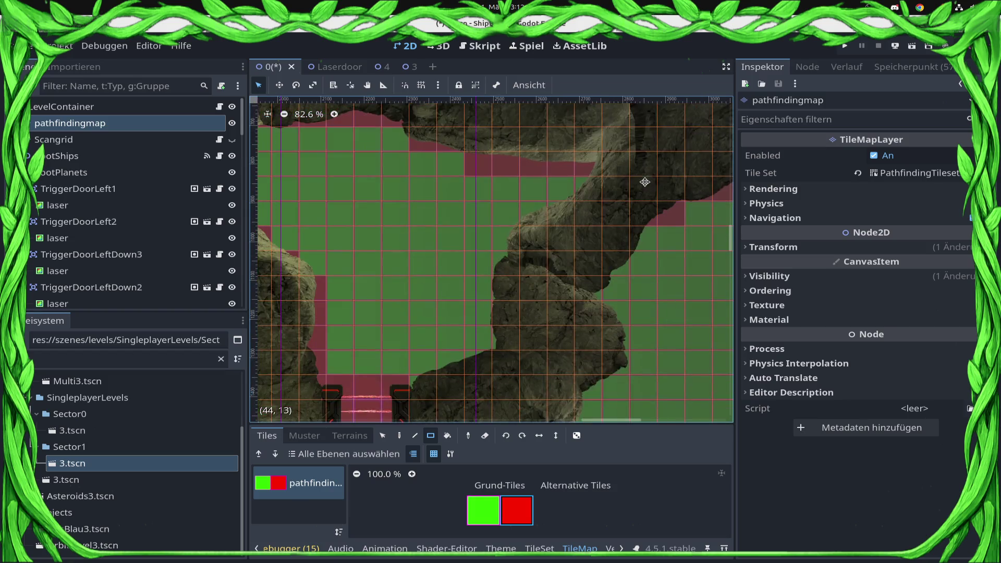
mouse_move(527, 223)
mouse_down()
mouse_move(561, 215)
mouse_move(603, 234)
mouse_up()
mouse_move(518, 246)
mouse_down()
mouse_move(628, 252)
mouse_move(644, 241)
mouse_up()
mouse_move(520, 273)
mouse_down()
mouse_move(618, 270)
mouse_move(600, 322)
mouse_move(622, 323)
mouse_up()
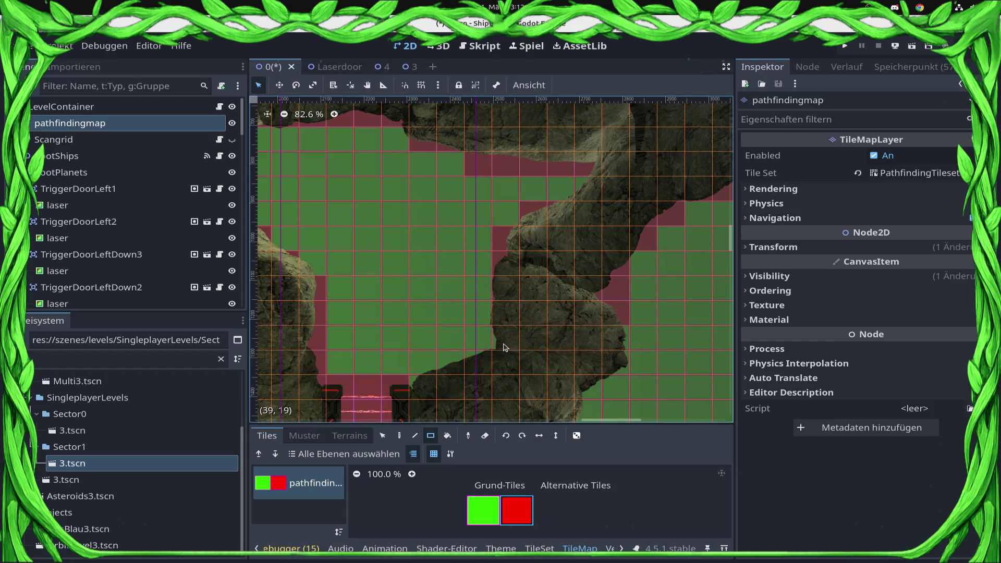
scroll(505, 347, down, 3)
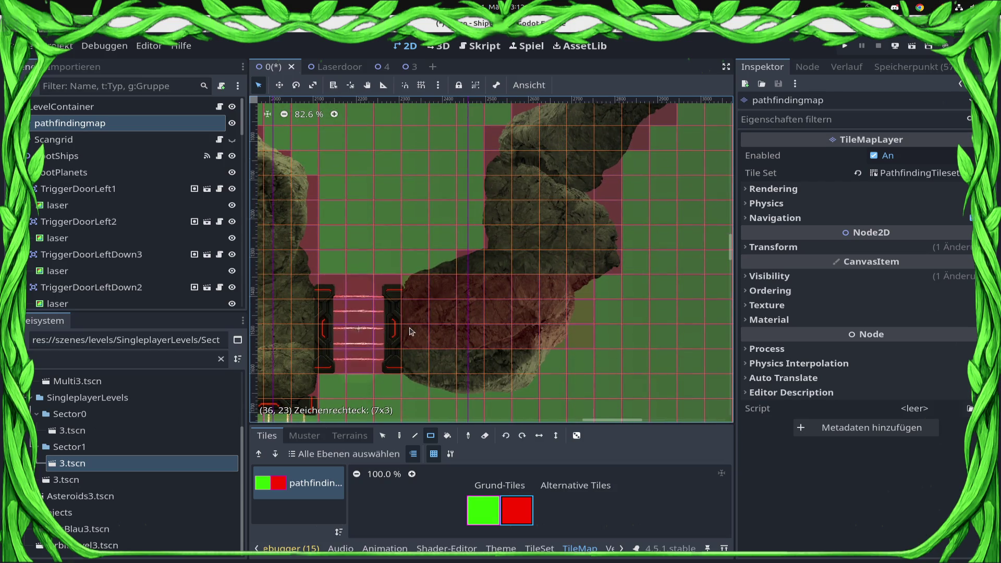
drag(573, 289, 580, 336)
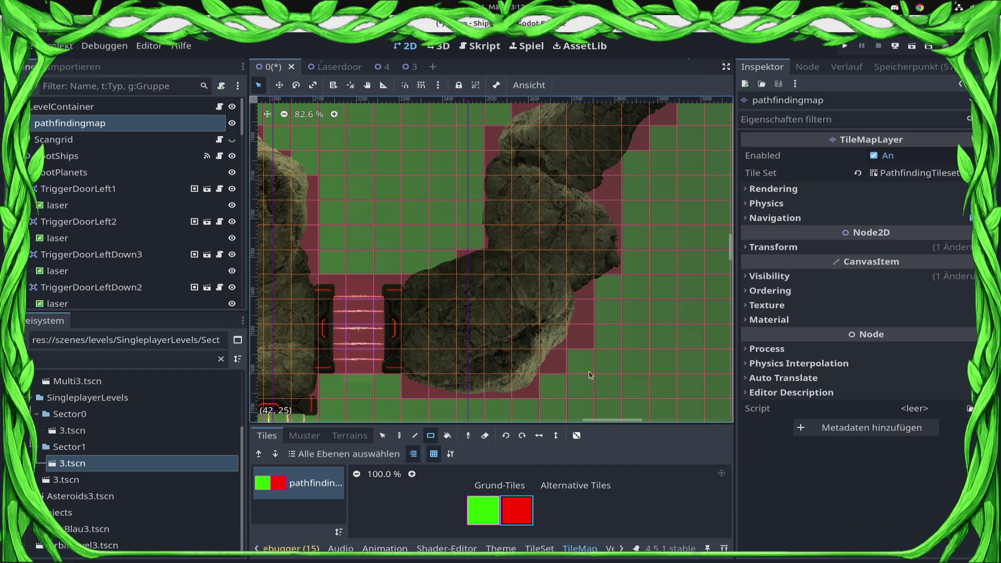
scroll(593, 337, down, 3)
scroll(594, 337, down, 3)
drag(593, 338, 594, 233)
scroll(595, 234, up, 2)
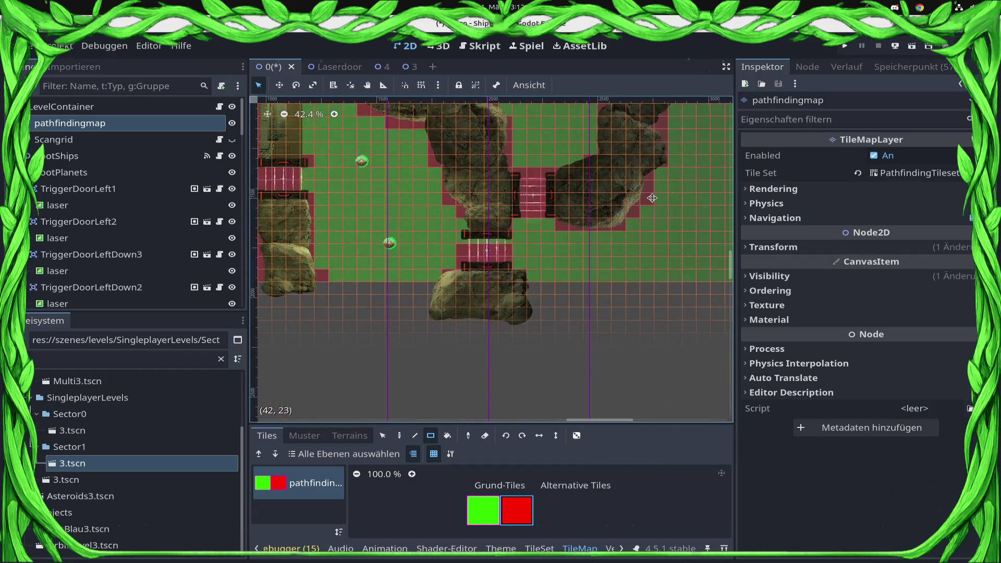
Step: Mark the tiles around the sun as red blocked tiles, choosing the red tile
scroll(480, 281, down, 7)
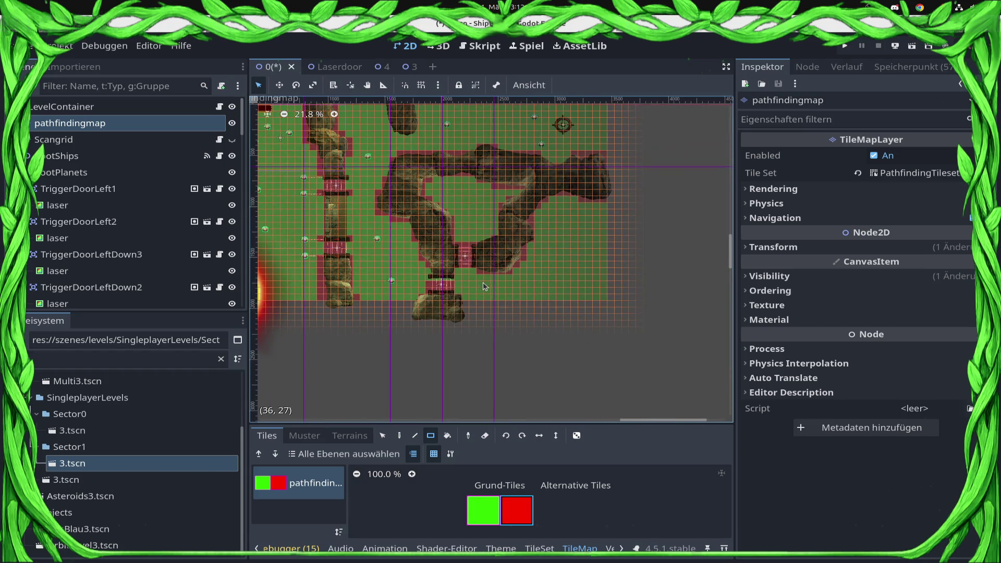
scroll(578, 303, left, 5)
scroll(578, 303, up, 3)
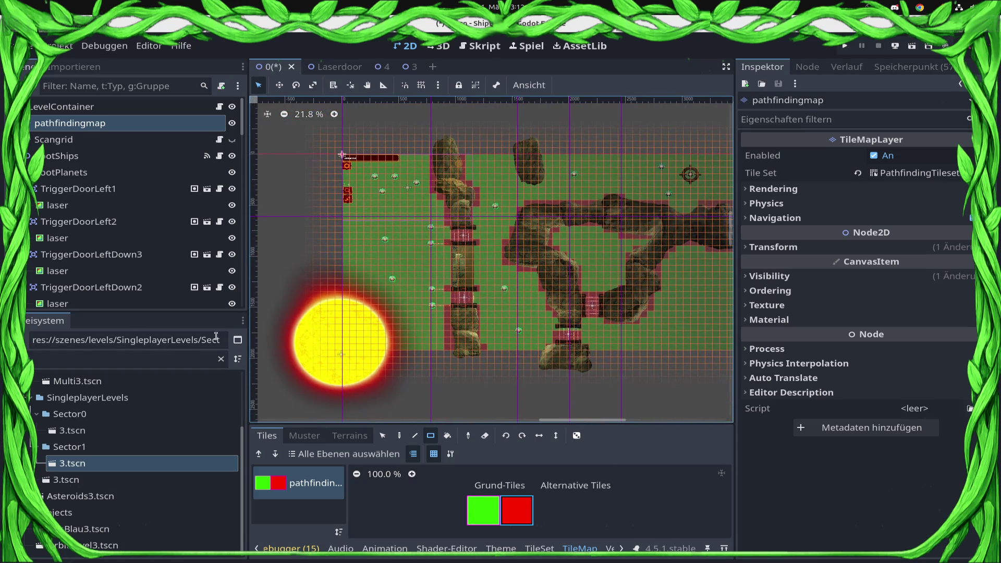
drag(346, 304, 397, 349)
scroll(362, 333, up, 10)
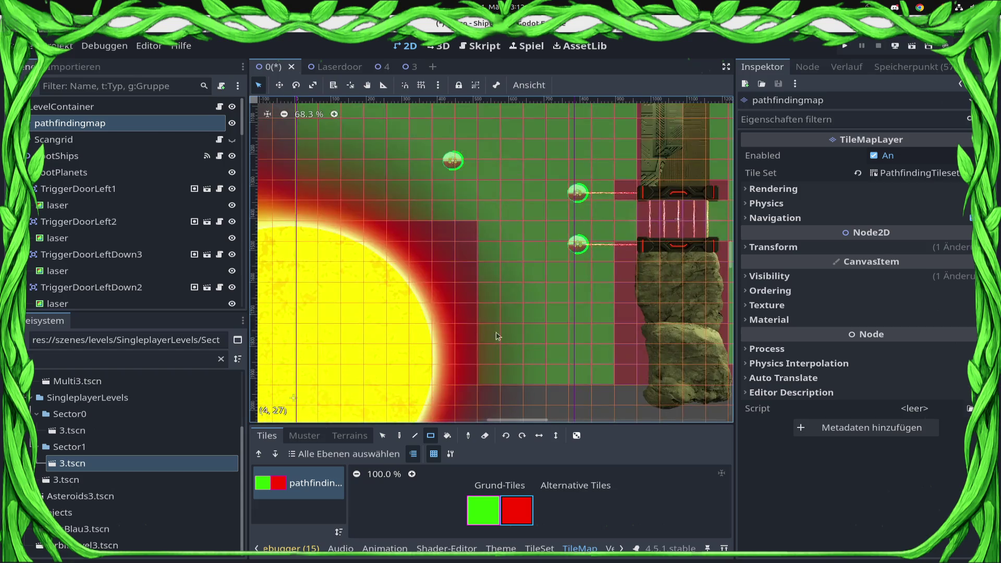
click(514, 515)
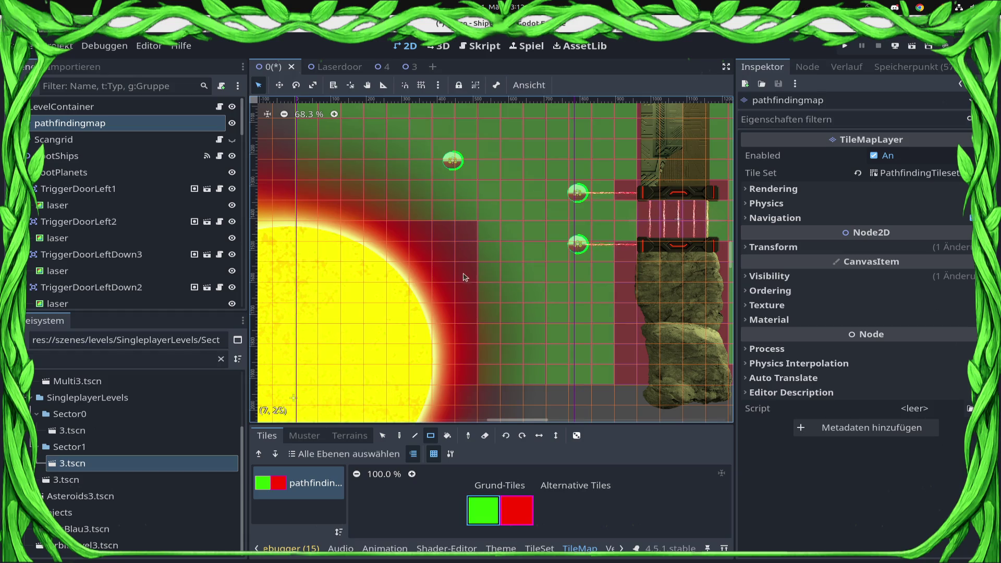
Step: Look over the painted map and save the level scene
scroll(447, 237, down, 3)
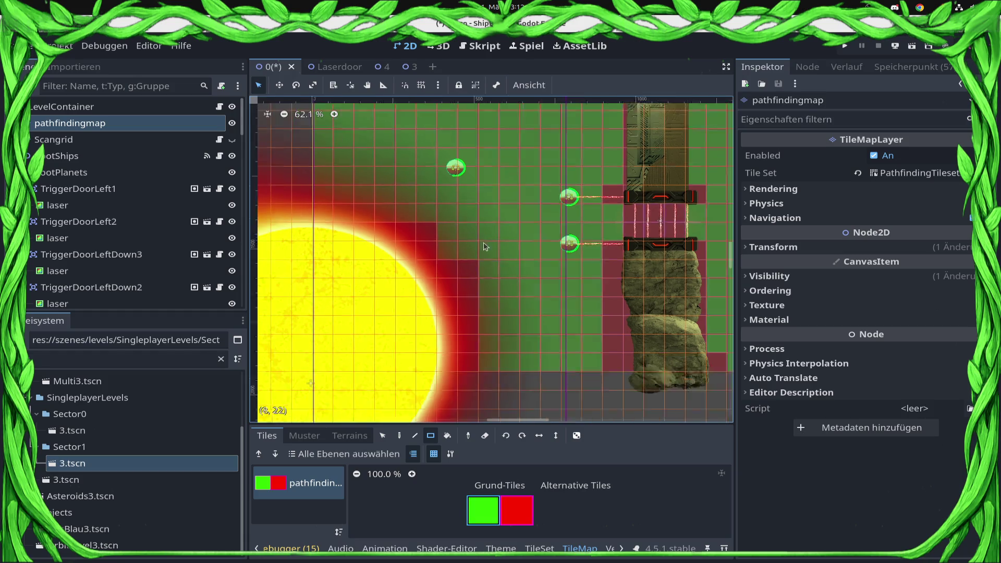
scroll(447, 237, right, 10)
scroll(503, 389, up, 3)
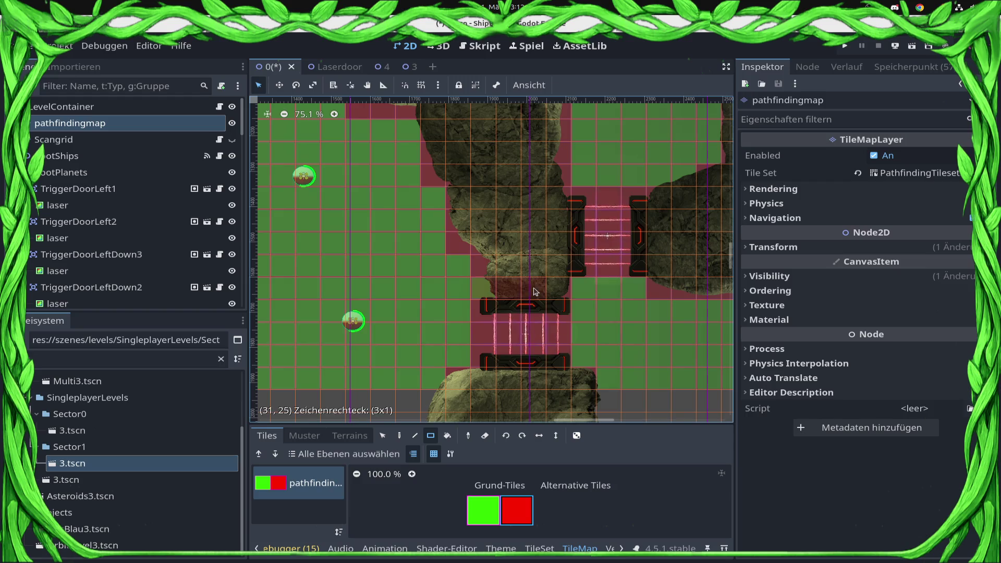
scroll(516, 303, down, 2)
key(ctrl+s)
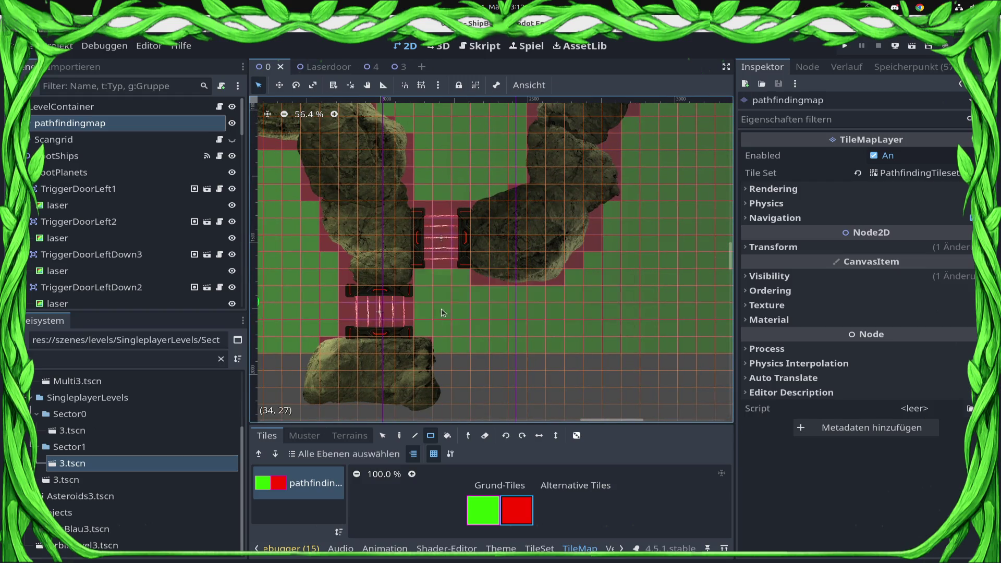
scroll(441, 309, down, 2)
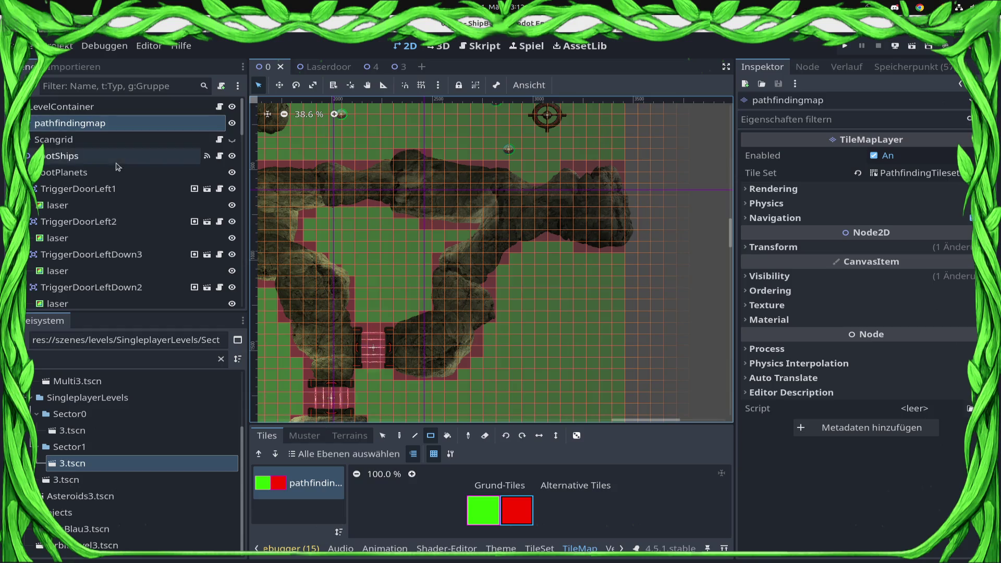
click(333, 86)
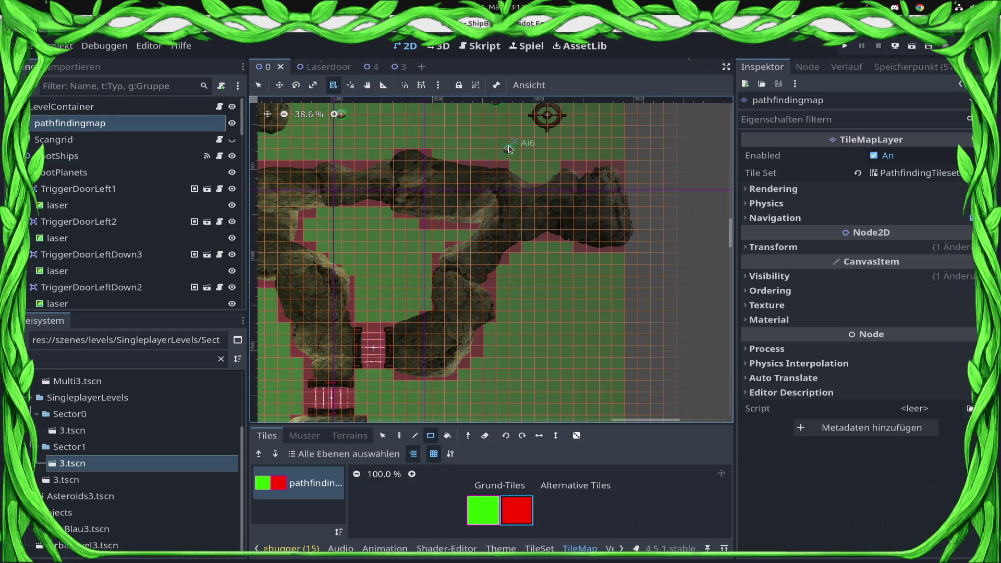
Step: Move an AI planet lower and duplicate it twice into the open area as Ai13 and Ai14
click(508, 149)
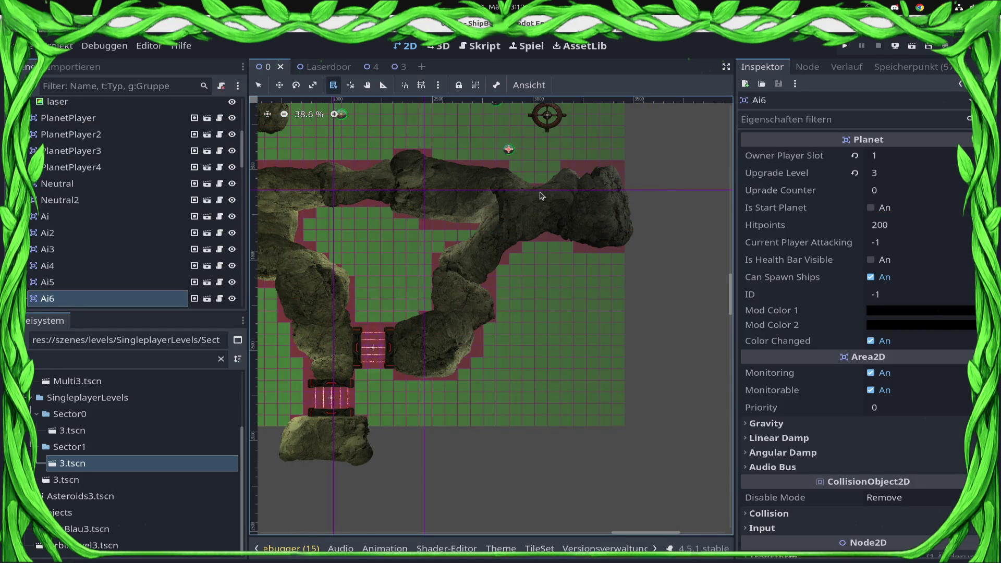
key(w)
mouse_move(511, 160)
mouse_down()
mouse_move(586, 295)
mouse_move(520, 301)
mouse_move(608, 365)
mouse_move(598, 359)
mouse_move(532, 403)
mouse_move(509, 404)
mouse_move(536, 358)
mouse_move(342, 247)
mouse_move(342, 237)
mouse_move(407, 261)
mouse_up()
key(ctrl+d)
key(ctrl+d)
key(ctrl+d)
key(ctrl+d)
key(ctrl+d)
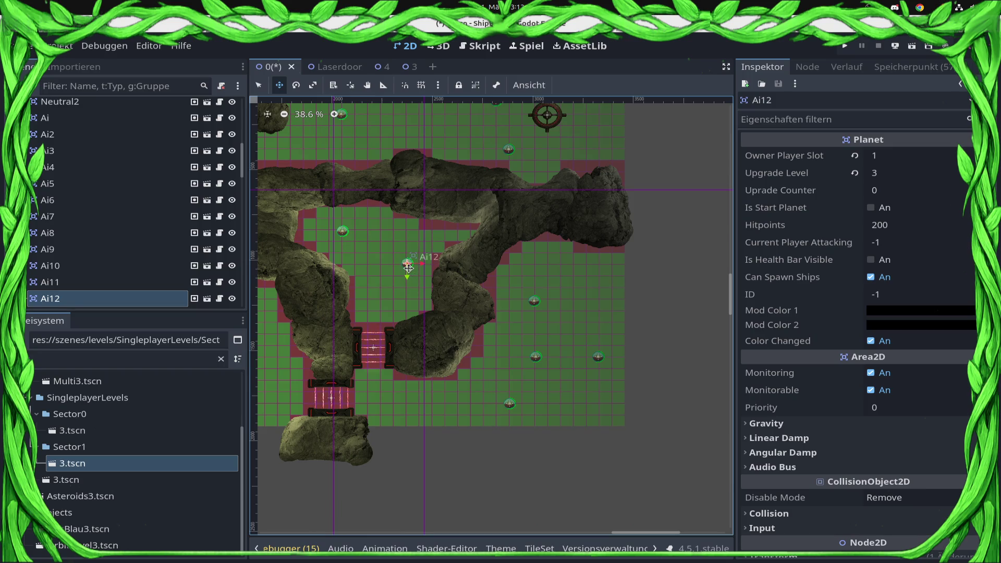
key(ctrl+d)
key(ctrl+d)
mouse_move(407, 267)
mouse_down()
mouse_move(367, 299)
mouse_move(381, 239)
mouse_up()
scroll(428, 352, up, 2)
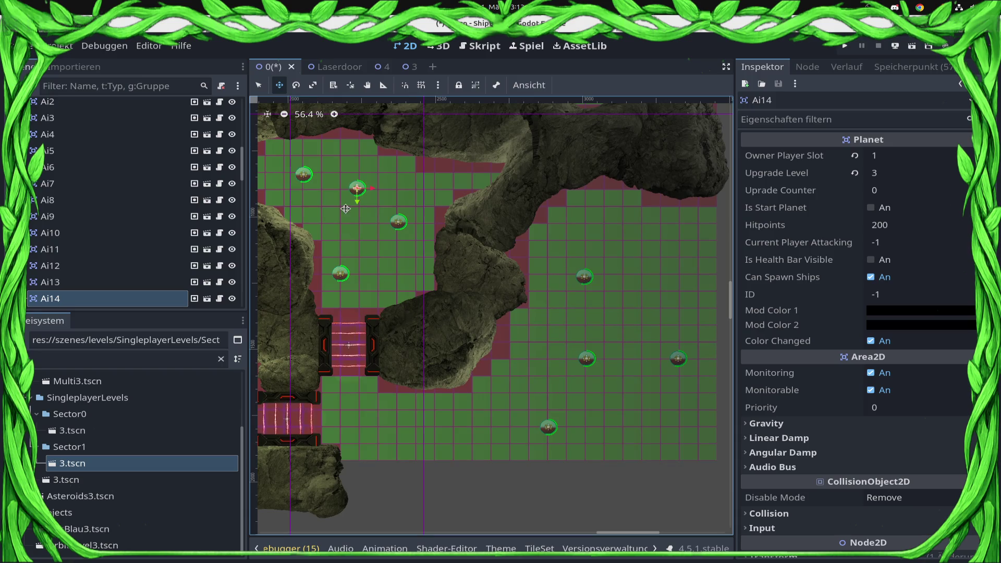
scroll(356, 298, down, 2)
scroll(613, 325, up, 1)
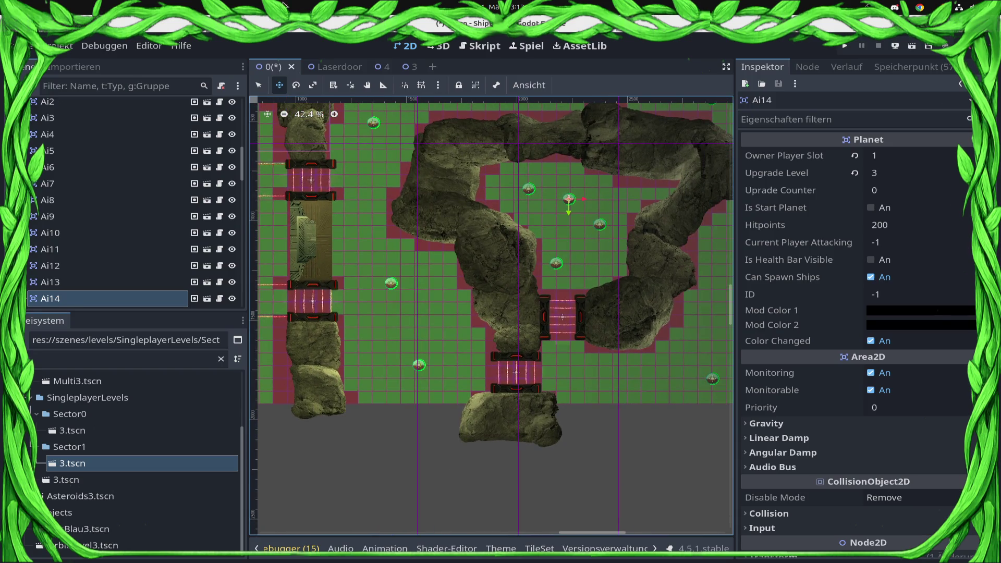
Step: Select planet Ai13 from the overlapping nodes under the planet
click(333, 85)
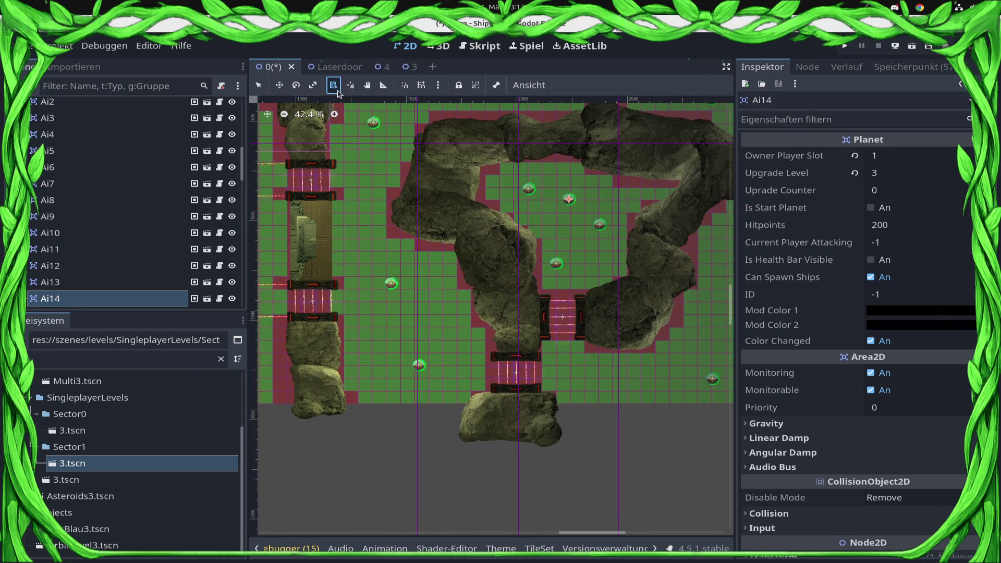
click(559, 268)
click(573, 288)
key(w)
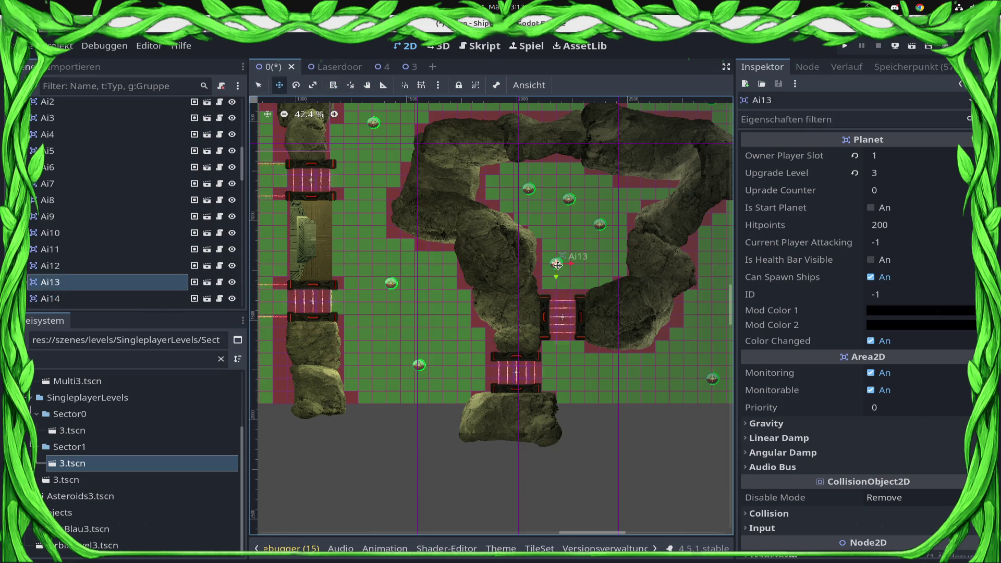
scroll(578, 362, up, 2)
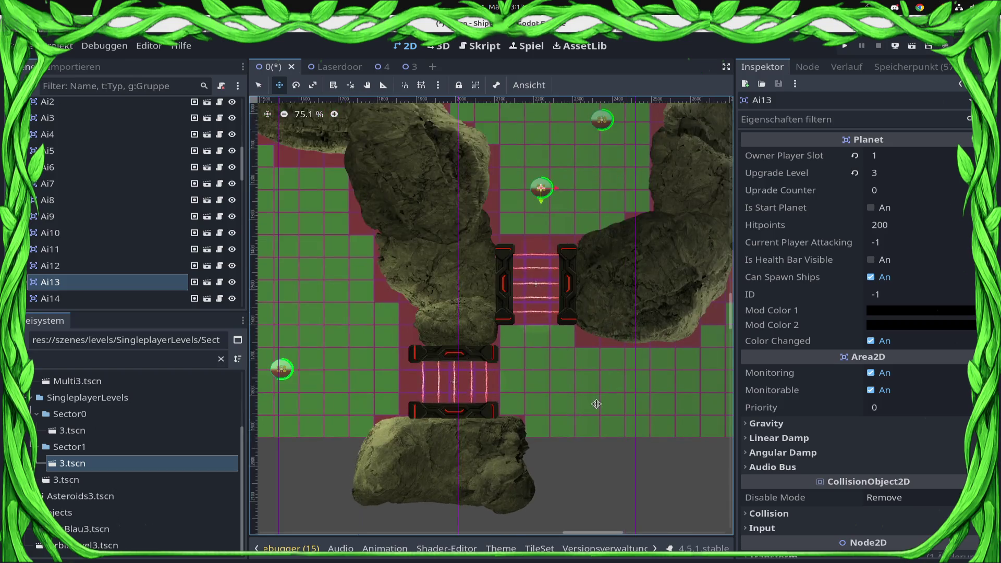
scroll(596, 404, right, 5)
scroll(550, 267, down, 2)
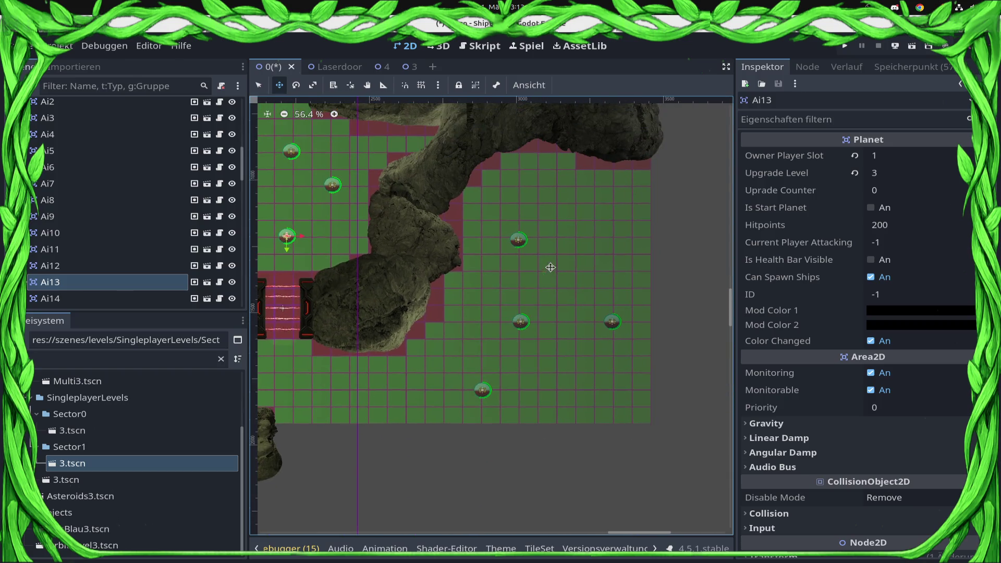
Step: Pick planet Ai7 from the stacked nodes and reposition it down and to the right
key(q)
click(333, 85)
key(w)
click(519, 242)
click(558, 266)
drag(529, 255, 569, 303)
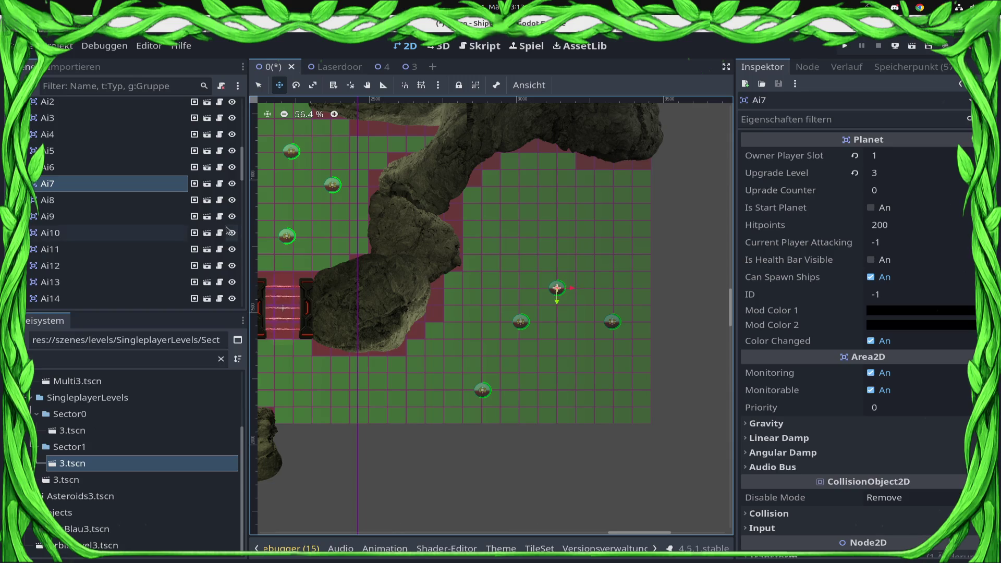
scroll(97, 220, down, 10)
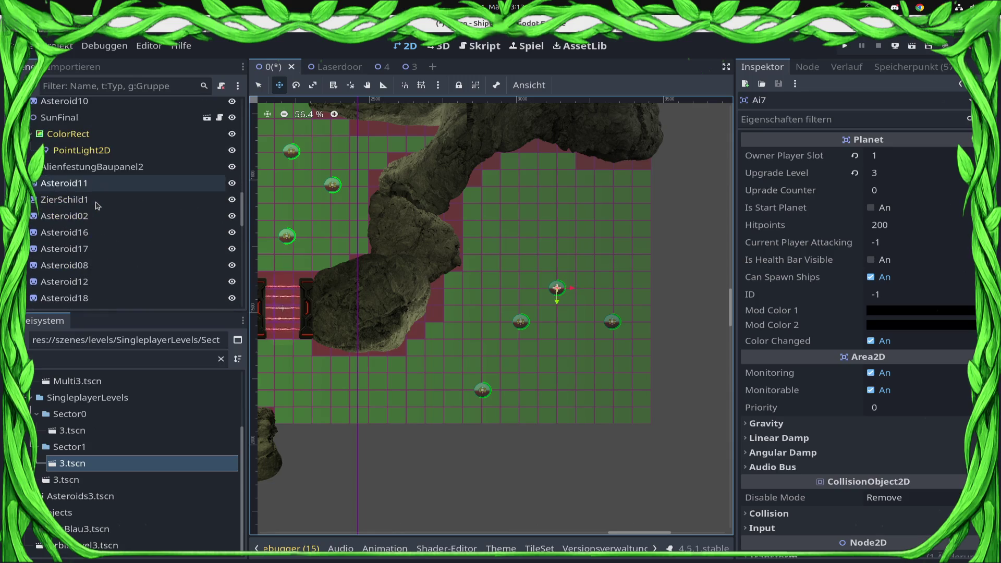
scroll(97, 220, down, 3)
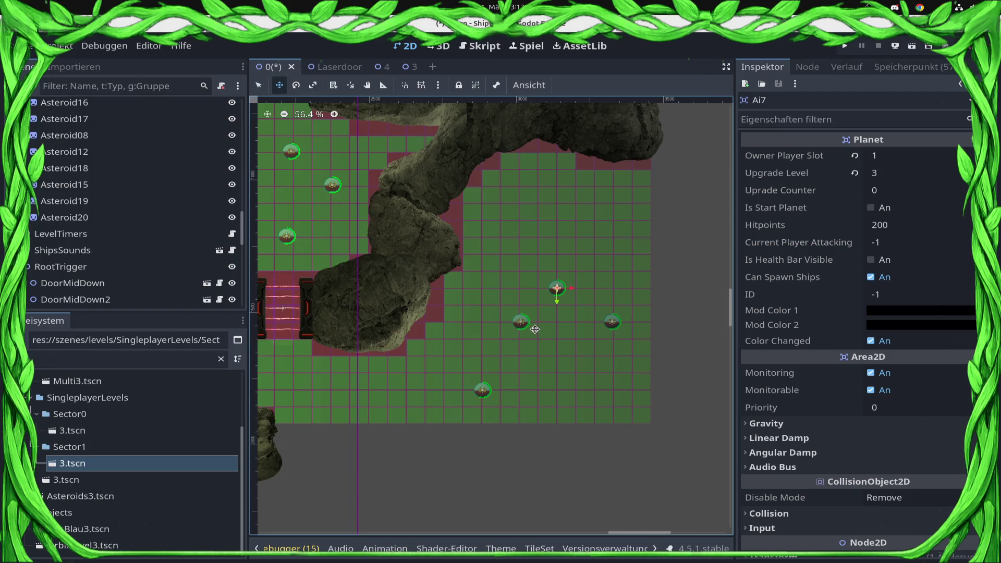
scroll(535, 329, down, 3)
drag(553, 306, 553, 286)
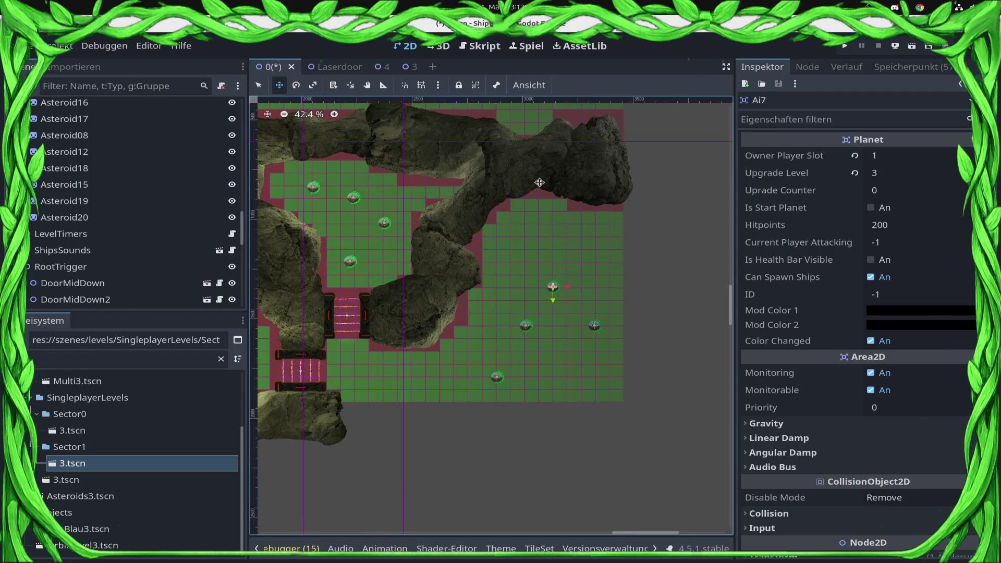
scroll(552, 286, up, 3)
scroll(552, 286, right, 1)
scroll(114, 157, up, 3)
drag(242, 224, 242, 203)
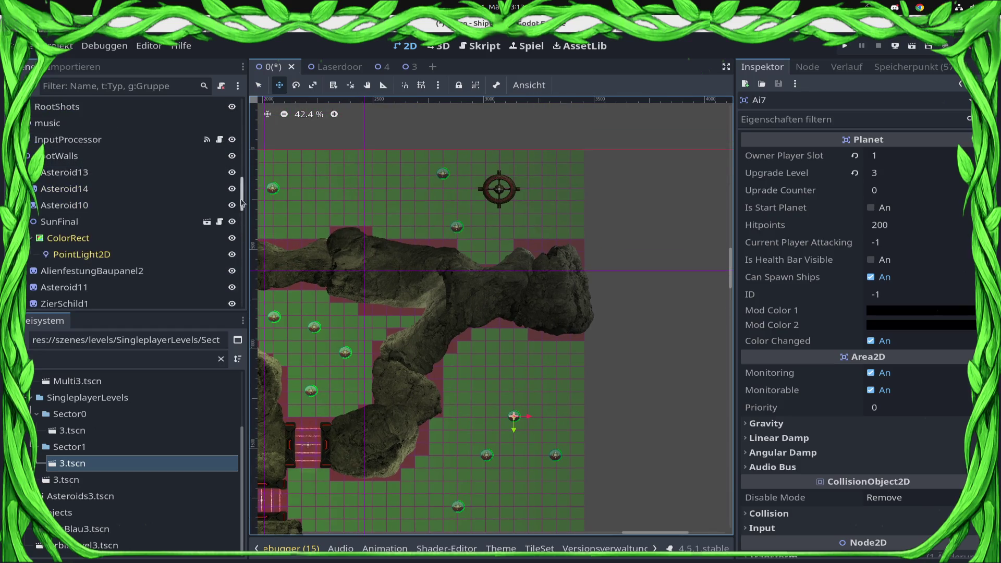
scroll(89, 271, up, 5)
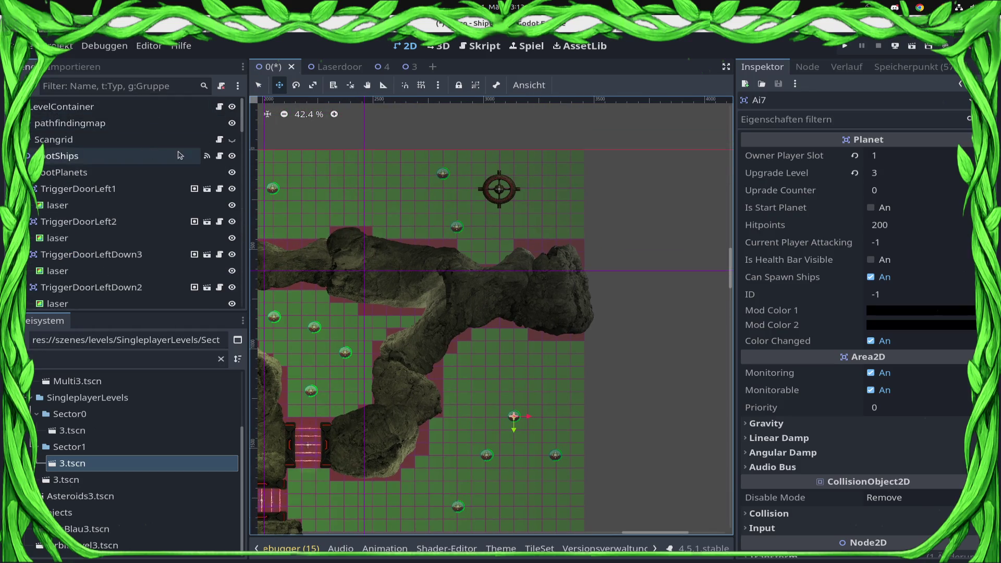
Step: Duplicate the Station node and place Station2 lower inside the asteroid loop
click(332, 86)
click(504, 194)
right_click(496, 194)
right_click(497, 193)
click(524, 198)
key(ctrl+d)
key(w)
mouse_move(505, 211)
mouse_down()
mouse_move(520, 392)
mouse_move(513, 348)
mouse_move(499, 371)
mouse_up()
scroll(571, 376, down, 3)
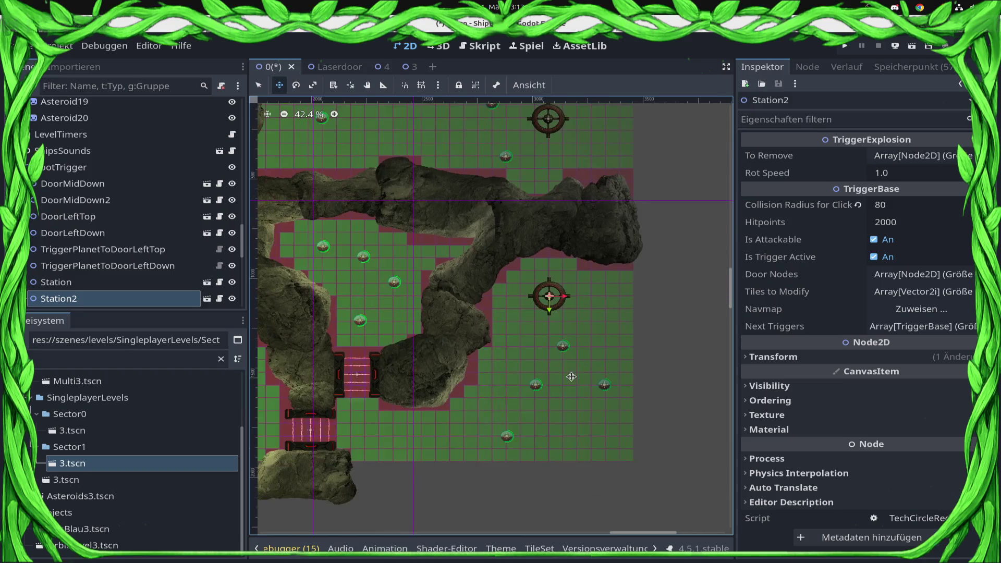
Step: Select DoorMidDown and enable Active Next Trigger When and Deactivate Itself After
key(q)
click(375, 383)
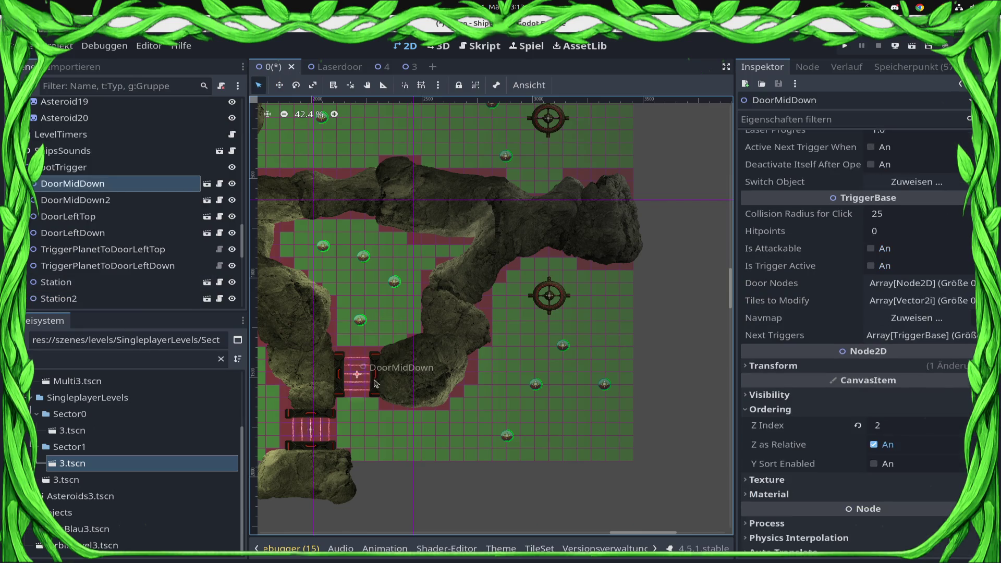
scroll(884, 181, up, 2)
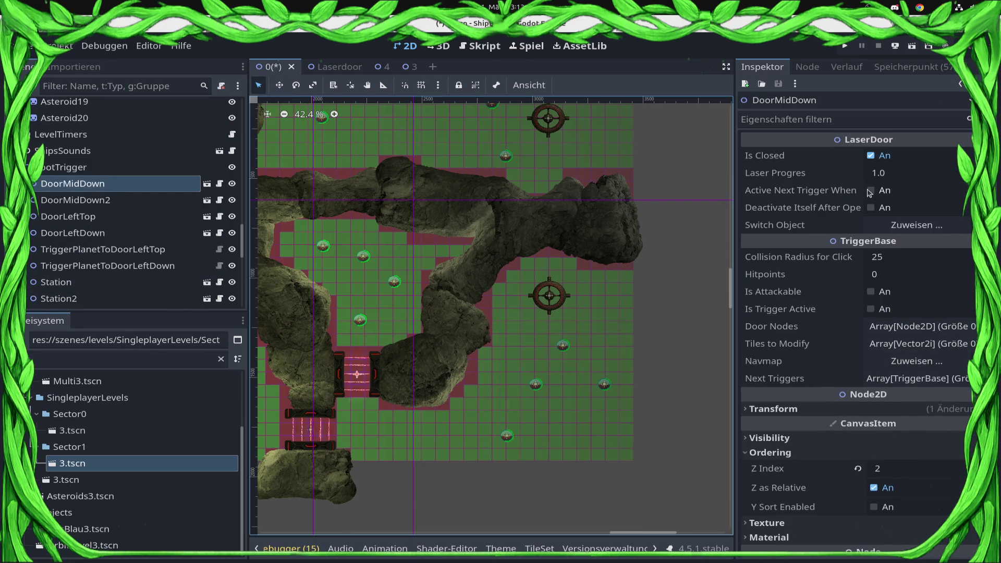
click(870, 190)
click(870, 207)
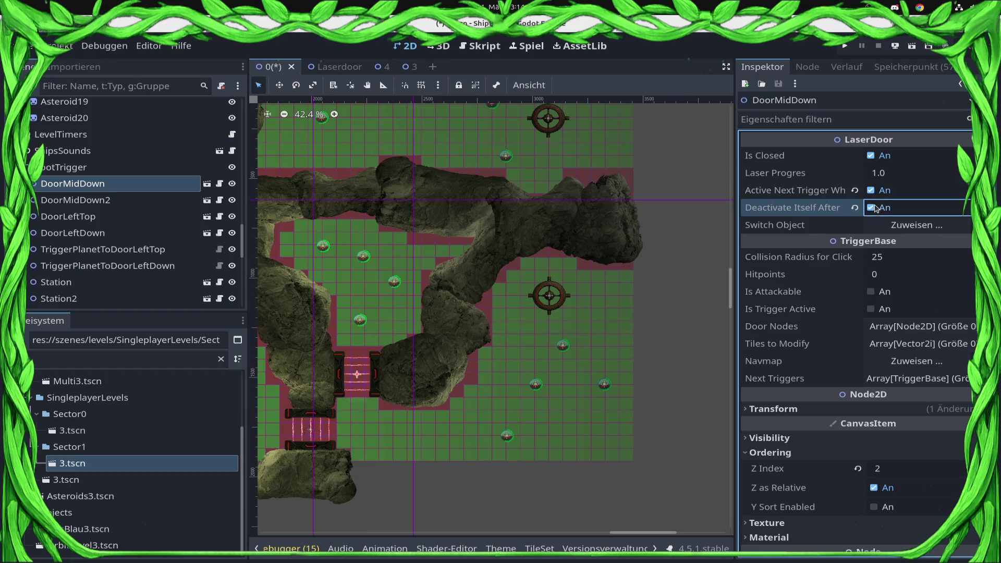
Step: Assign Station2 as DoorMidDown's Switch Object and save the scene
click(908, 236)
scroll(516, 292, down, 5)
scroll(522, 286, down, 10)
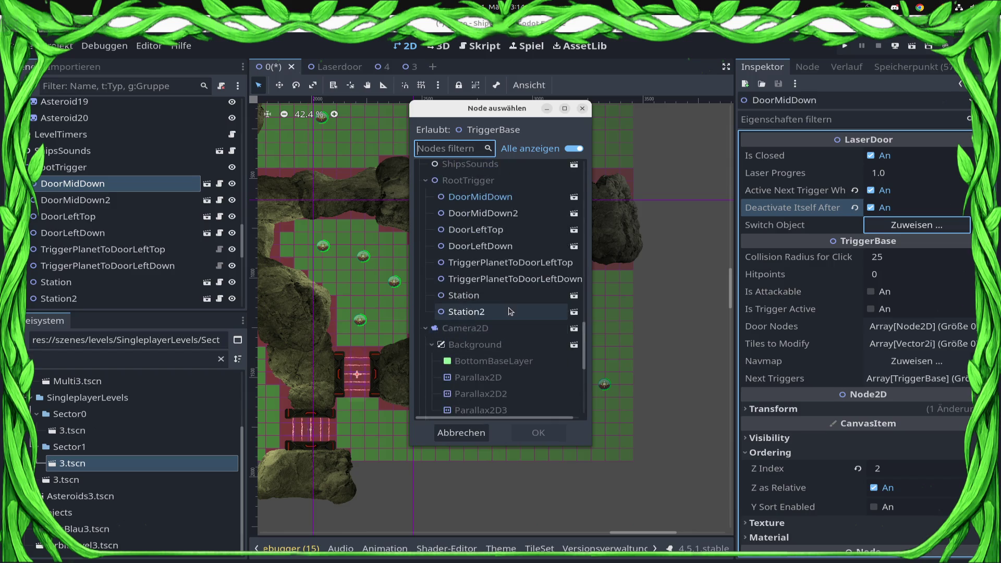
double_click(511, 312)
key(ctrl+s)
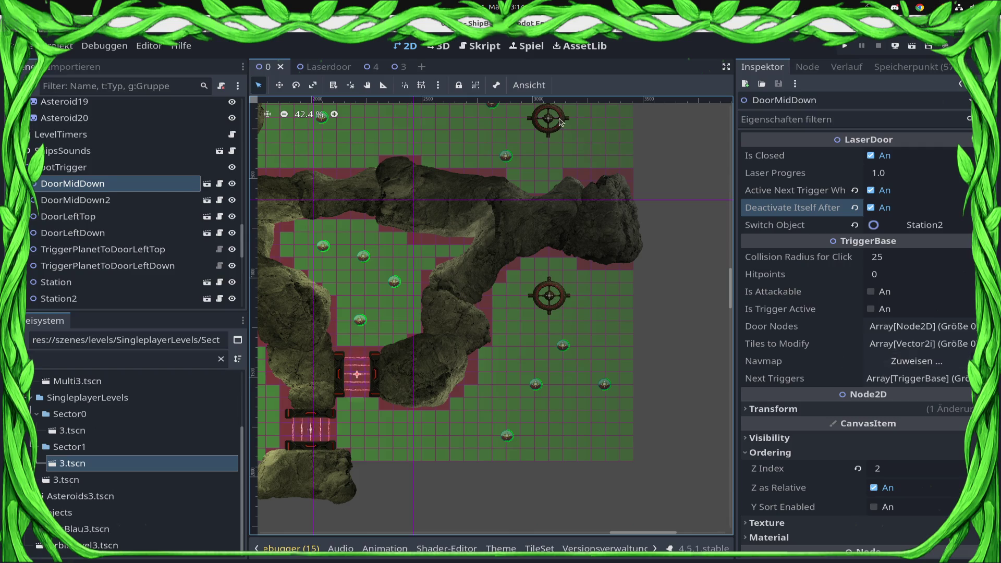
scroll(599, 332, up, 6)
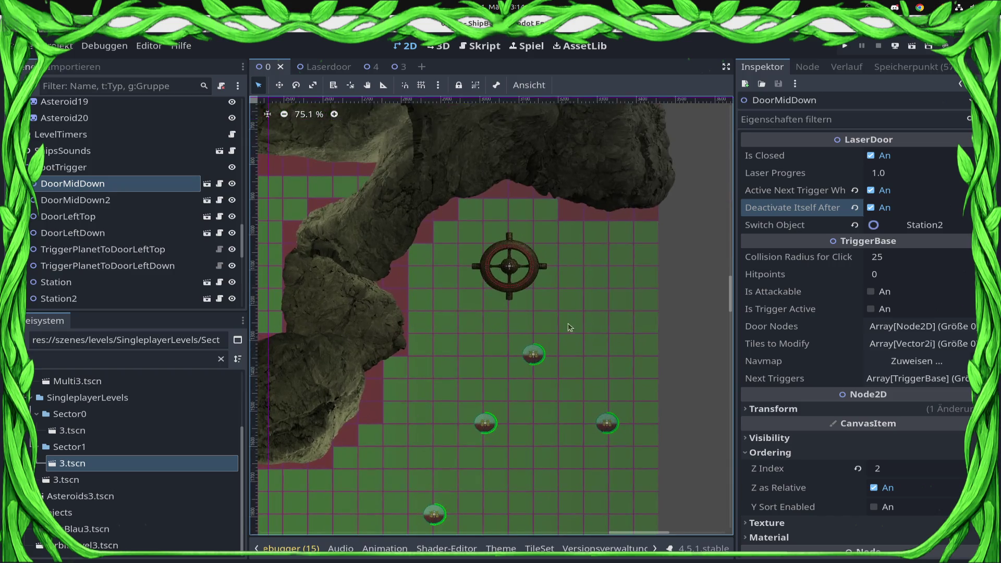
Step: Select PointLight2D, then DoorMidDown, then check the pathfinding tile map around the door
click(451, 331)
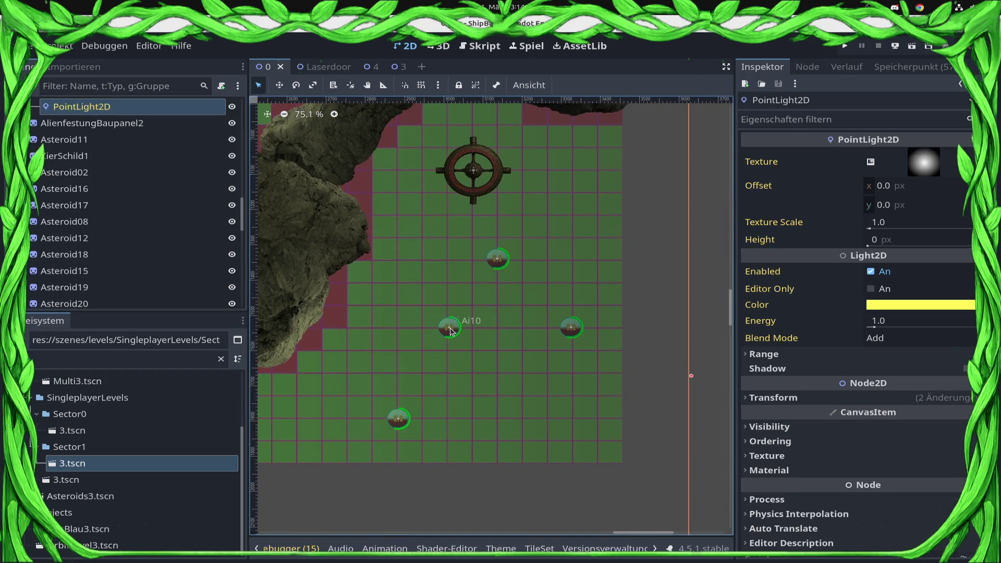
scroll(473, 335, down, 5)
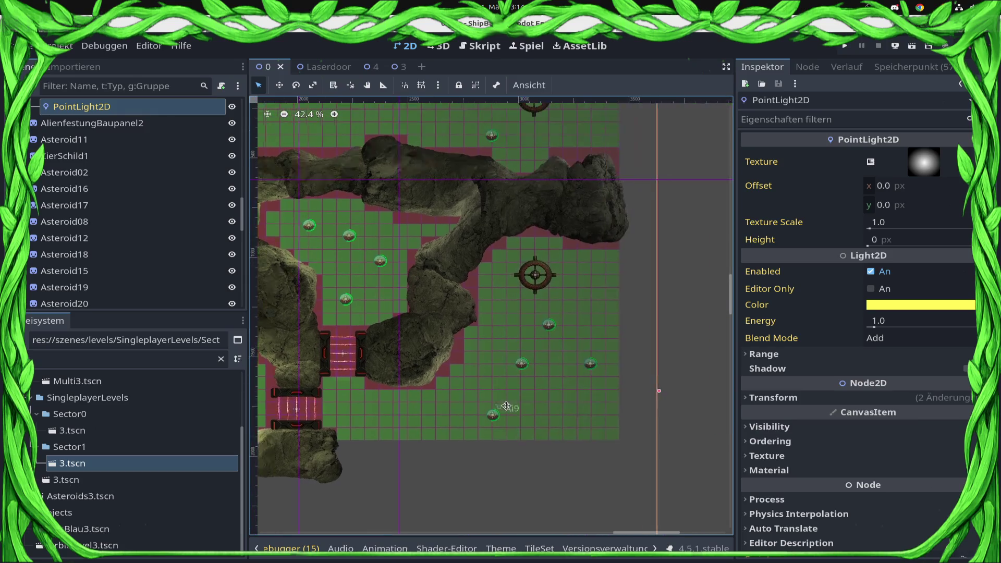
click(364, 350)
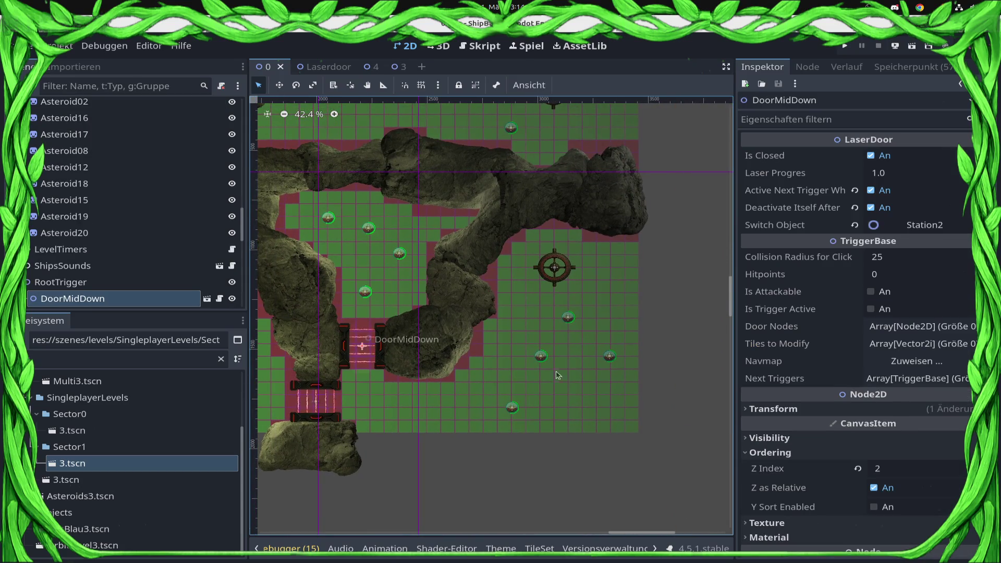
scroll(302, 381, up, 5)
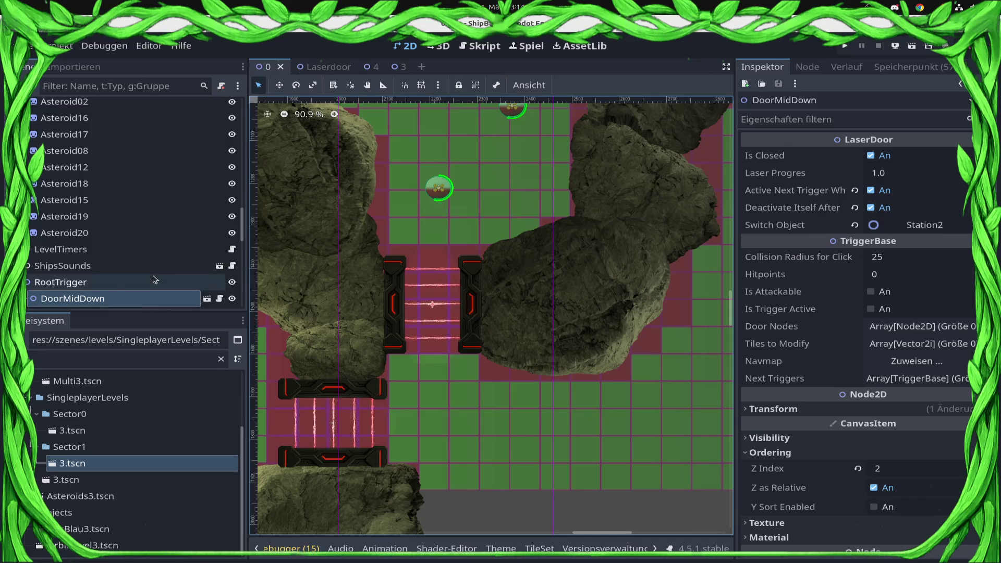
scroll(116, 282, down, 2)
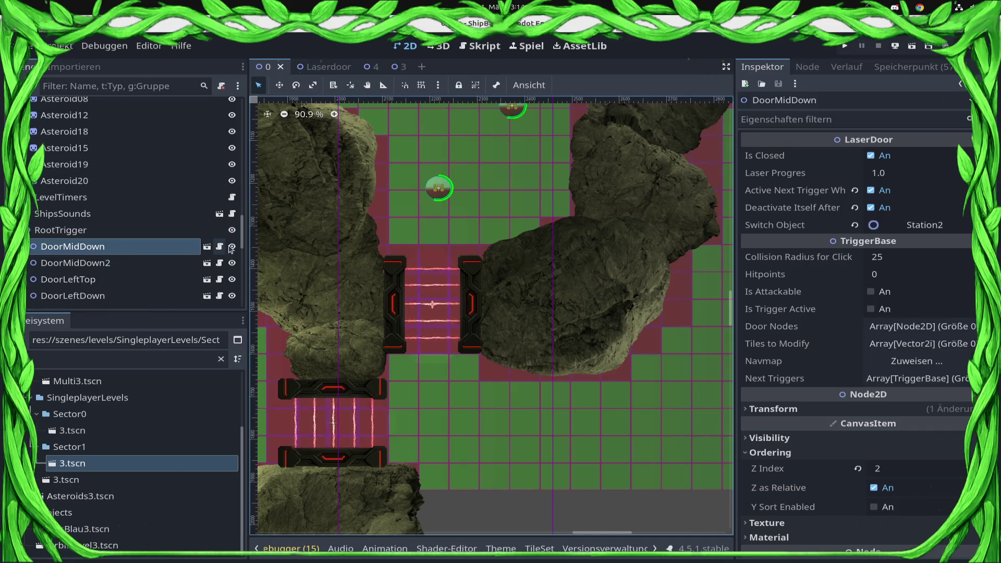
drag(241, 244, 241, 119)
click(69, 123)
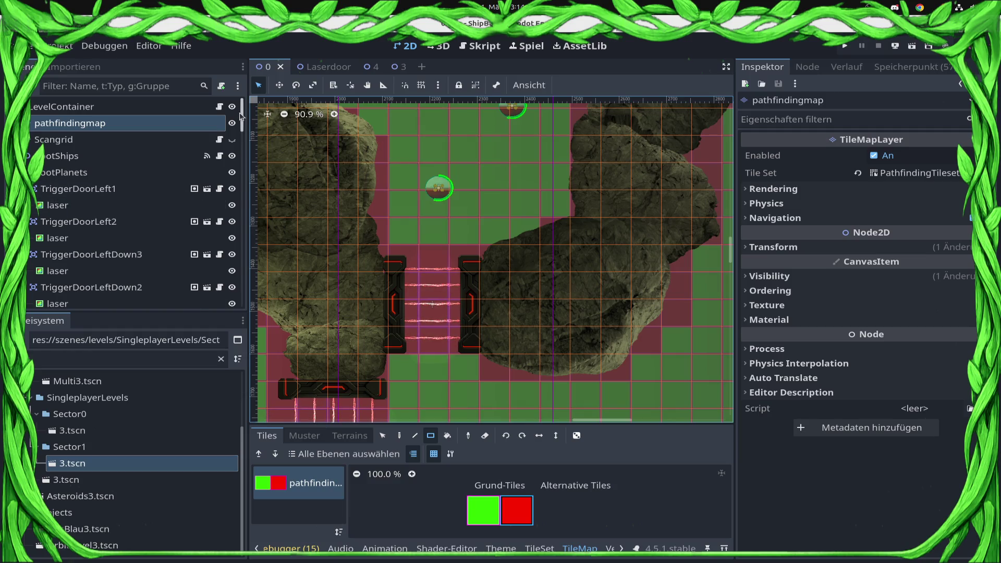
drag(241, 116, 241, 290)
click(438, 313)
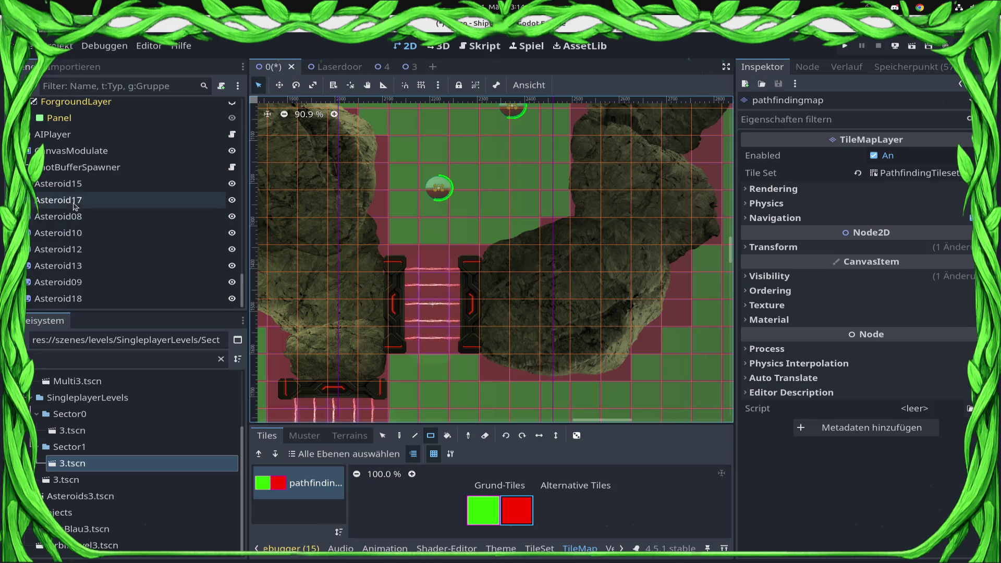
scroll(94, 197, up, 3)
scroll(97, 198, up, 4)
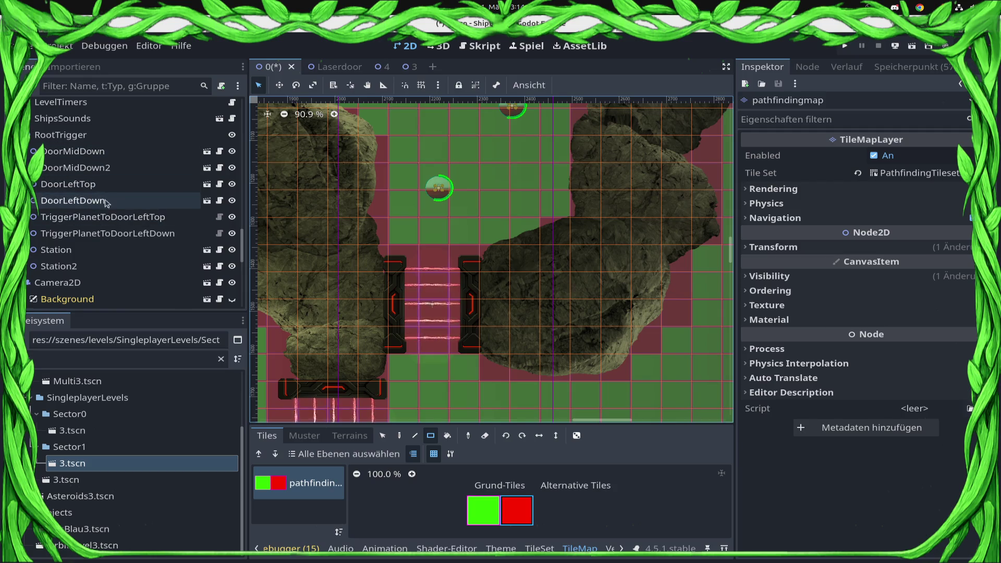
Step: Compare the pathfinding tile map again, then reselect DoorMidDown and expand its empty Tiles to Modify list
click(136, 157)
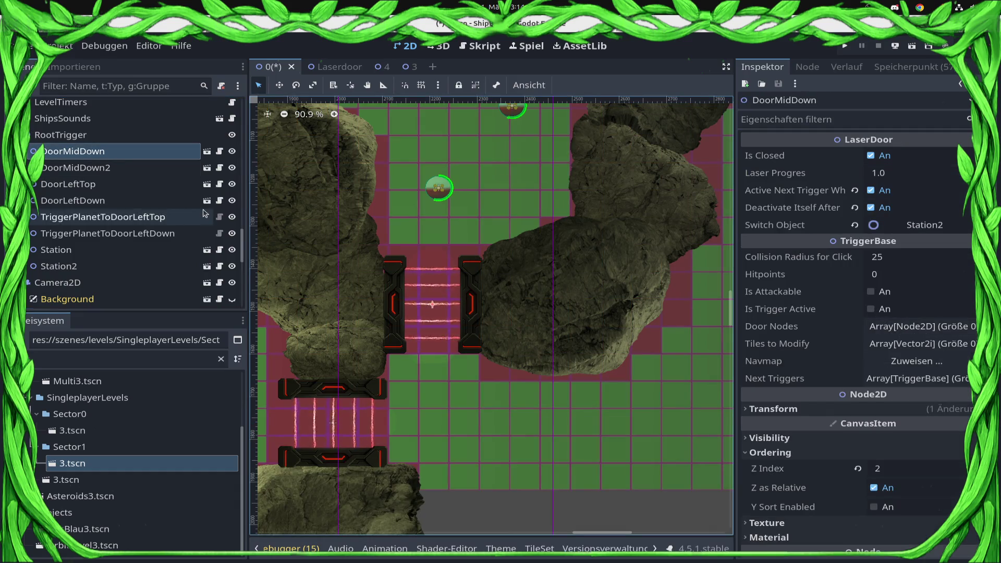
scroll(241, 223, up, 3)
drag(242, 224, 241, 102)
click(140, 123)
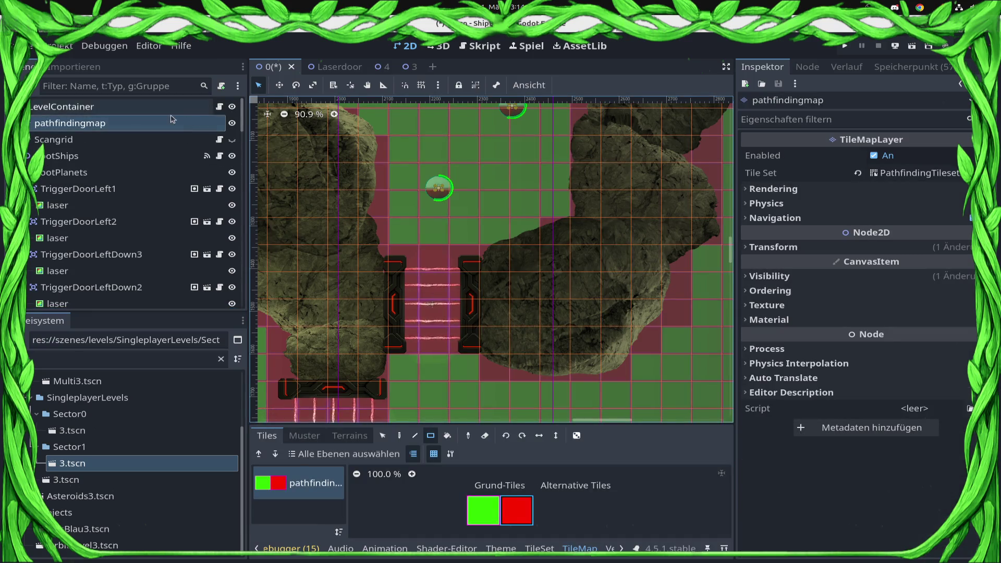
mouse_move(242, 114)
mouse_down()
mouse_move(243, 209)
mouse_move(252, 220)
mouse_up()
scroll(99, 167, down, 8)
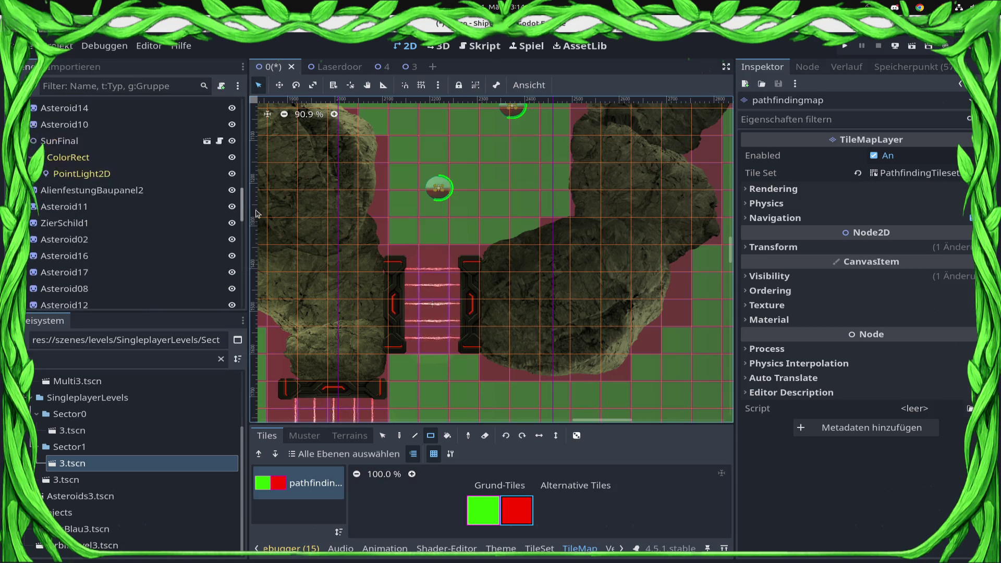
click(99, 157)
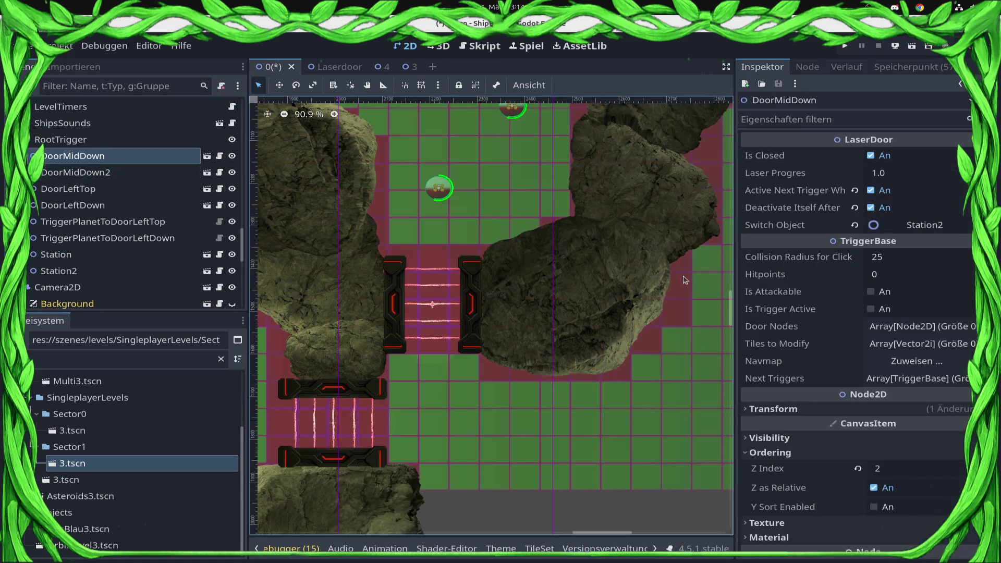
click(908, 349)
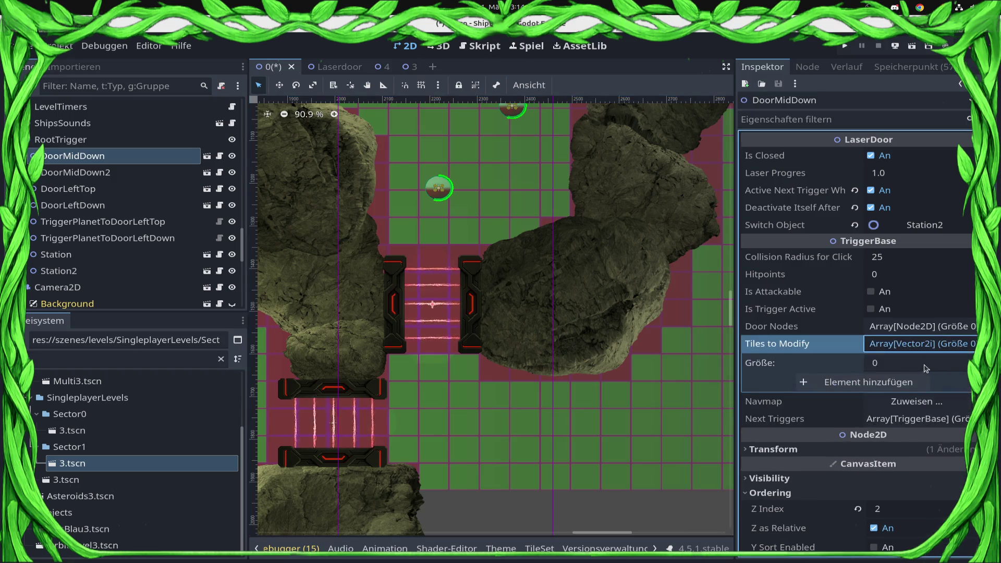
Step: Add the first two tiles, (34,21) and (34,22), to DoorMidDown's Tiles to Modify
click(917, 385)
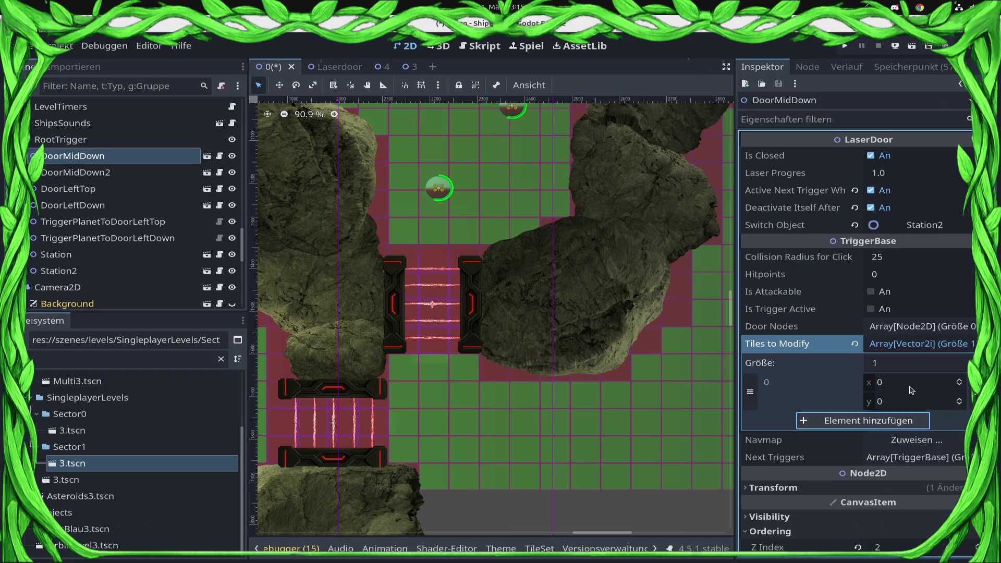
click(912, 382)
text(34)
key(Tab)
text(21)
click(865, 420)
click(931, 420)
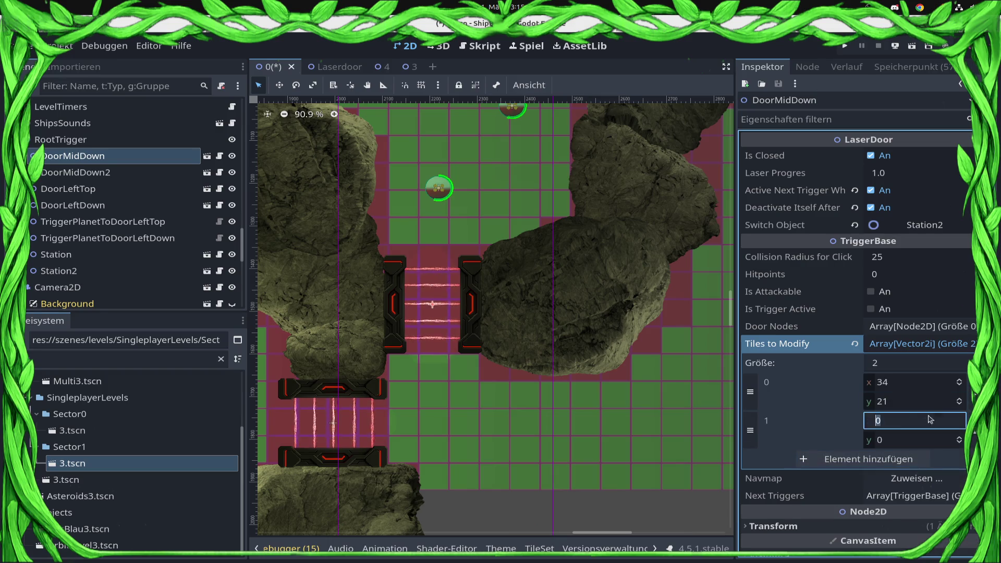
text(34)
key(Tab)
text(22)
key(Return)
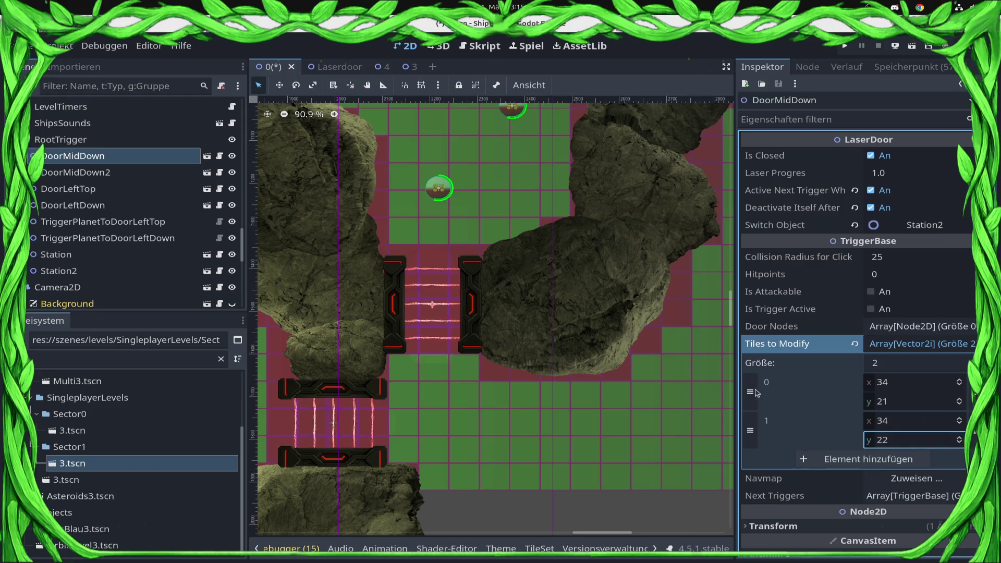
Step: Add tiles (34,23) and (34,24) to the list and save the scene
click(889, 461)
click(890, 458)
text(4)
key(Tab)
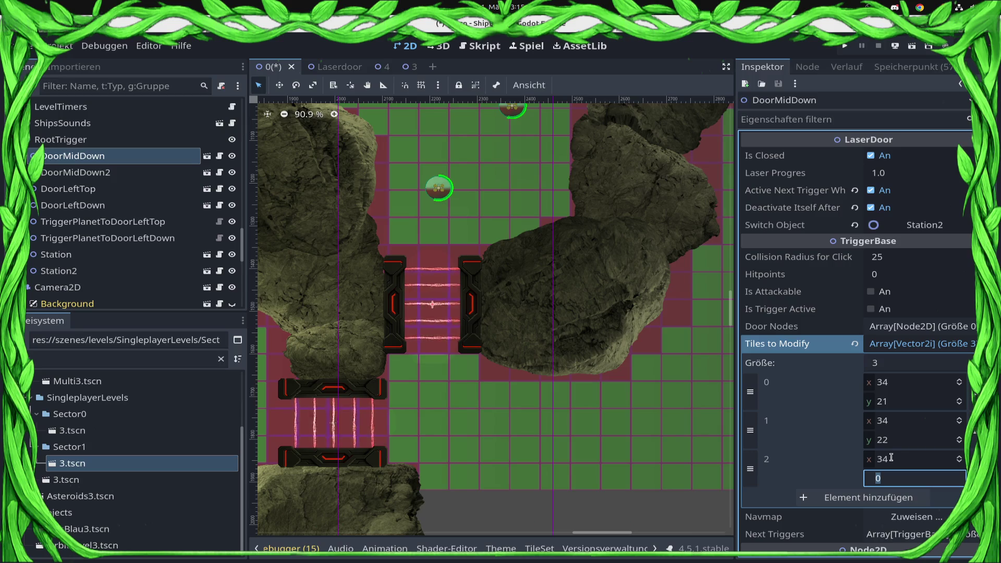
text(23)
key(Return)
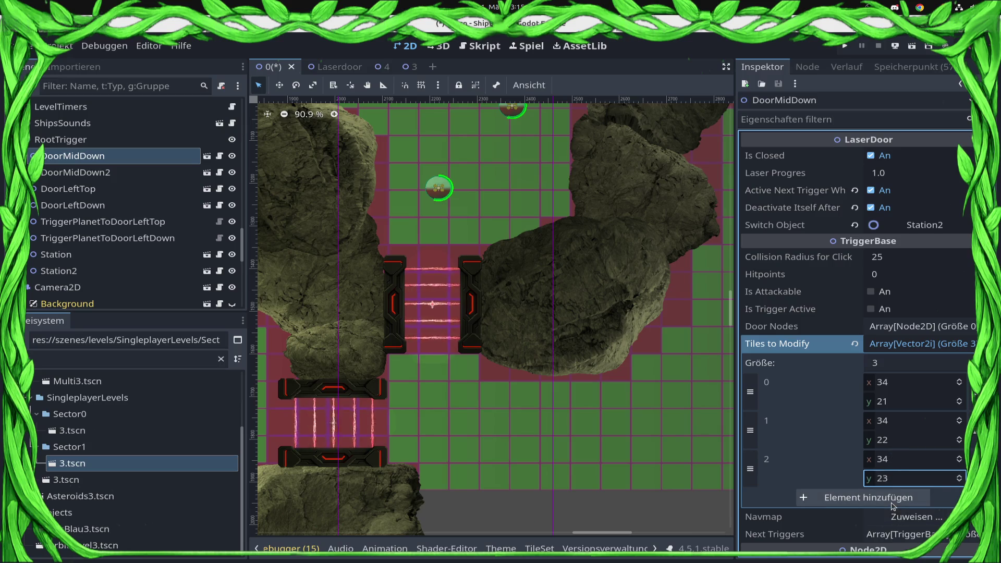
click(893, 499)
click(916, 498)
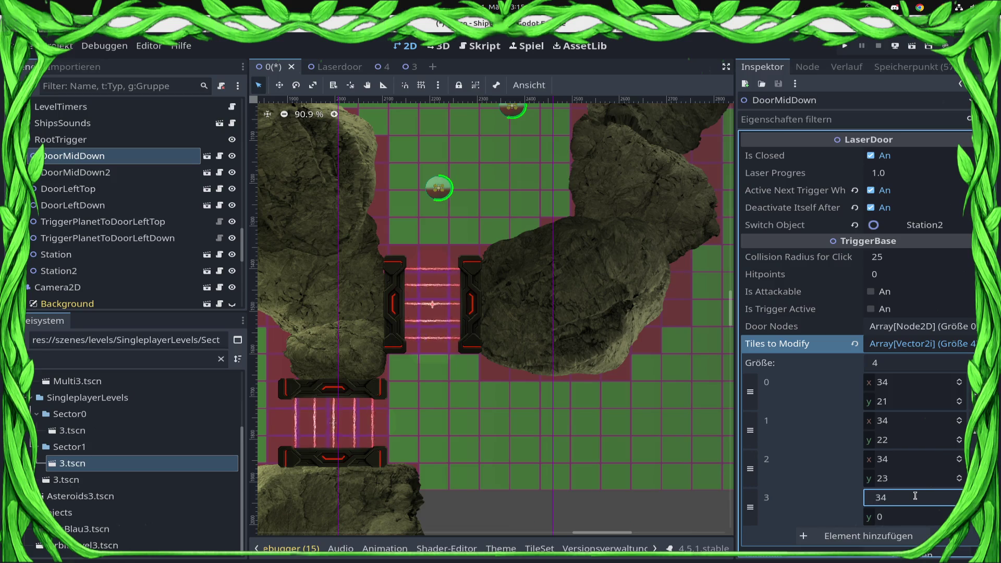
key(Tab)
text(24)
key(Return)
key(ctrl+s)
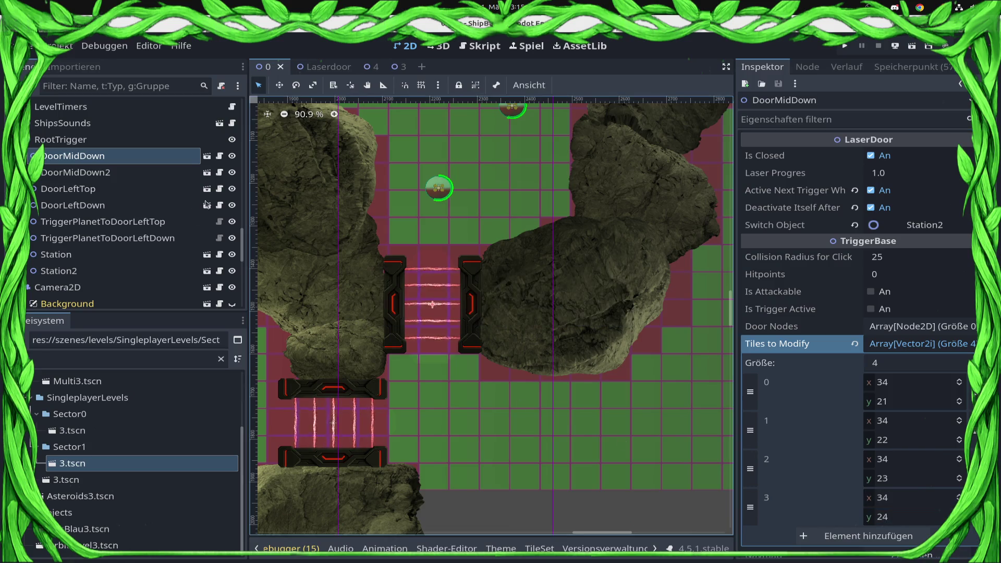
drag(241, 245, 241, 89)
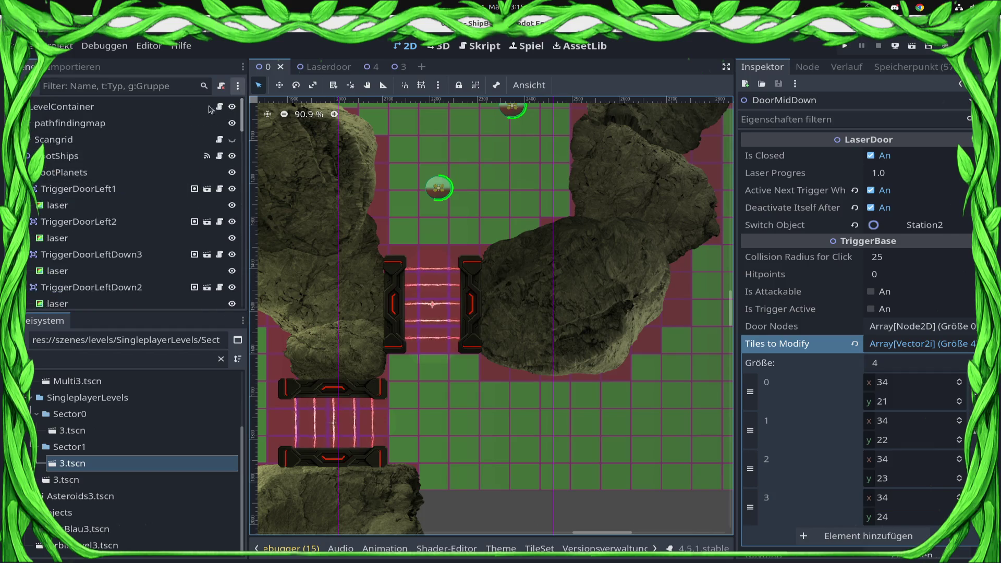
click(70, 123)
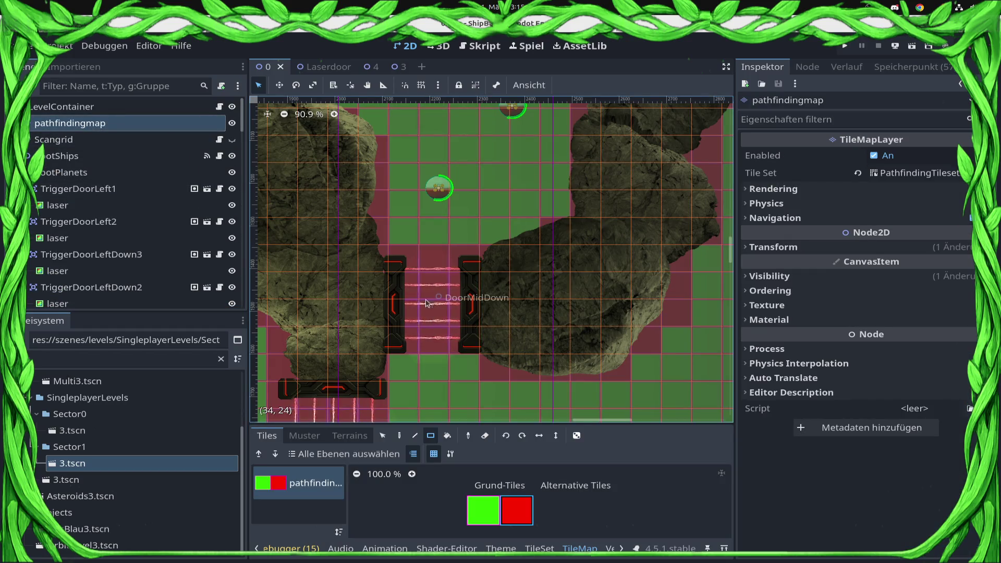
Step: Pan and zoom across the level to view the whole map
scroll(130, 208, down, 5)
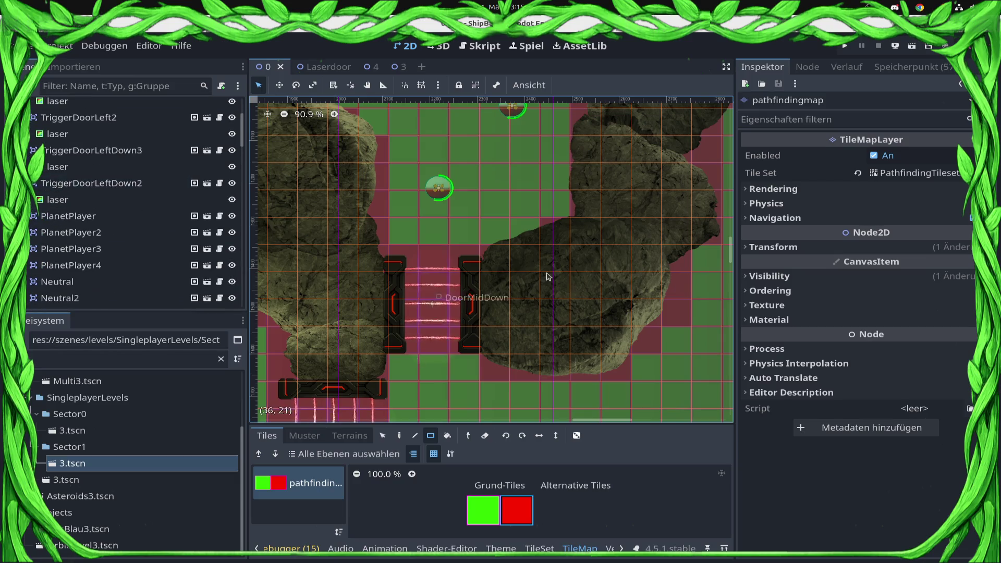
scroll(535, 281, down, 8)
scroll(536, 282, down, 1)
mouse_move(532, 313)
mouse_down()
mouse_move(644, 330)
mouse_move(688, 387)
mouse_up()
scroll(562, 313, down, 1)
drag(562, 314, 394, 286)
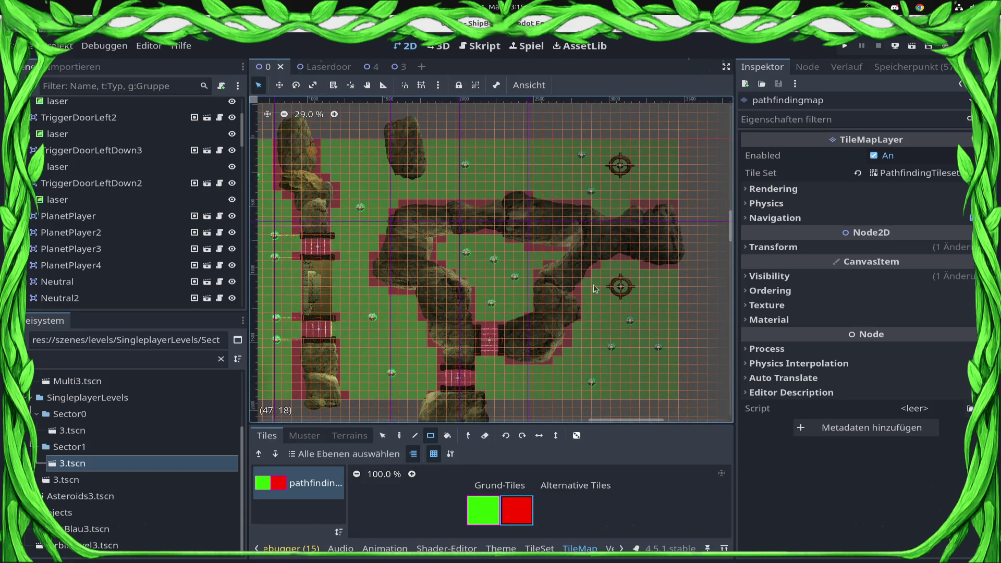
scroll(501, 319, up, 3)
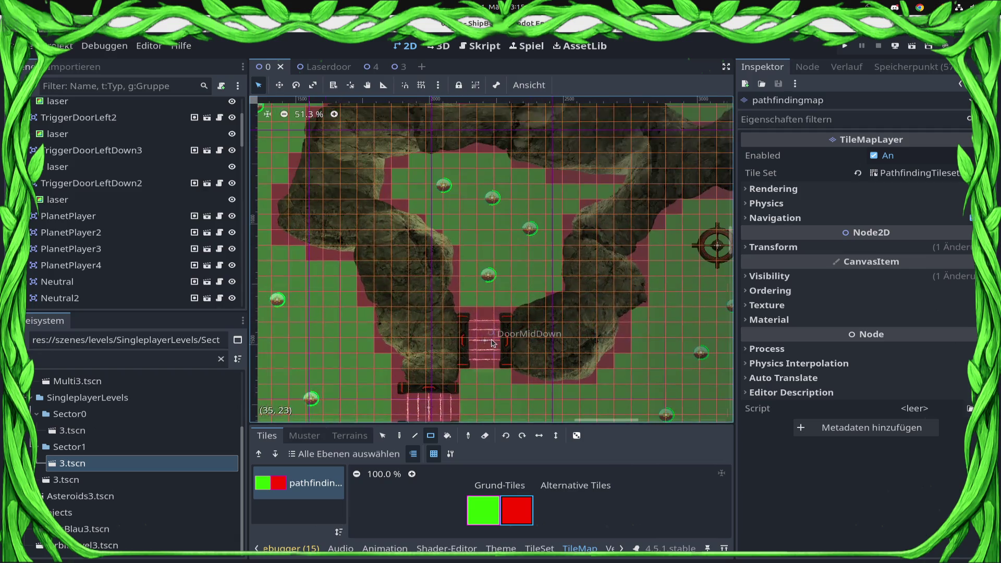
scroll(245, 162, up, 5)
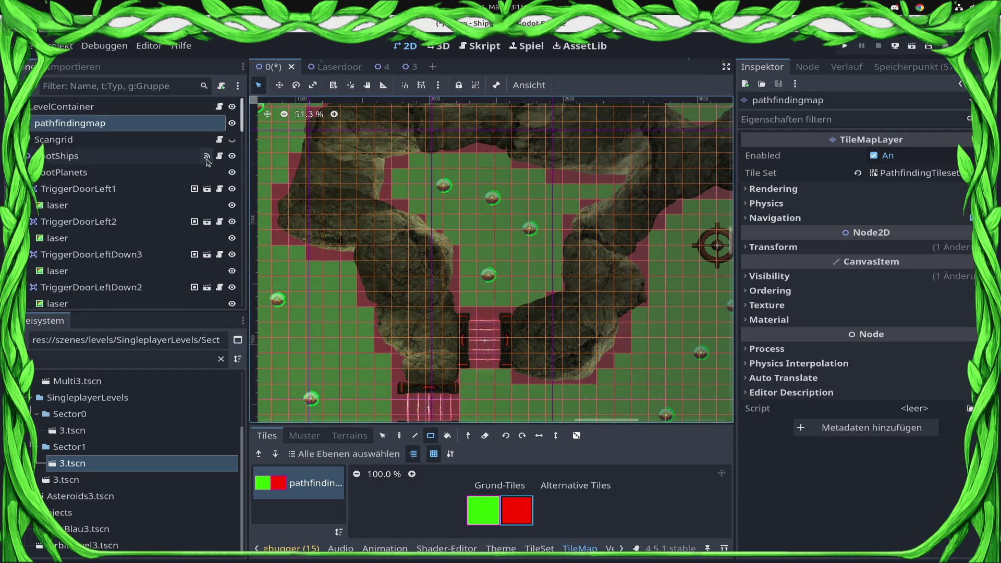
Step: Hide the pathfinding overlay, save the scene, then show the overlay again
click(232, 123)
scroll(461, 317, down, 6)
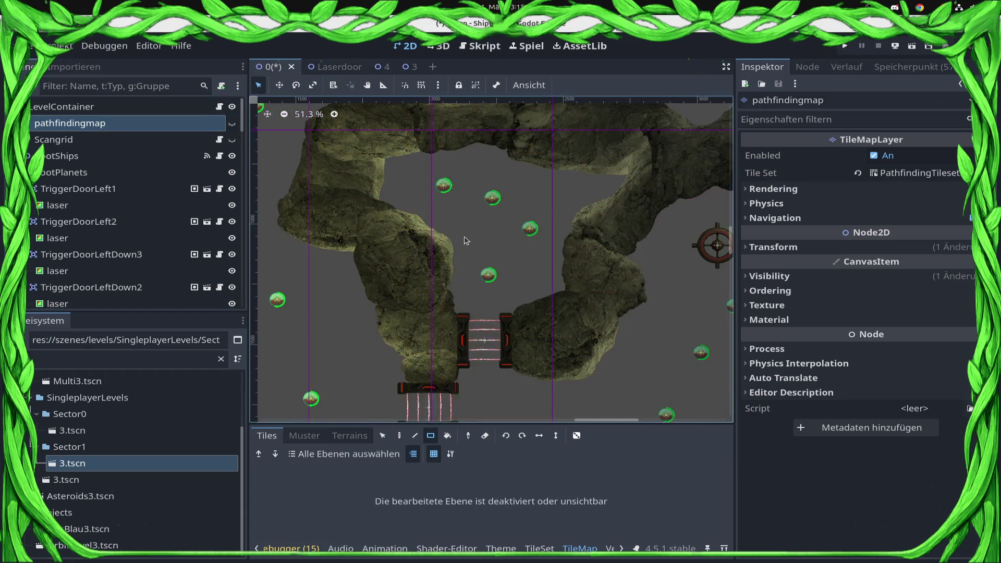
scroll(461, 317, left, 3)
key(ctrl+s)
scroll(542, 146, up, 3)
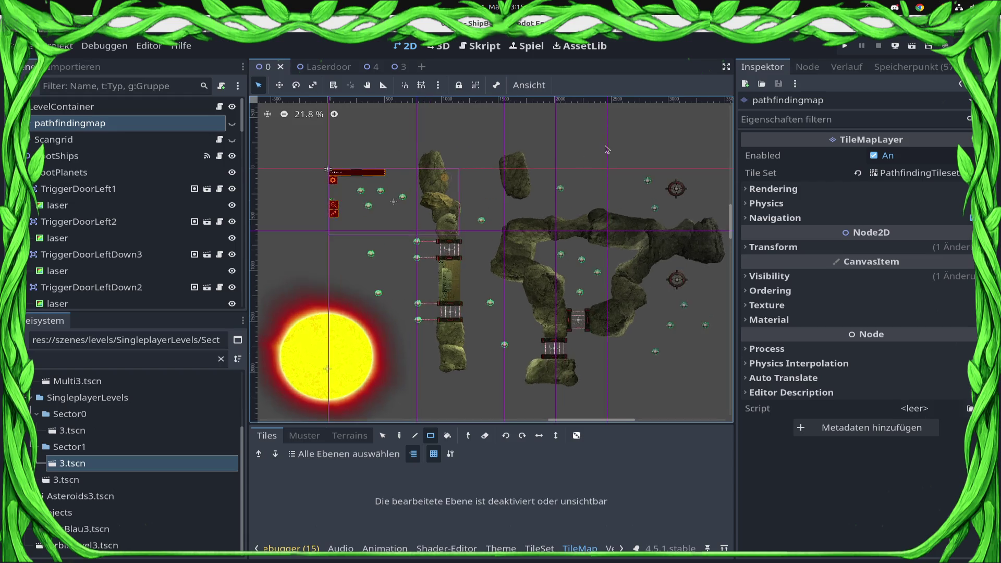
click(232, 123)
scroll(605, 180, up, 3)
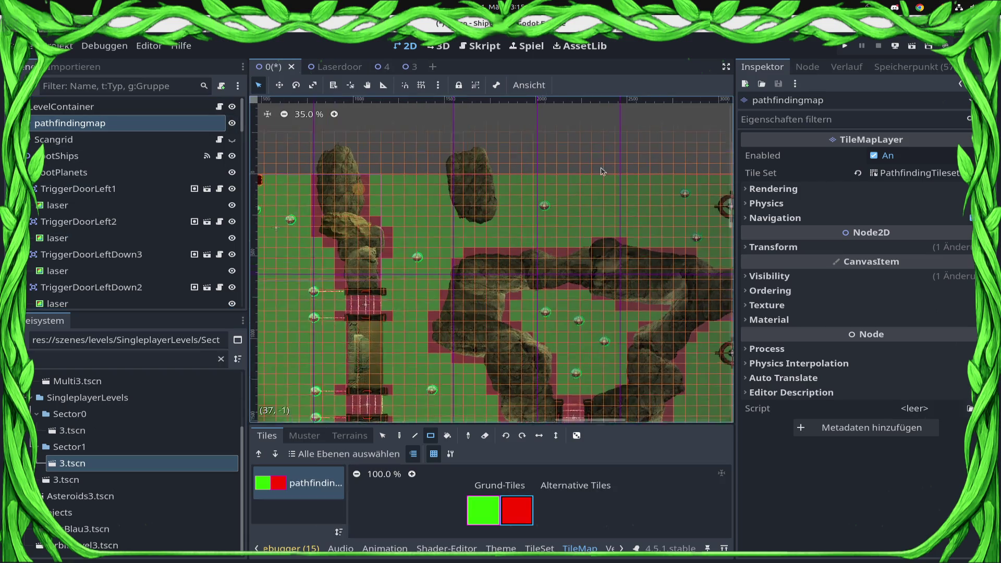
Step: Paint a 4x5 red blocked-tile block over the top rock, save, and filter files for 'levell'
click(518, 504)
mouse_move(398, 249)
mouse_down()
mouse_move(438, 181)
mouse_move(445, 193)
mouse_up()
key(ctrl+s)
click(104, 360)
text(levell)
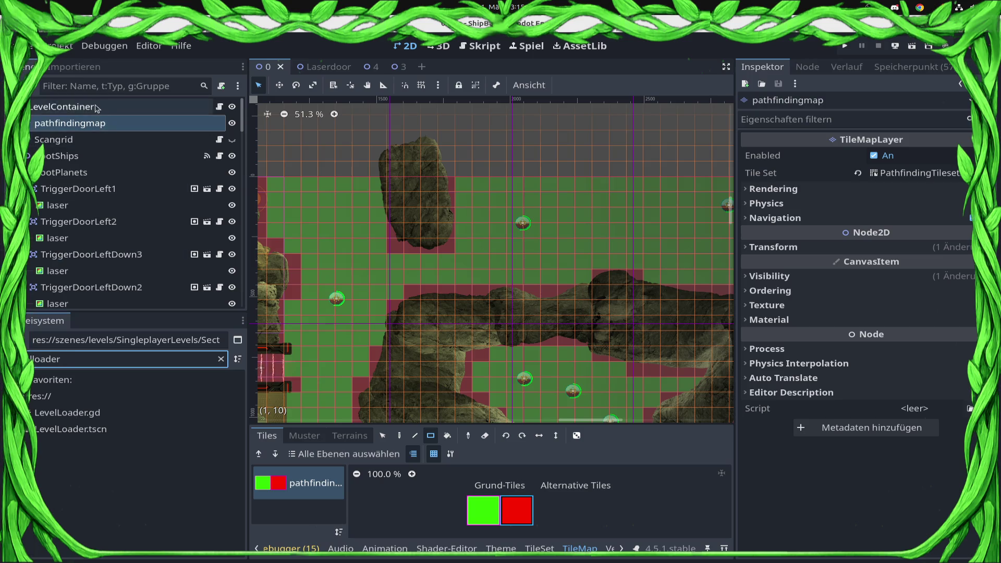
Step: Change LevelContainer's Level Nr to 1:0, save, and open LevelLoader.tscn
click(61, 107)
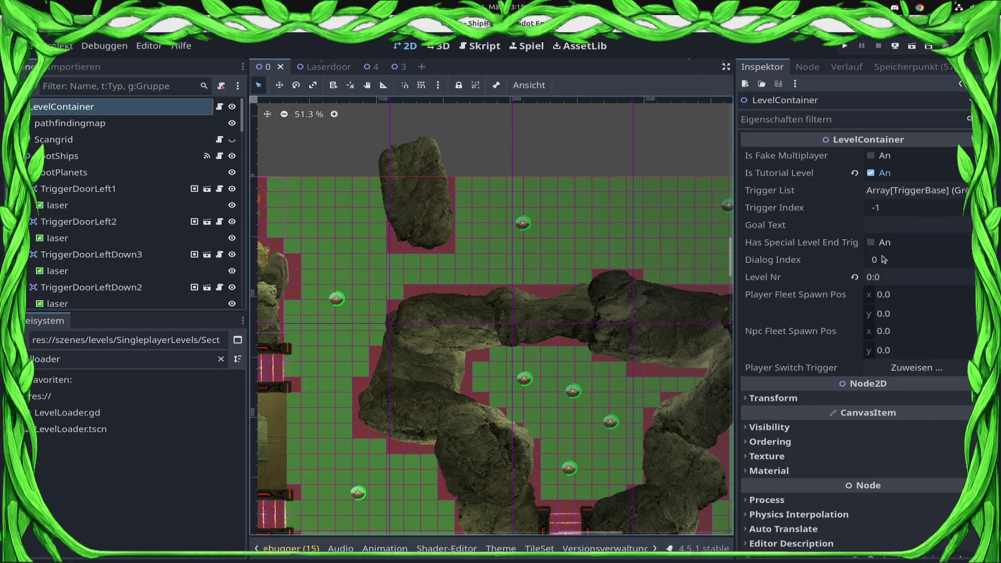
click(905, 277)
key(BackSpace)
text(1)
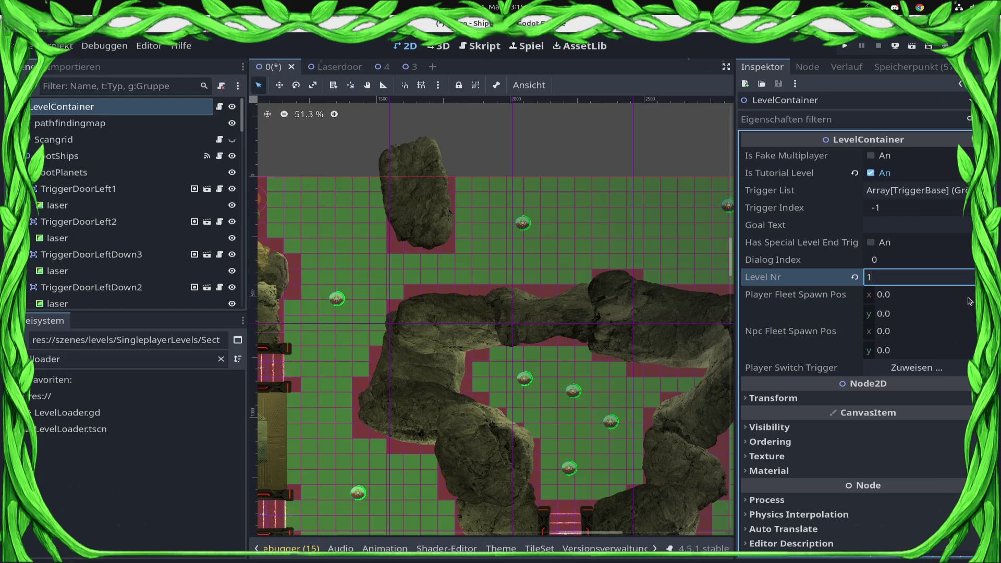
key(ctrl+s)
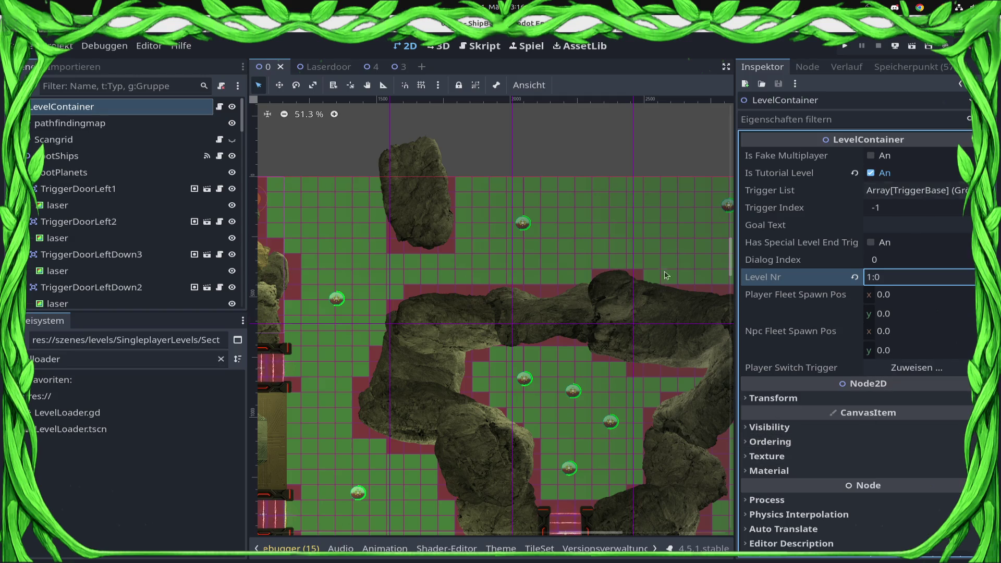
click(151, 430)
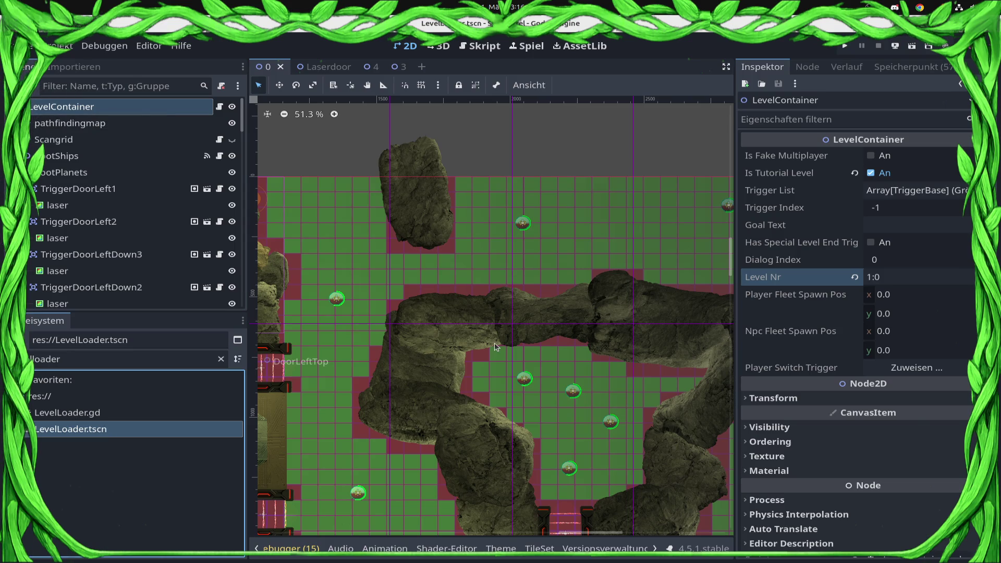
key(Return)
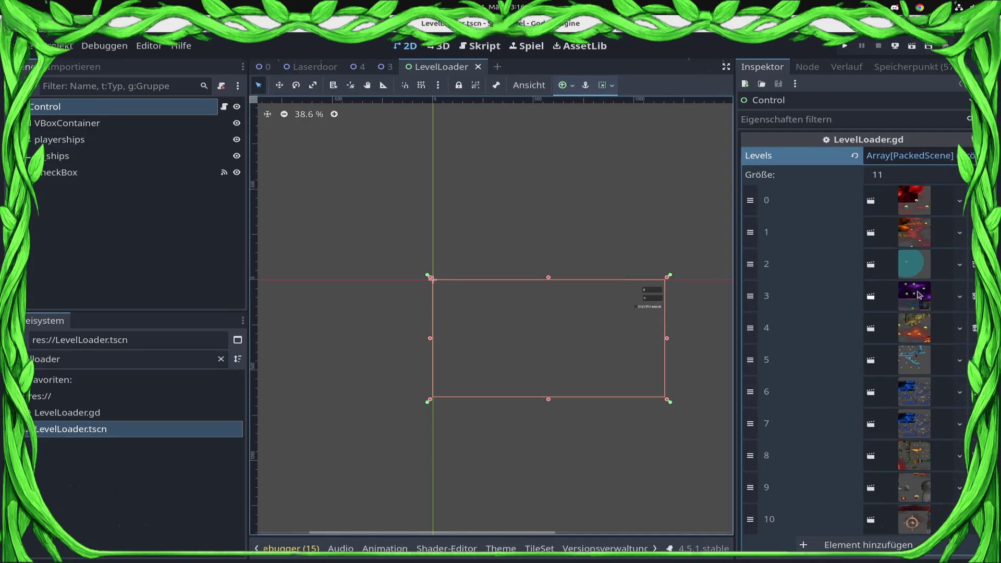
Step: Clear the file filter, add Sector1's 0.tscn to the LevelLoader Levels array, and save
scroll(917, 295, down, 5)
click(218, 359)
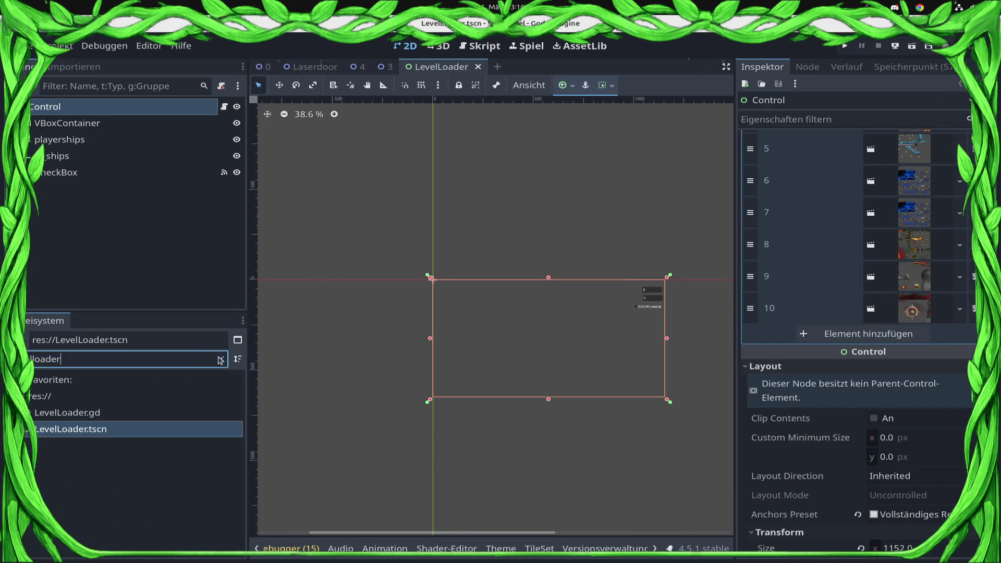
click(220, 359)
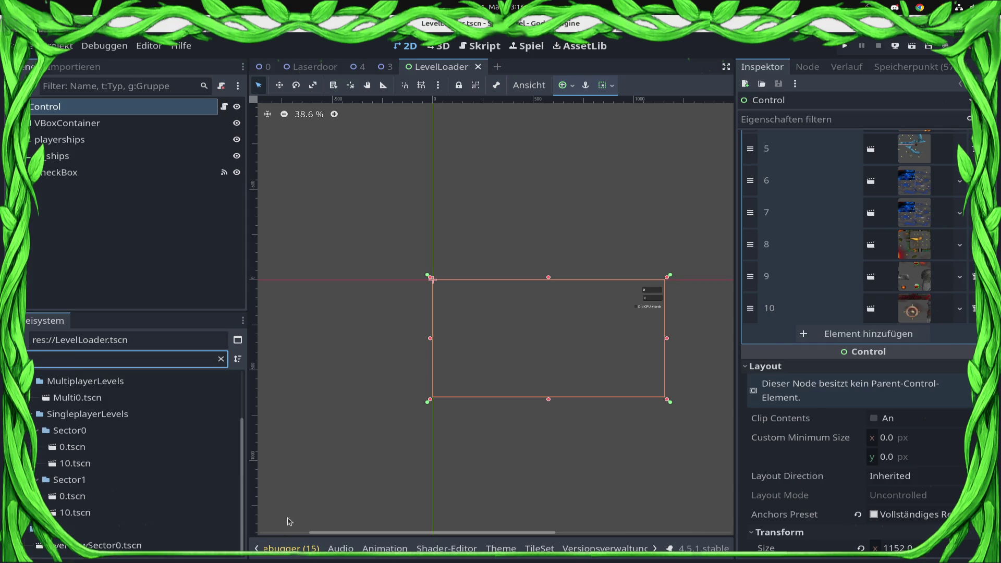
mouse_move(115, 496)
mouse_down()
mouse_move(99, 500)
mouse_move(836, 323)
mouse_move(847, 336)
mouse_up()
key(ctrl+s)
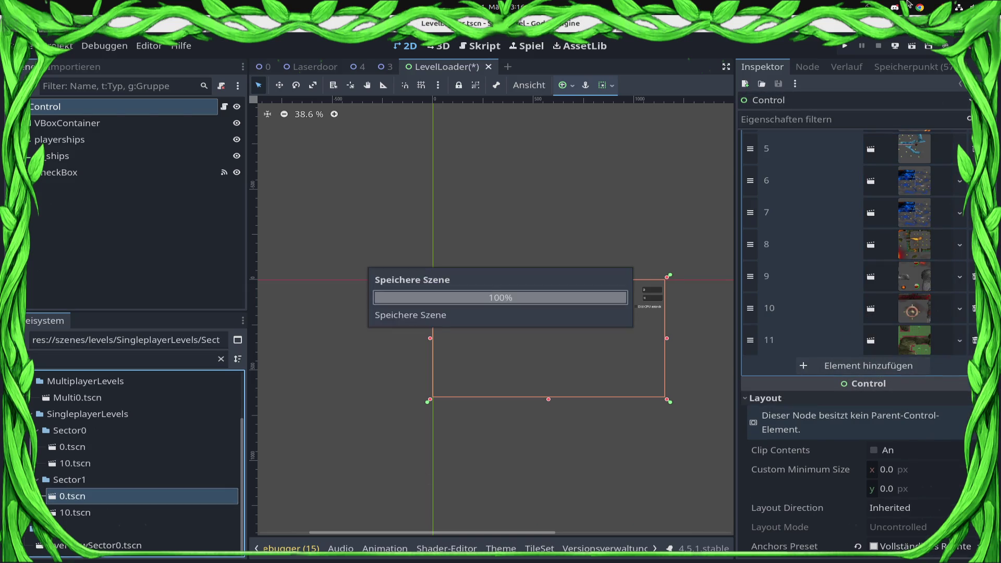
Step: Return to the asteroid level, hide the pathfindingmap layer, and run the game
click(264, 66)
click(156, 123)
click(232, 123)
click(844, 46)
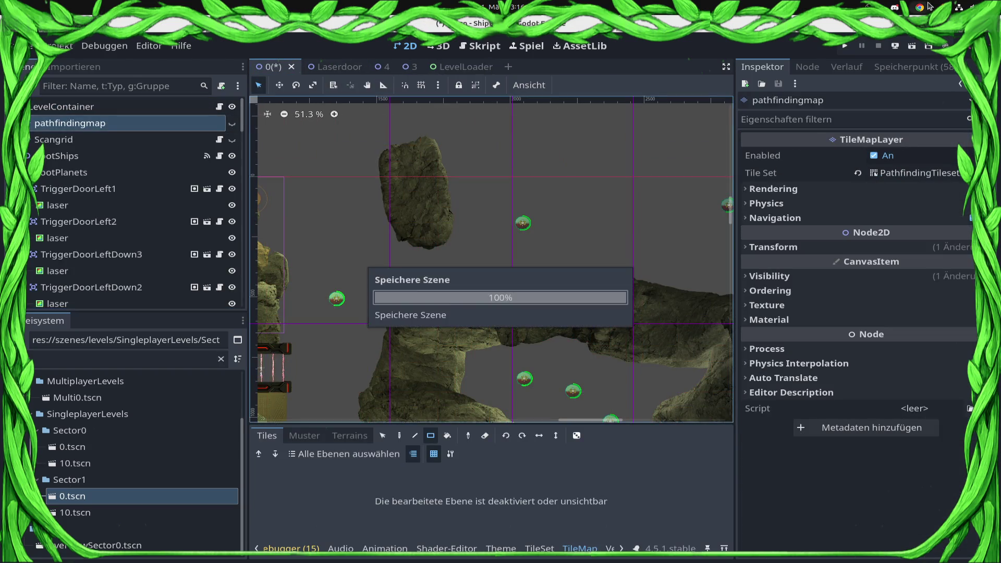
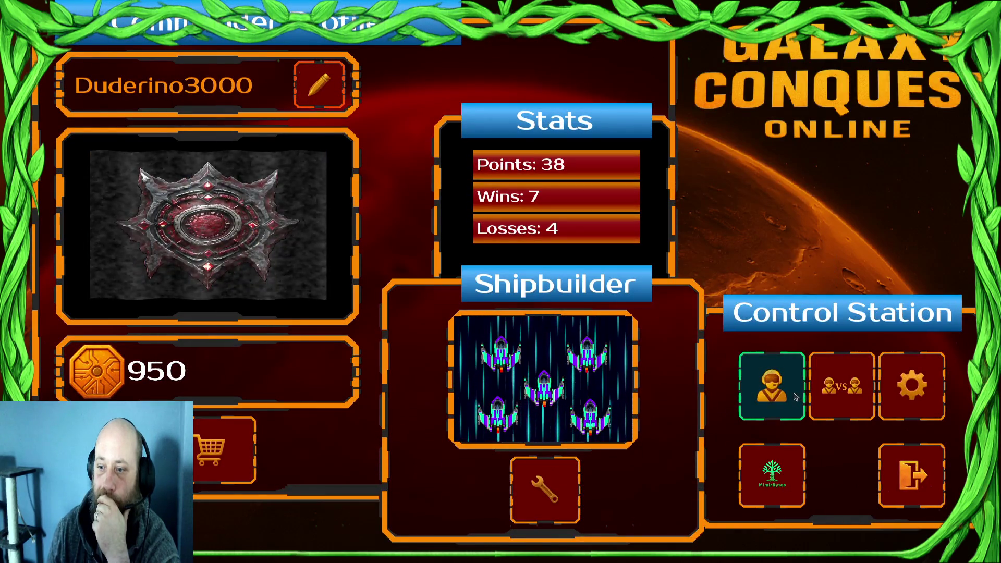
Step: Stop the game, adjust the run instance arguments, and relaunch into the Sector1/0.tscn level
key(alt+F4)
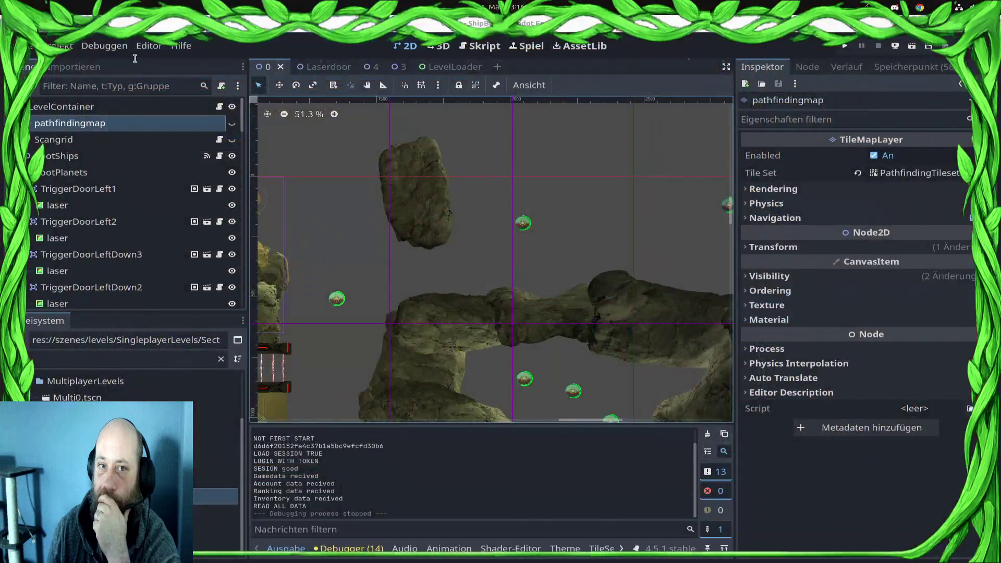
click(60, 46)
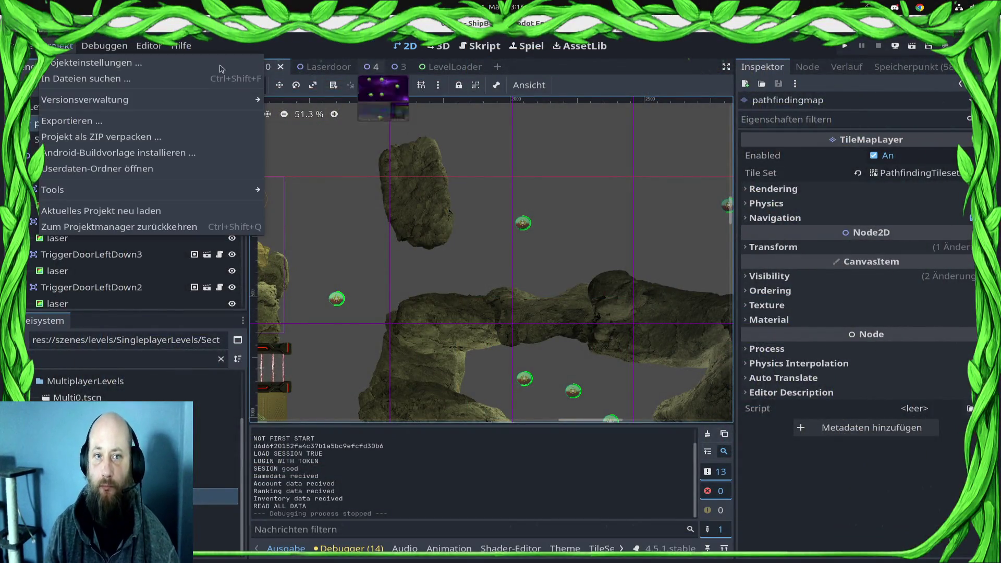
click(104, 46)
click(104, 46)
click(135, 243)
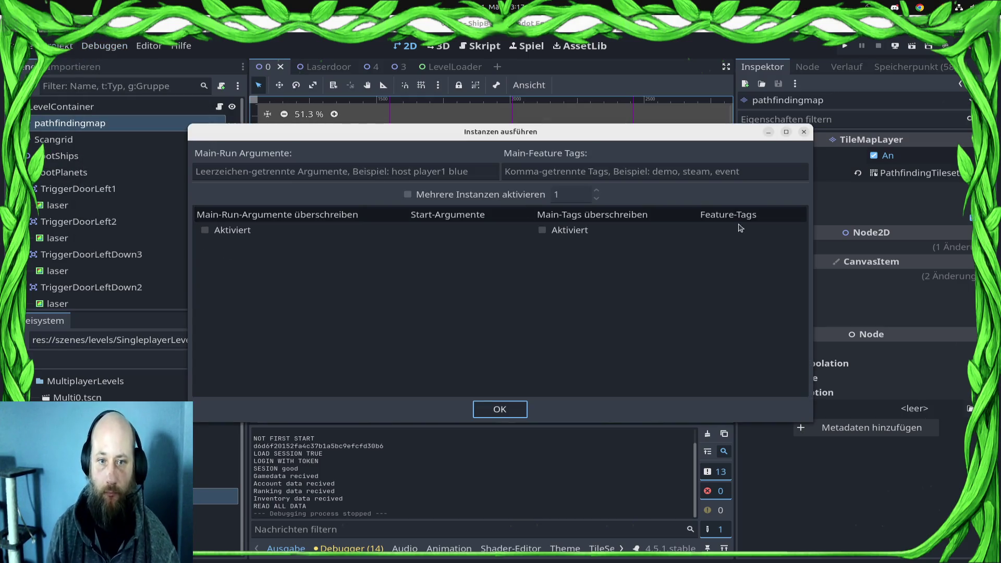
click(321, 172)
text(le)
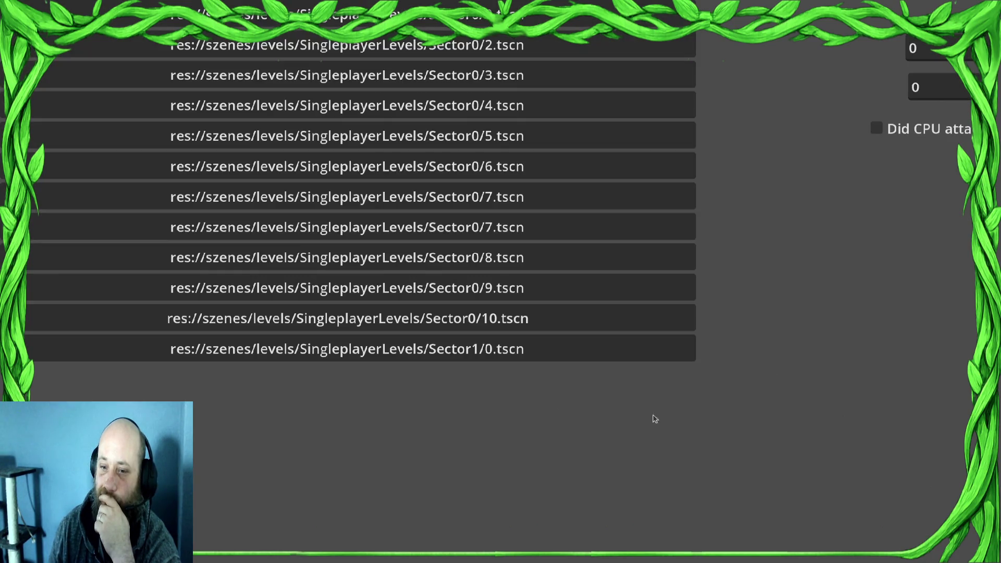
click(425, 350)
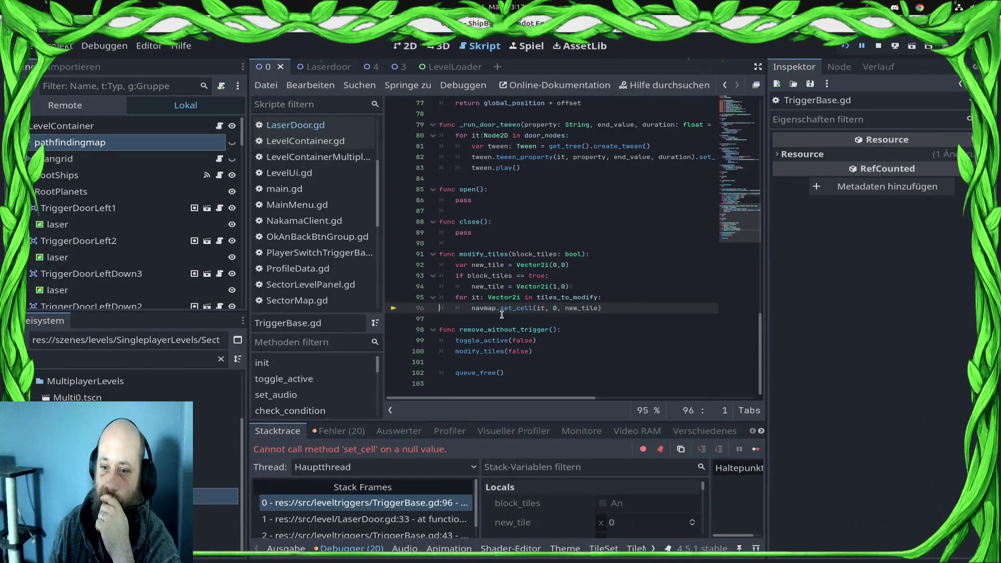
Step: End the debug session and set pathfindingmap as the Navmap of DoorMidDown and DoorMidDown2
mouse_move(526, 310)
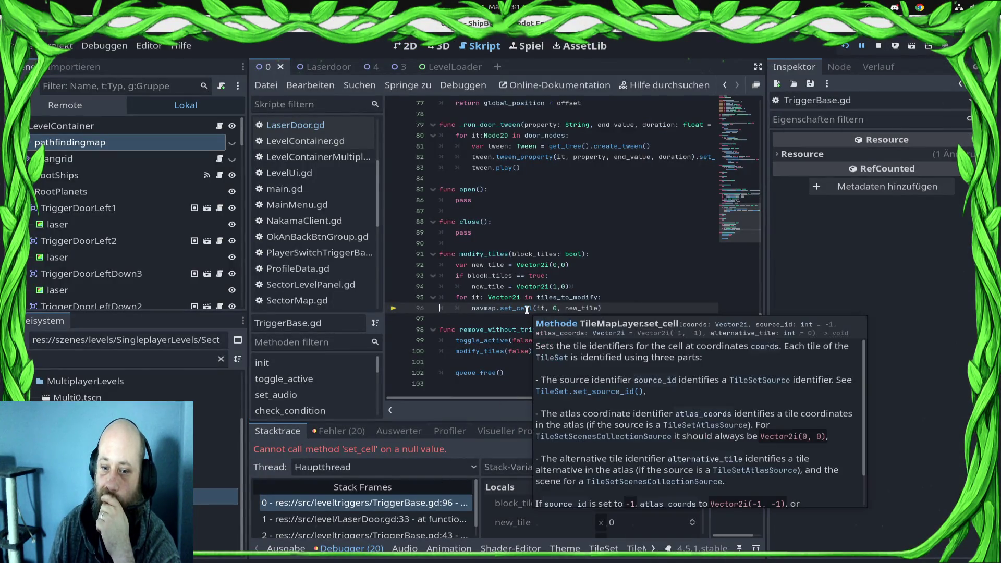
click(879, 46)
scroll(546, 285, up, 1)
scroll(545, 285, up, 3)
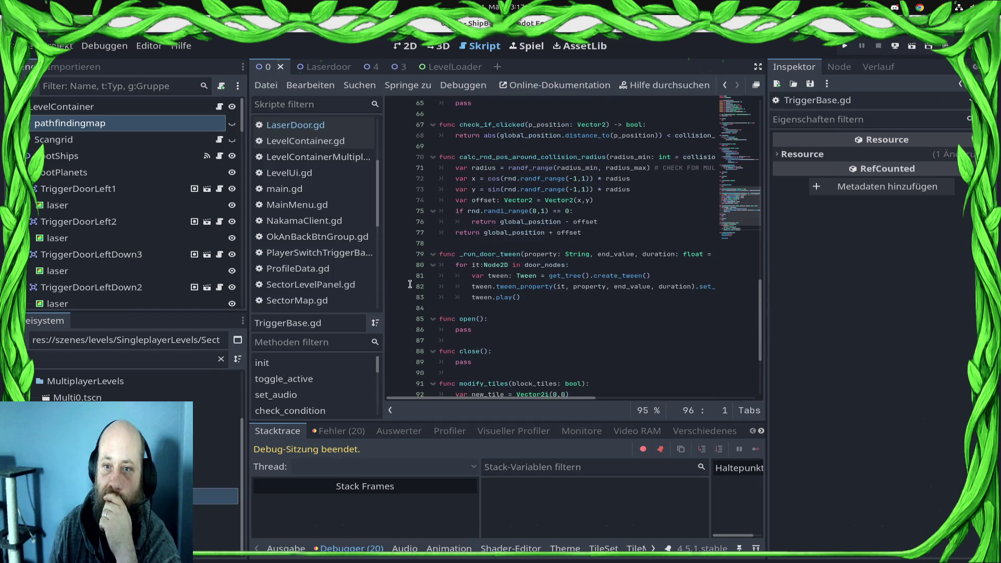
scroll(103, 274, down, 10)
scroll(103, 274, down, 10)
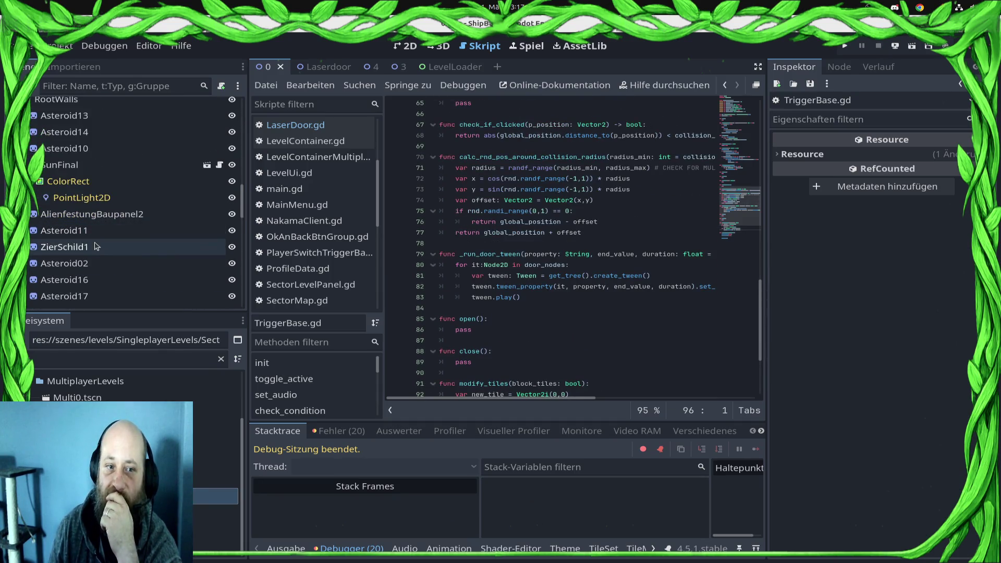
click(133, 205)
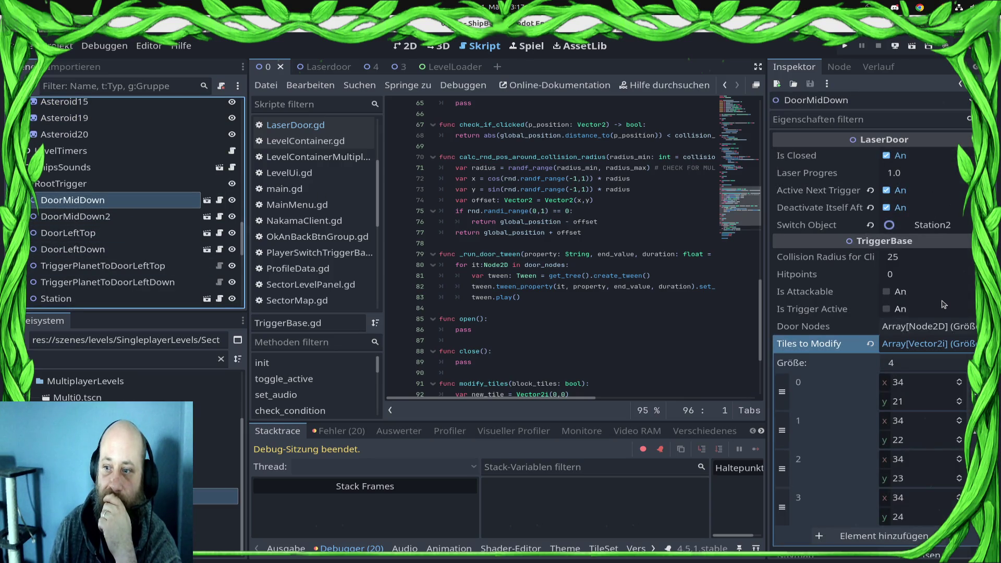
scroll(926, 306, down, 4)
click(919, 397)
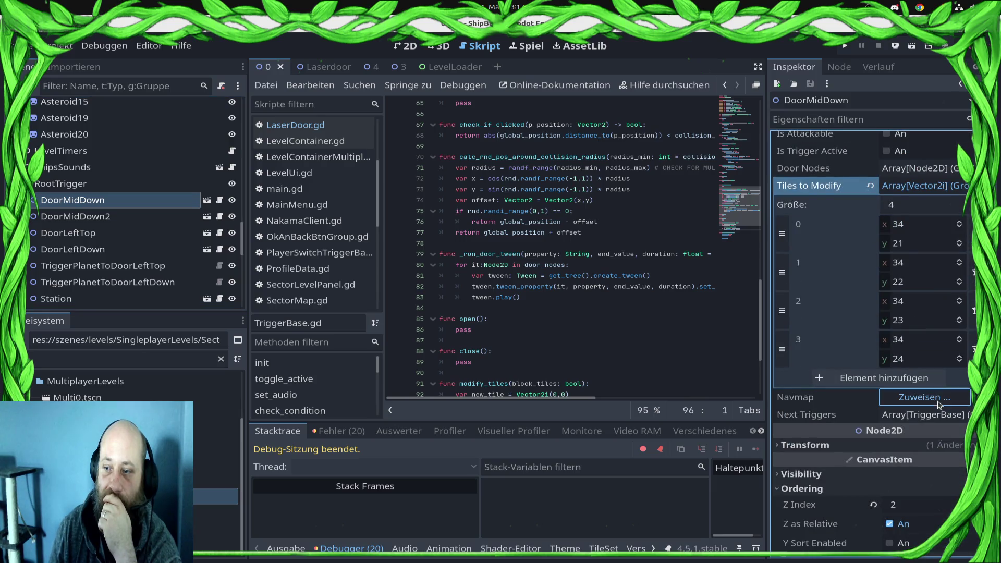
double_click(433, 185)
click(75, 217)
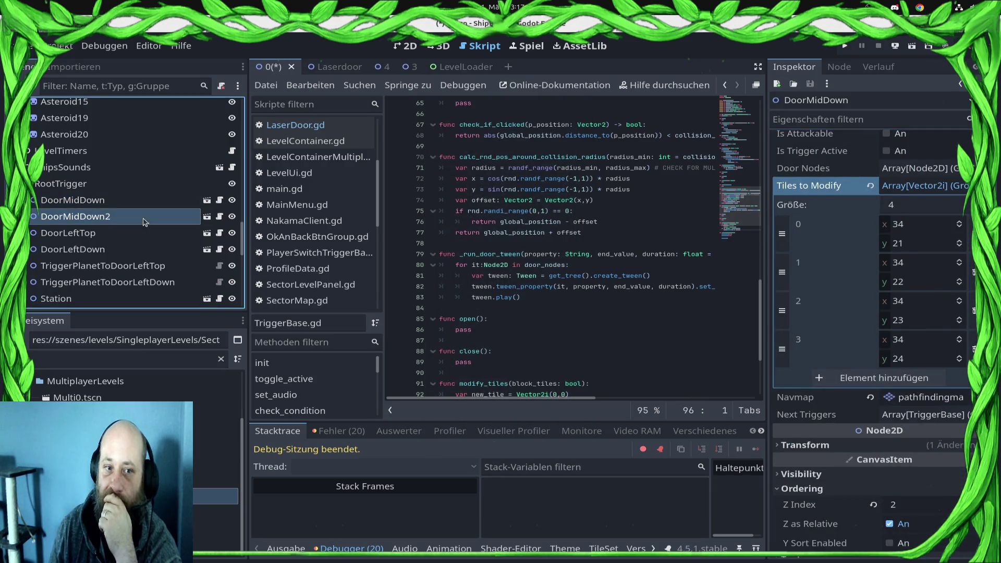
scroll(933, 430, down, 4)
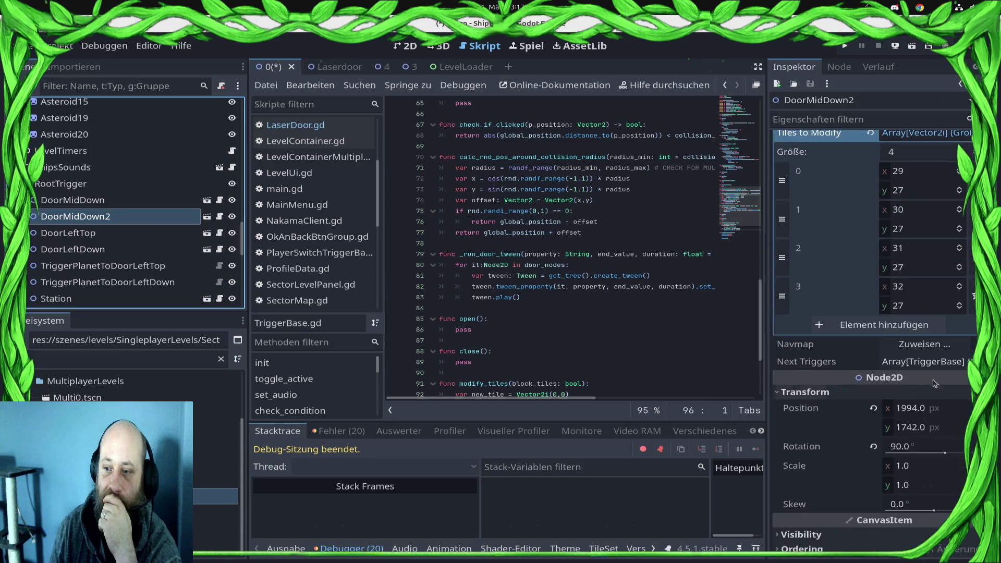
click(925, 344)
double_click(495, 192)
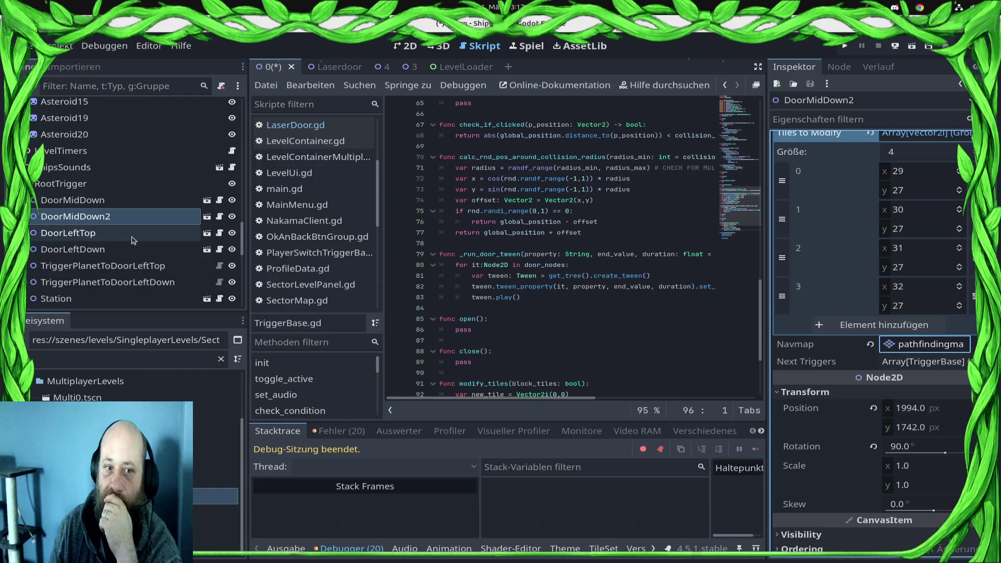
Step: Assign pathfindingmap as the Navmap of DoorLeftTop and DoorLeftDown
click(132, 239)
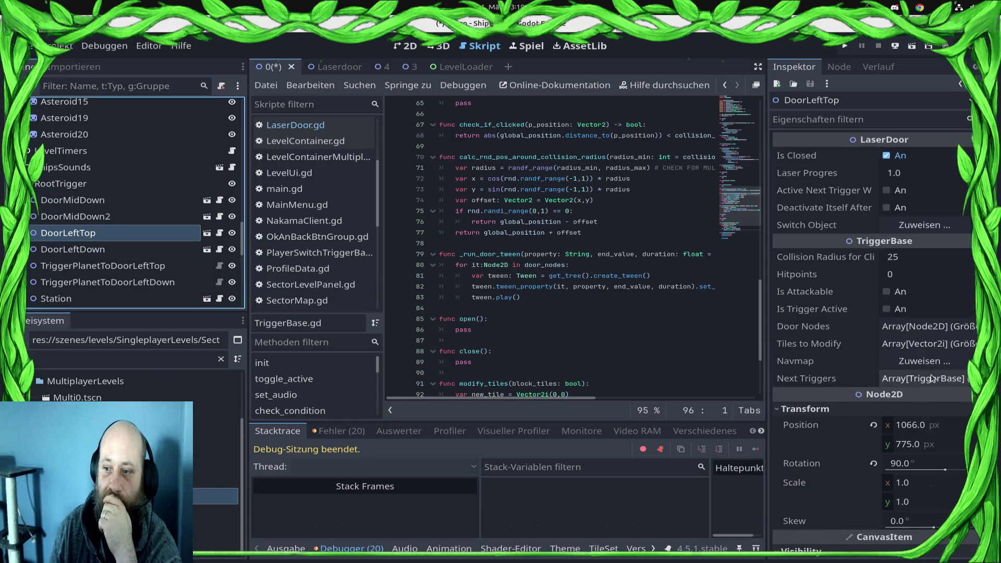
click(932, 367)
click(469, 181)
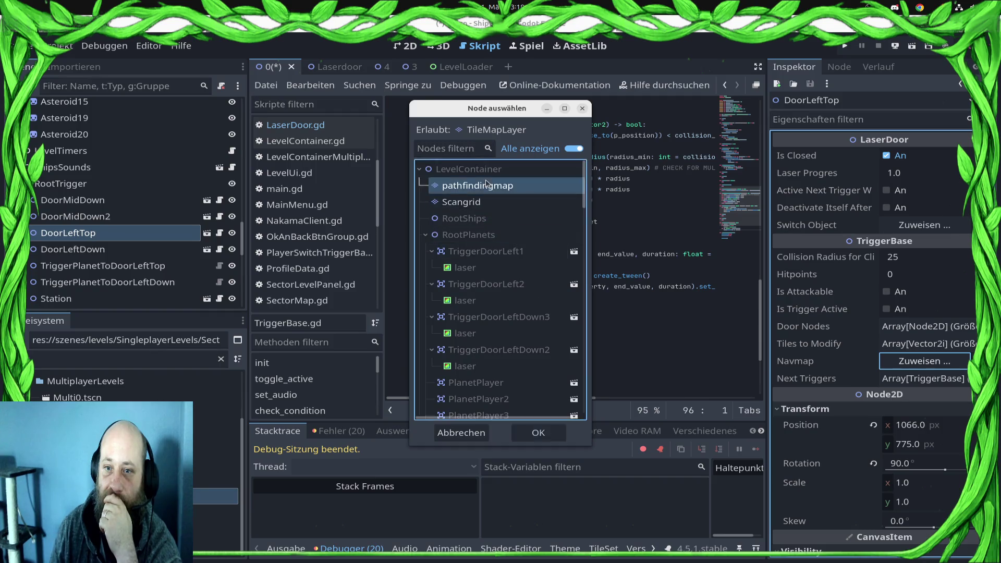
click(536, 432)
click(118, 249)
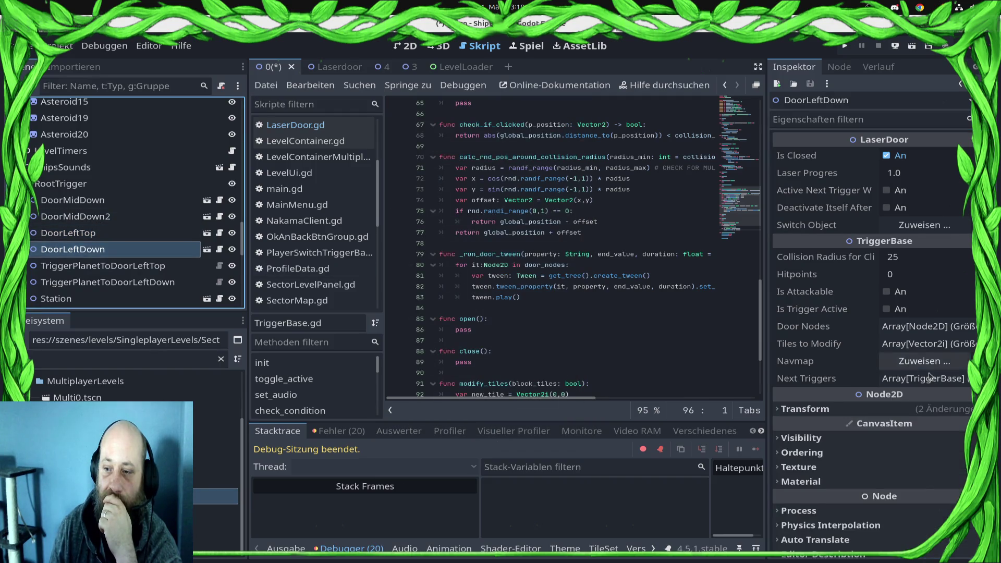
click(947, 363)
click(469, 183)
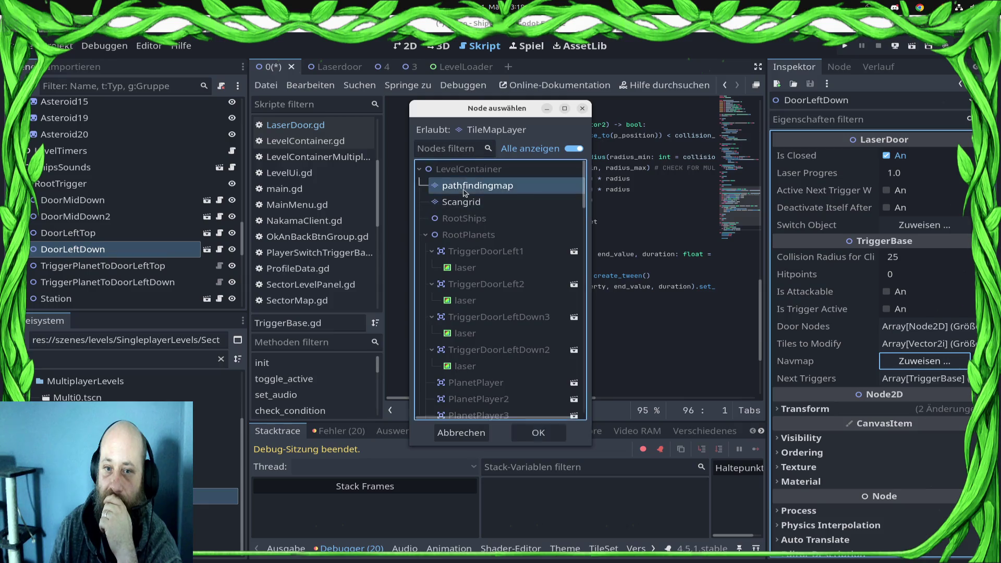
click(537, 431)
Step: Assign pathfindingmap to the Station and Station2 Navmaps and save the level scene
scroll(114, 249, down, 3)
click(112, 221)
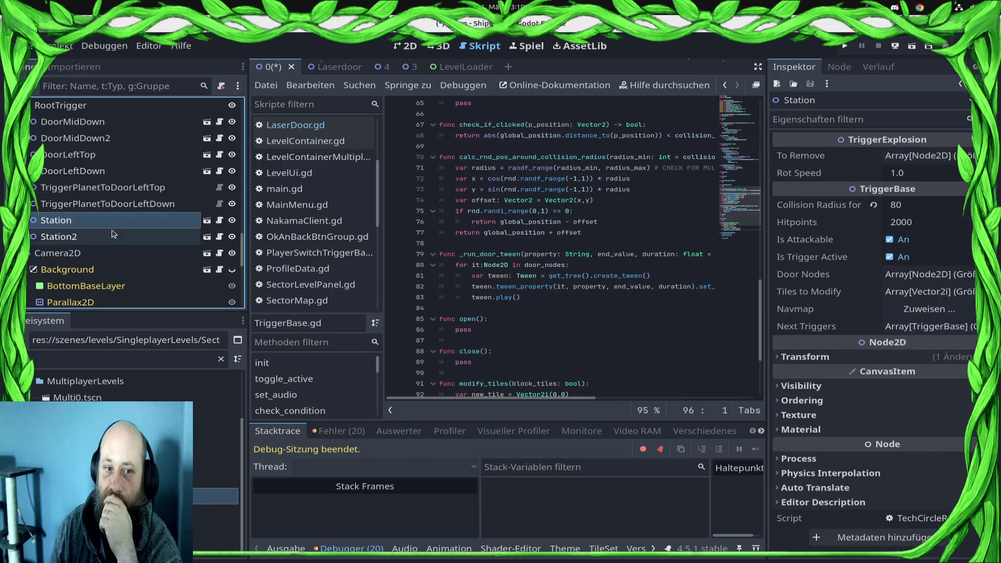
click(929, 309)
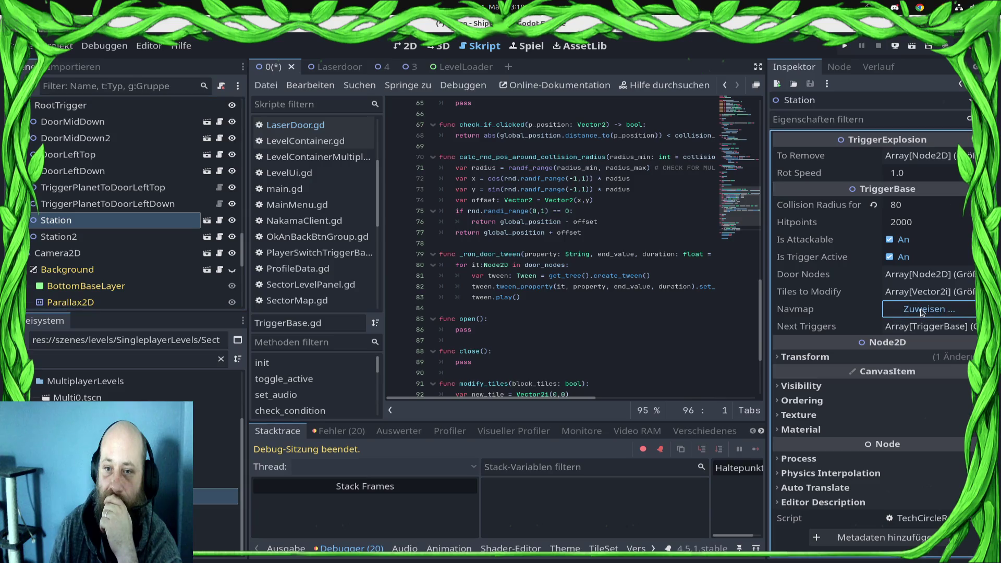
double_click(444, 189)
click(58, 236)
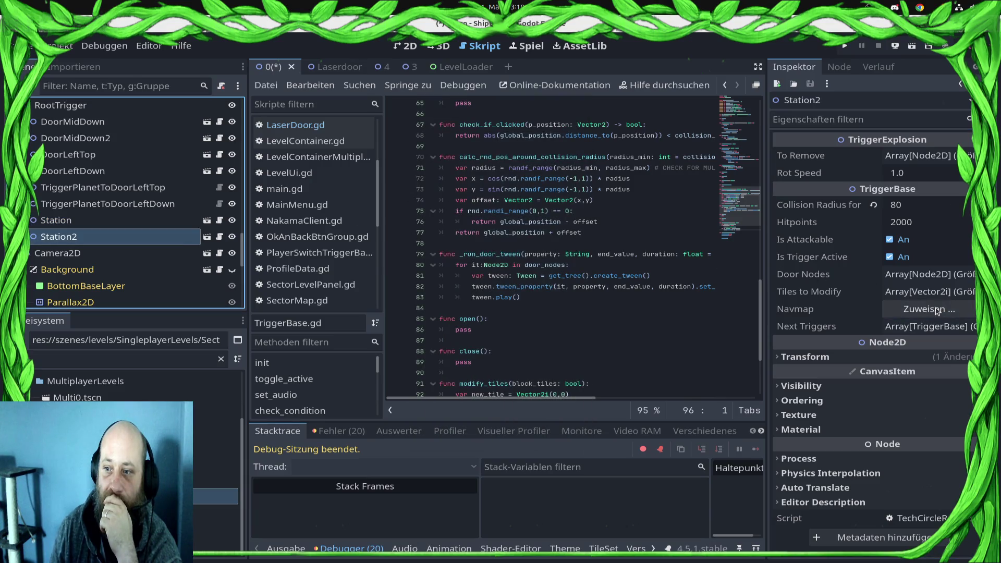
click(911, 306)
double_click(469, 189)
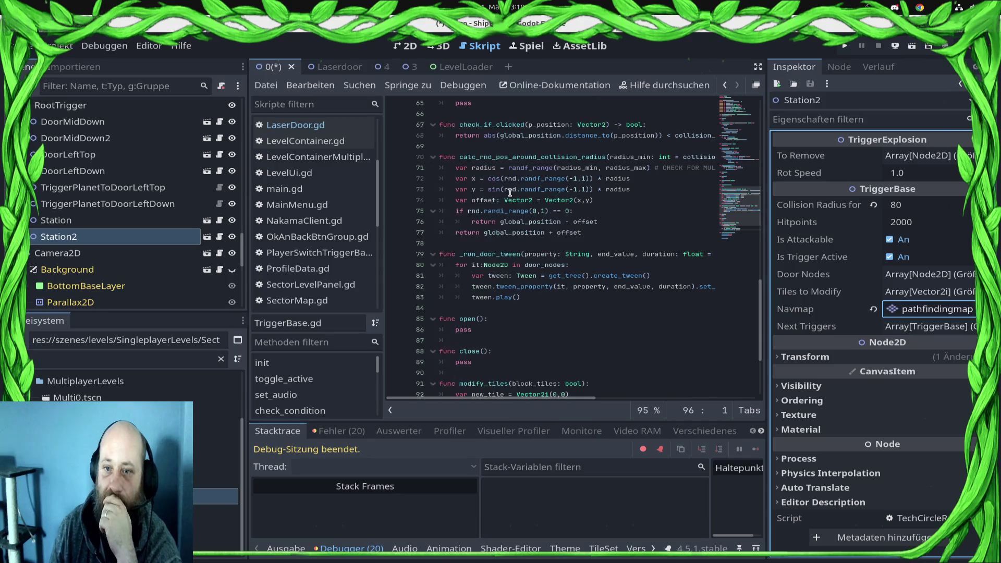
key(ctrl+s)
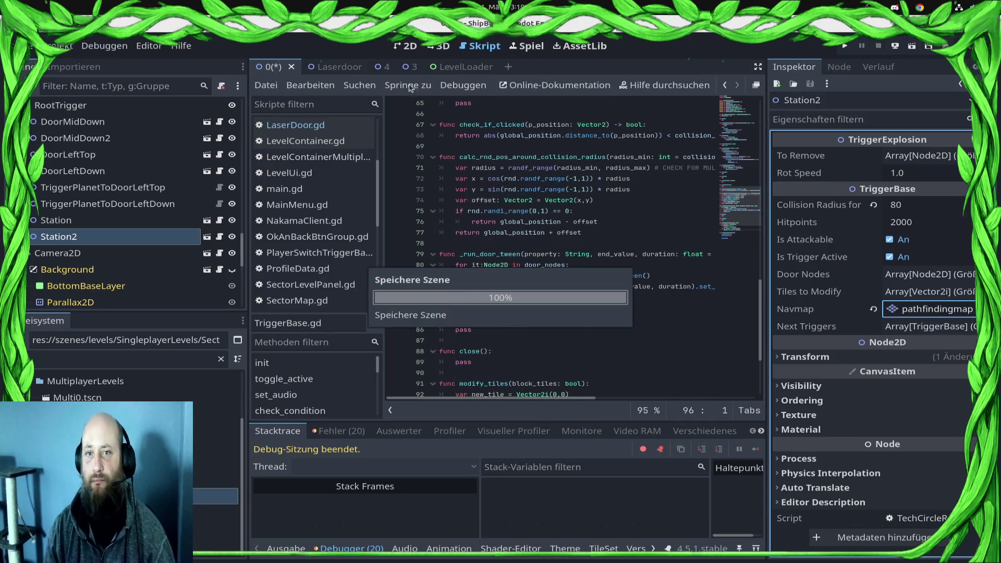
click(406, 46)
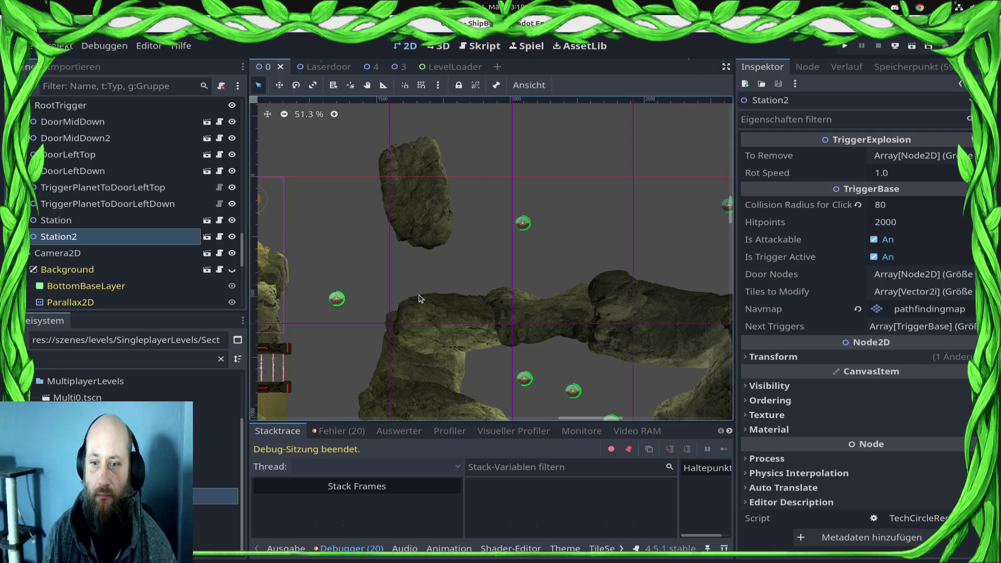
scroll(478, 358, down, 5)
scroll(83, 138, up, 1)
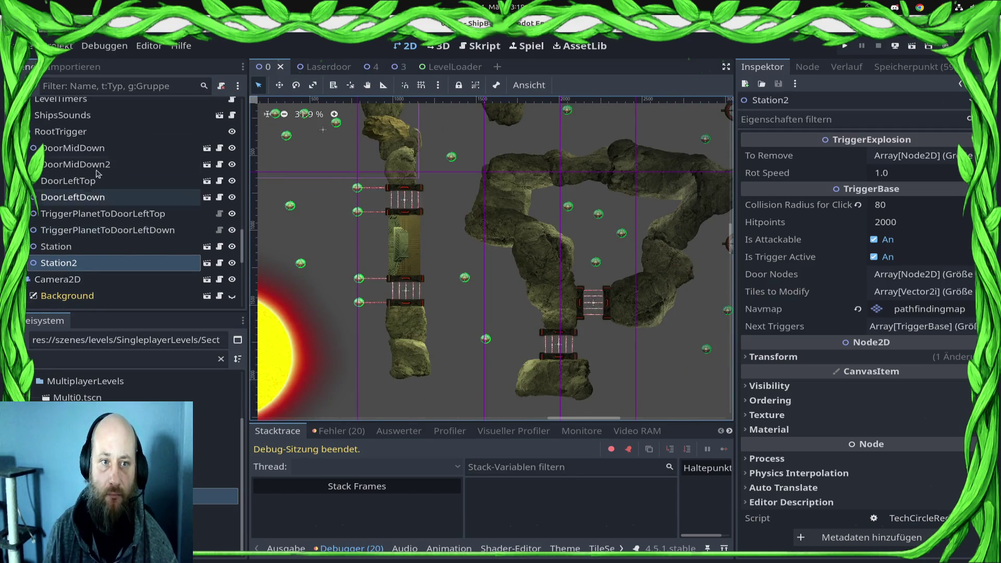
right_click(83, 134)
key(Escape)
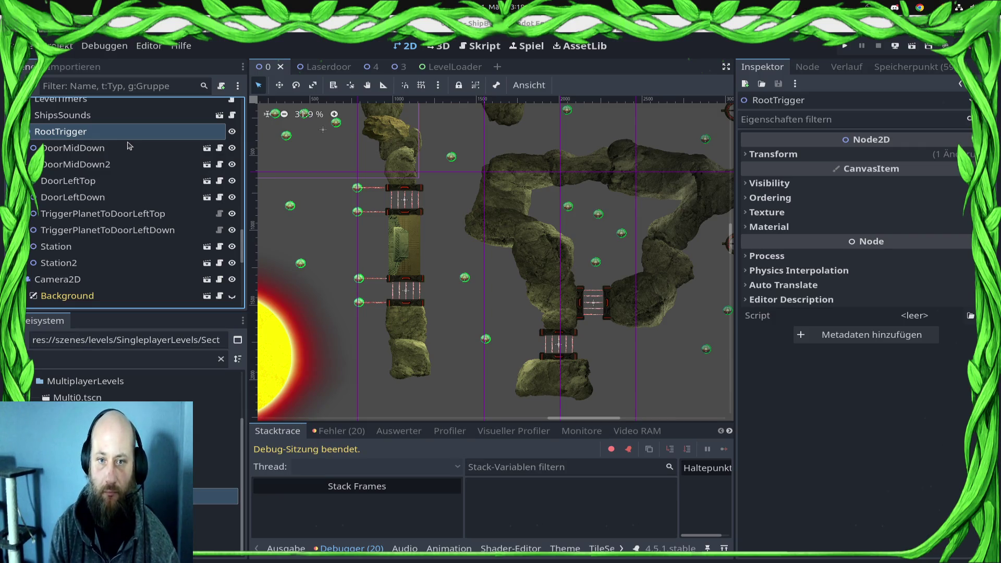
key(ctrl+a)
text(Spaw)
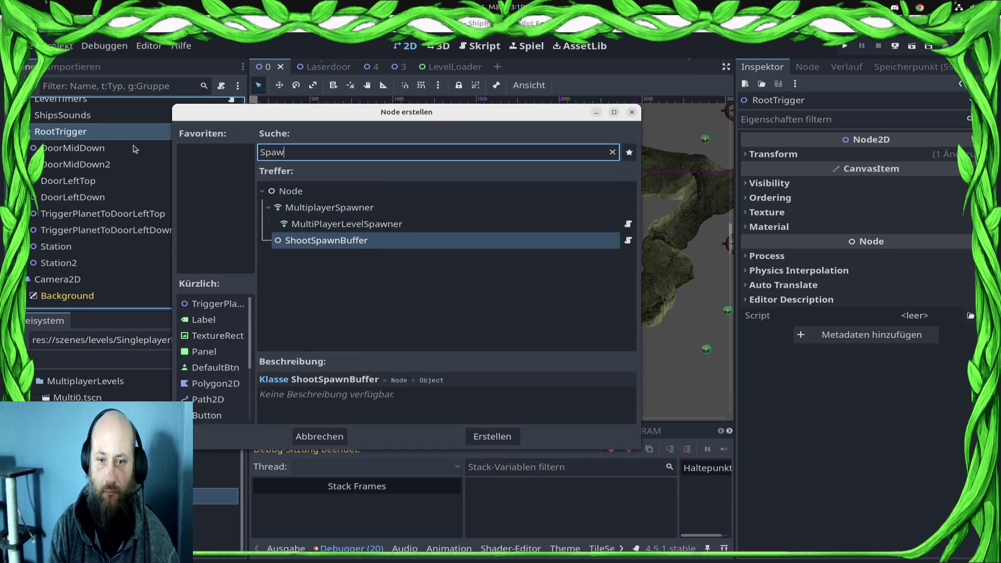
key(BackSpace)
key(BackSpace)
key(BackSpace)
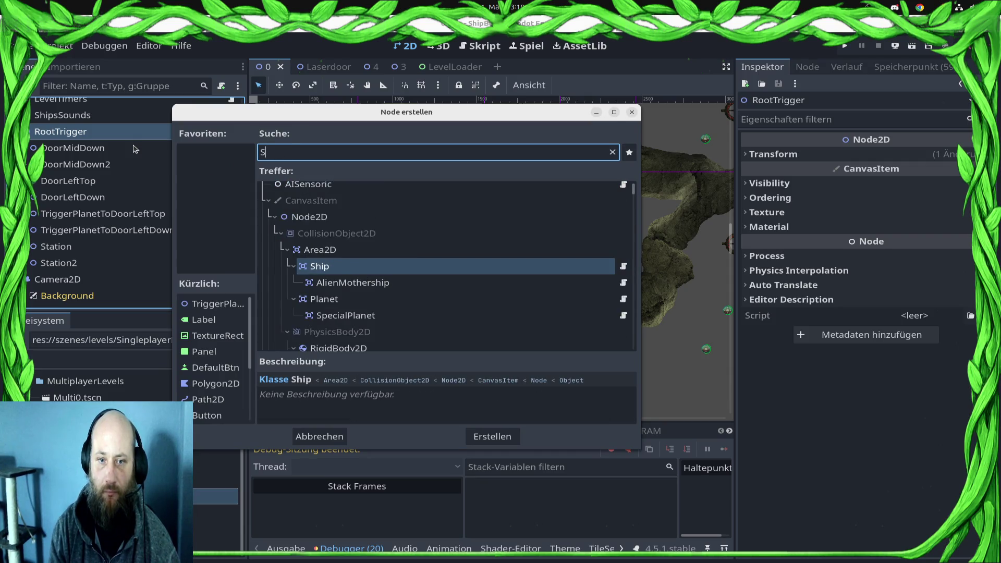
key(BackSpace)
text(Ac)
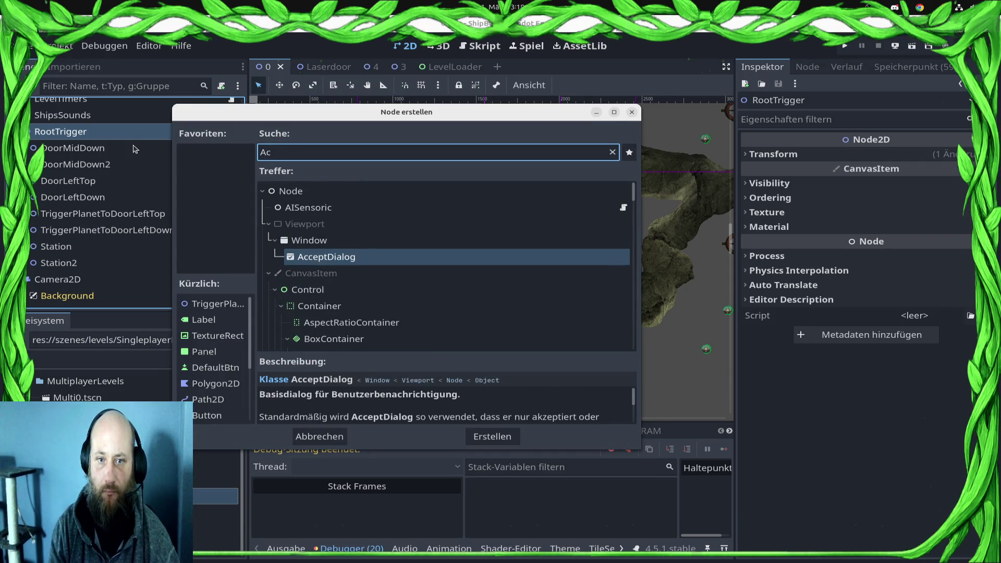
text(tiva)
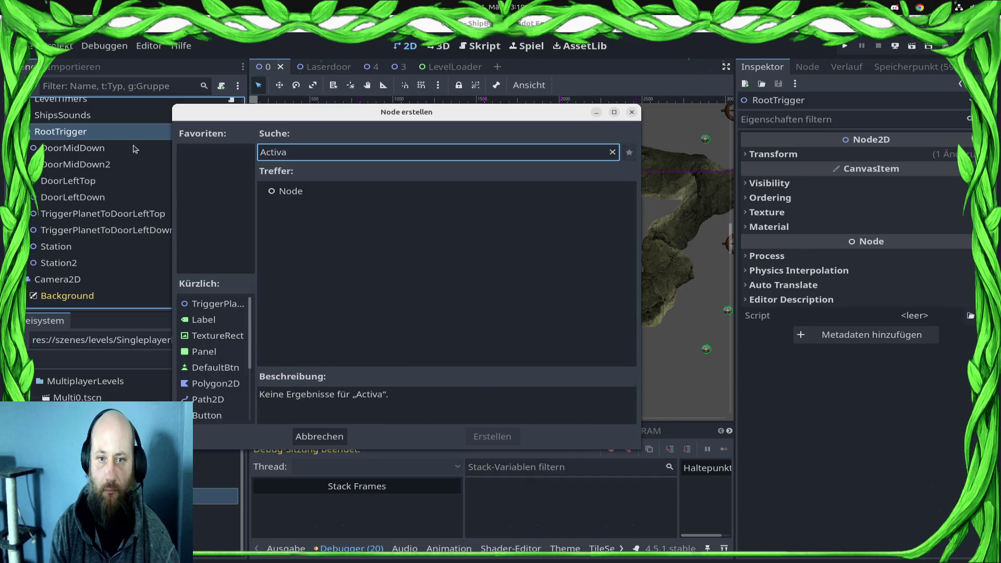
key(BackSpace)
key(BackSpace)
key(BackSpace)
text(Trigger)
scroll(398, 293, down, 1)
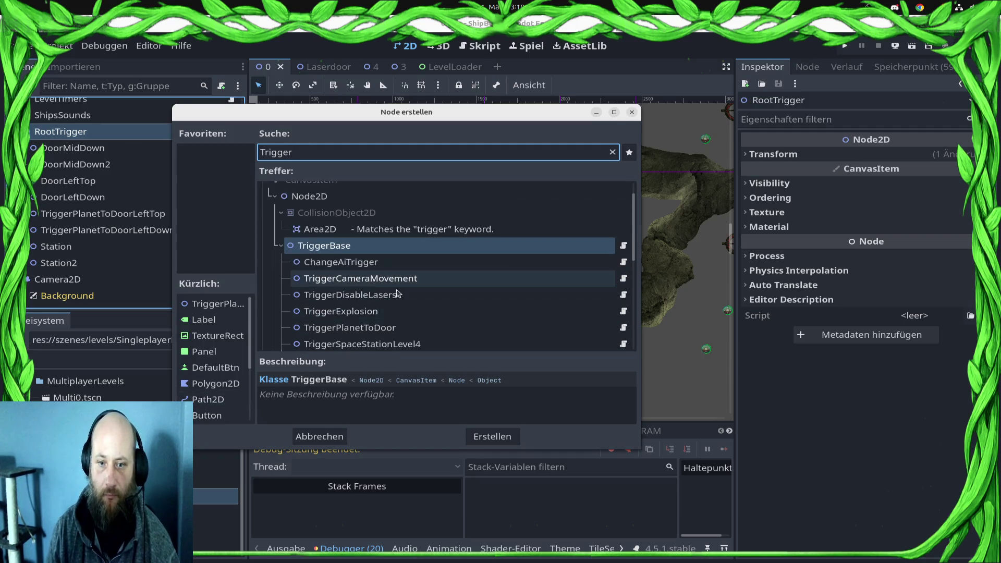
scroll(464, 312, down, 3)
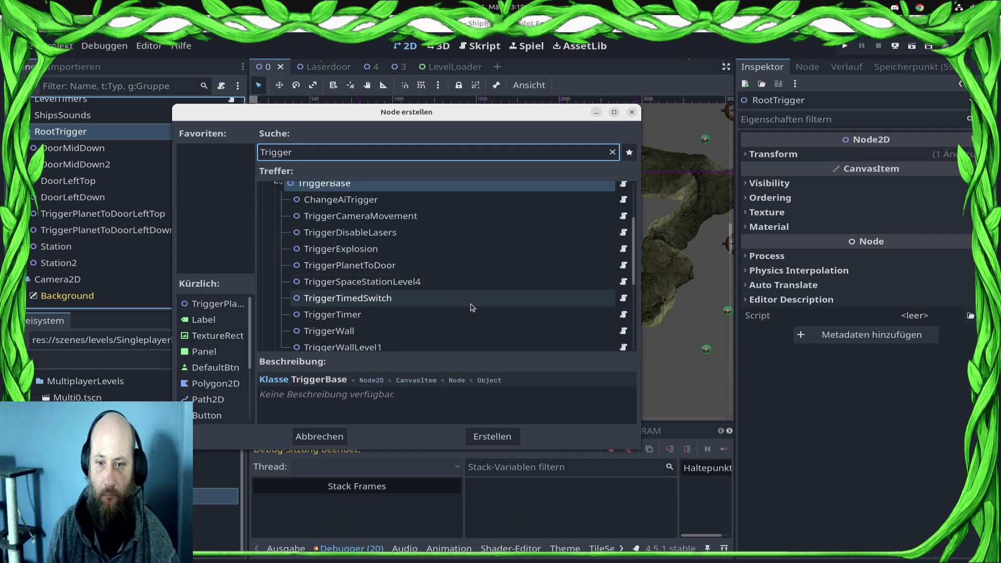
scroll(464, 309, down, 2)
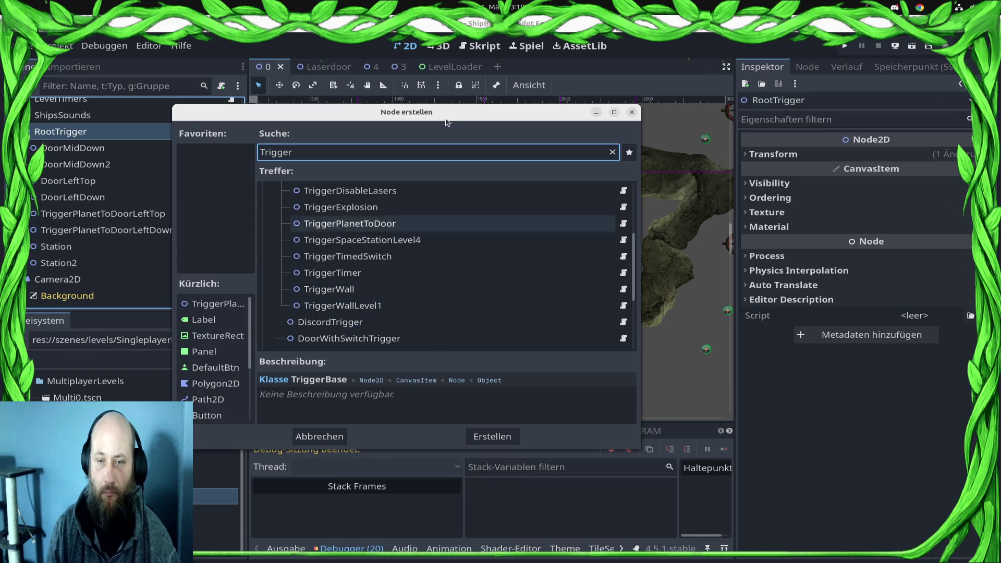
key(Escape)
Step: In scene 4, add 'class_name TriggerActivatePlanets' to the TriggerActivatePlanets script, save, and select its code
click(373, 66)
scroll(175, 223, down, 5)
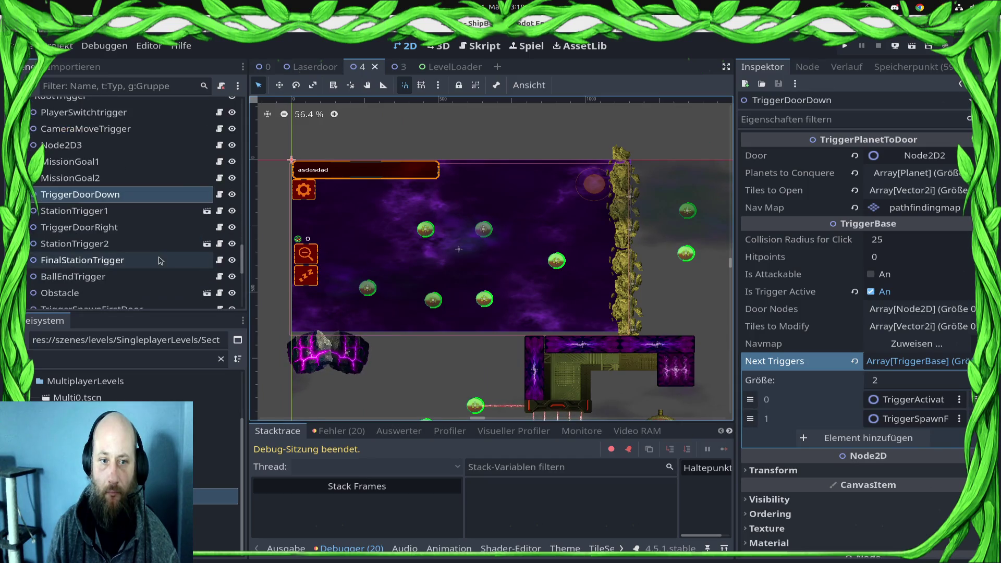
click(156, 265)
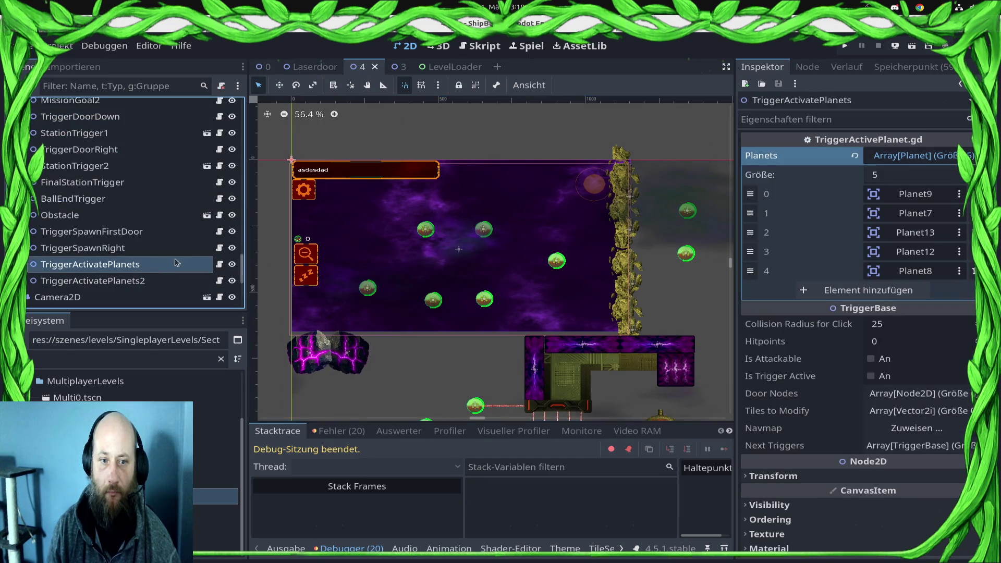
click(219, 264)
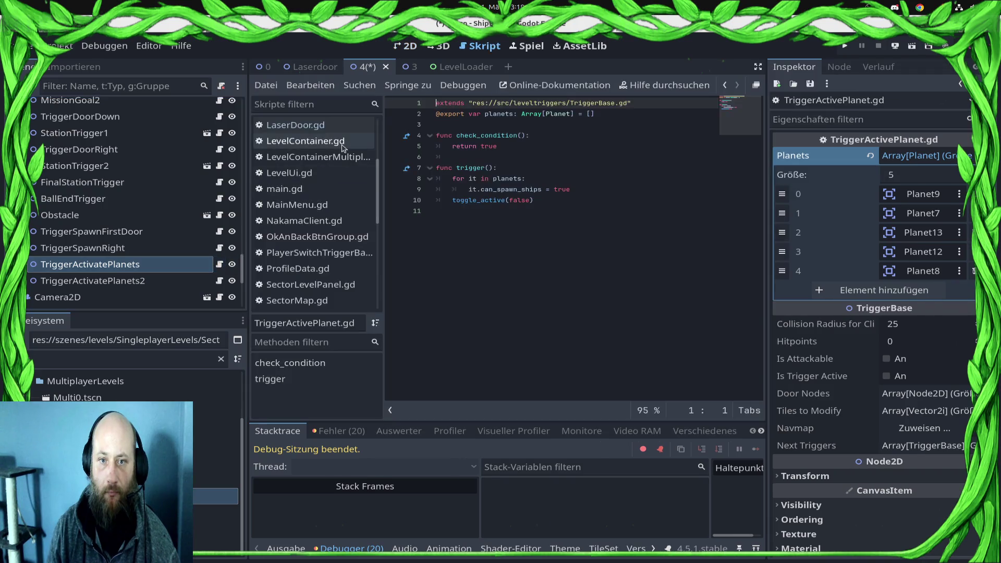
text(class_name TriggerActivatePlanets)
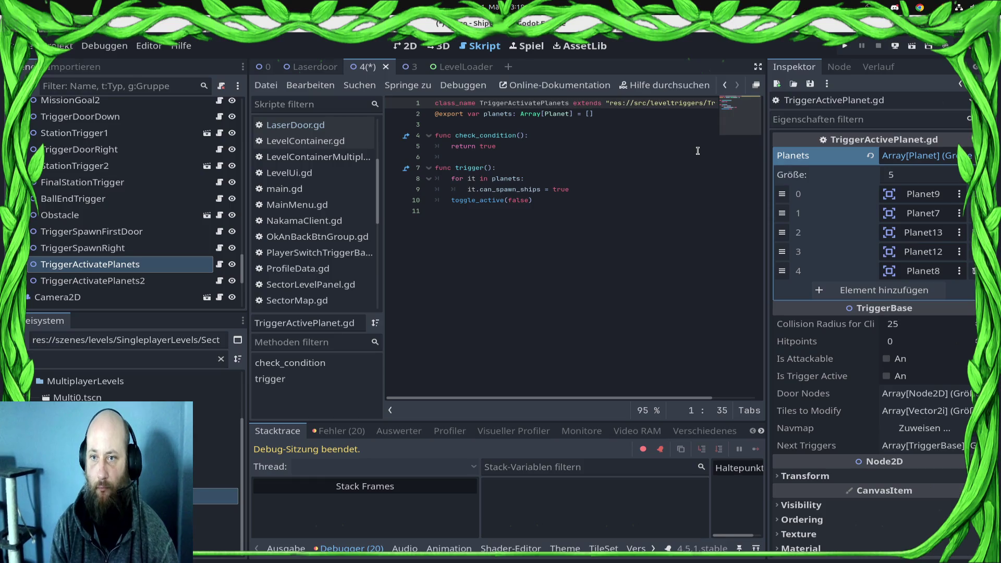
key(ctrl+s)
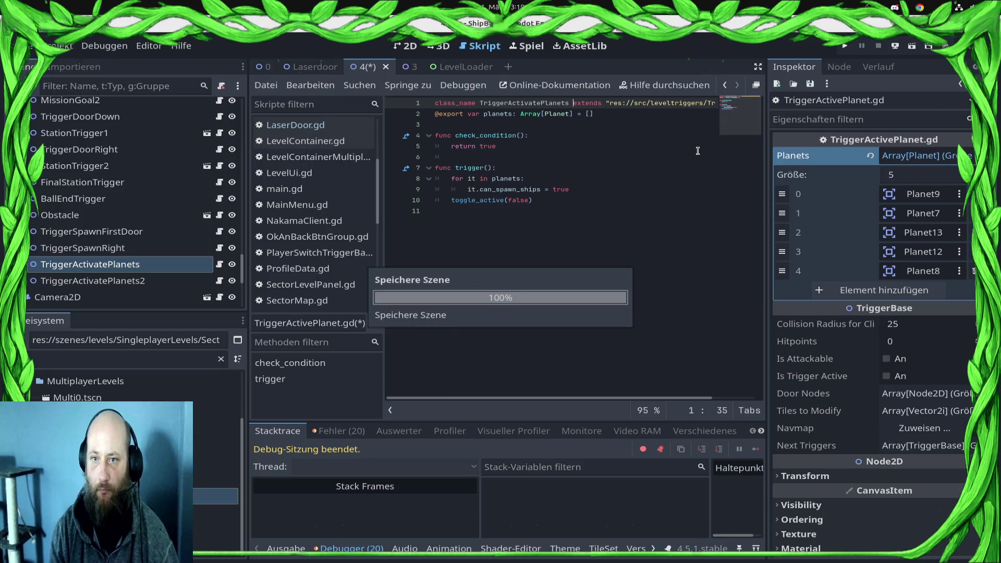
drag(406, 317, 417, 101)
key(ctrl+c)
Step: Start a new script at res://src/leveltriggers/ActivatePlanetsAndSpawnShips.gd
click(57, 353)
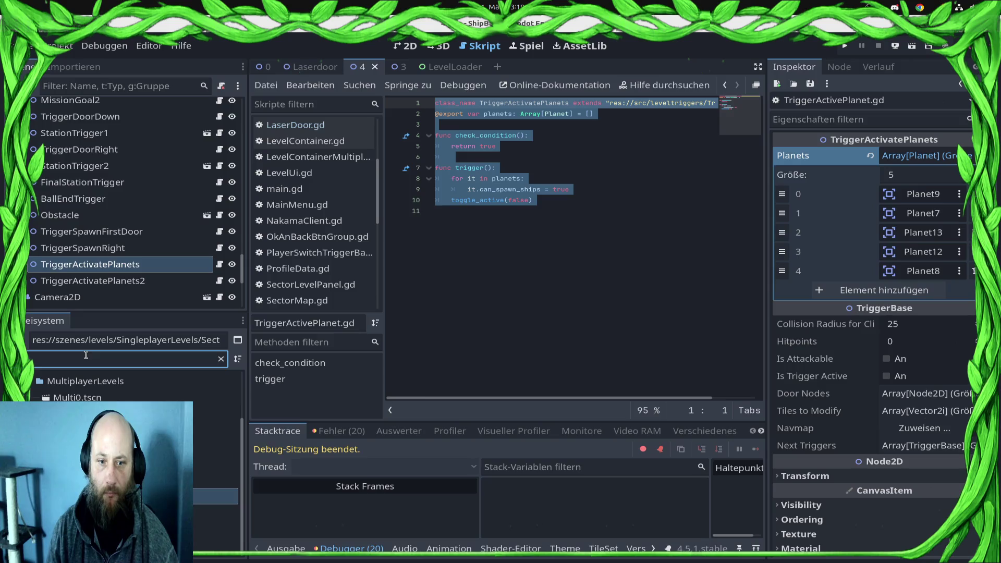
click(266, 85)
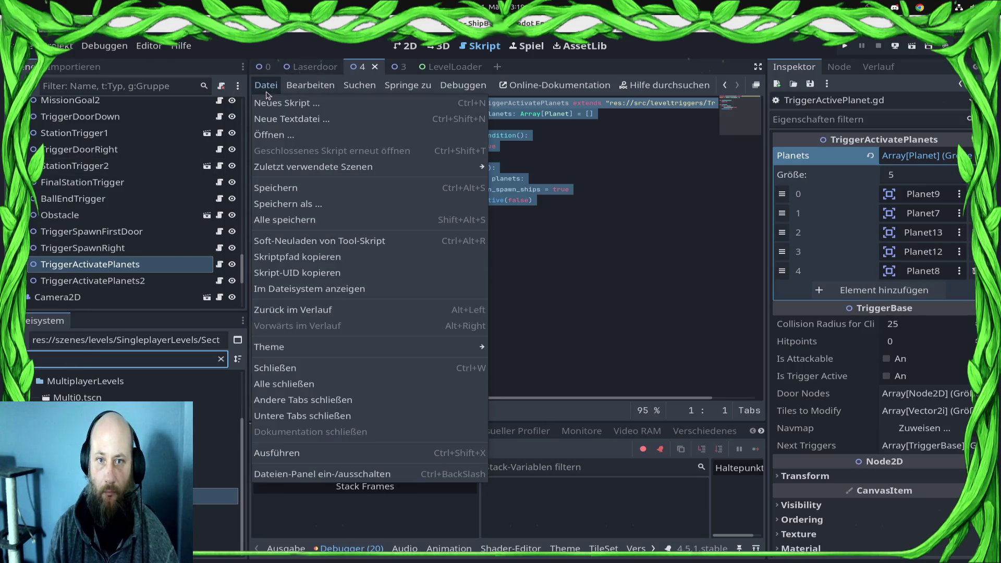
key(Escape)
click(618, 267)
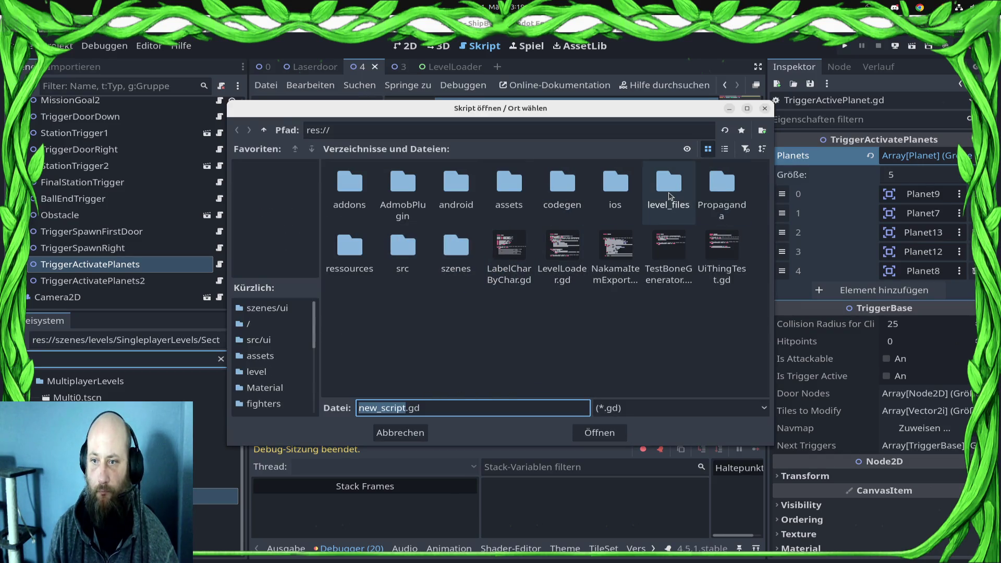
double_click(405, 247)
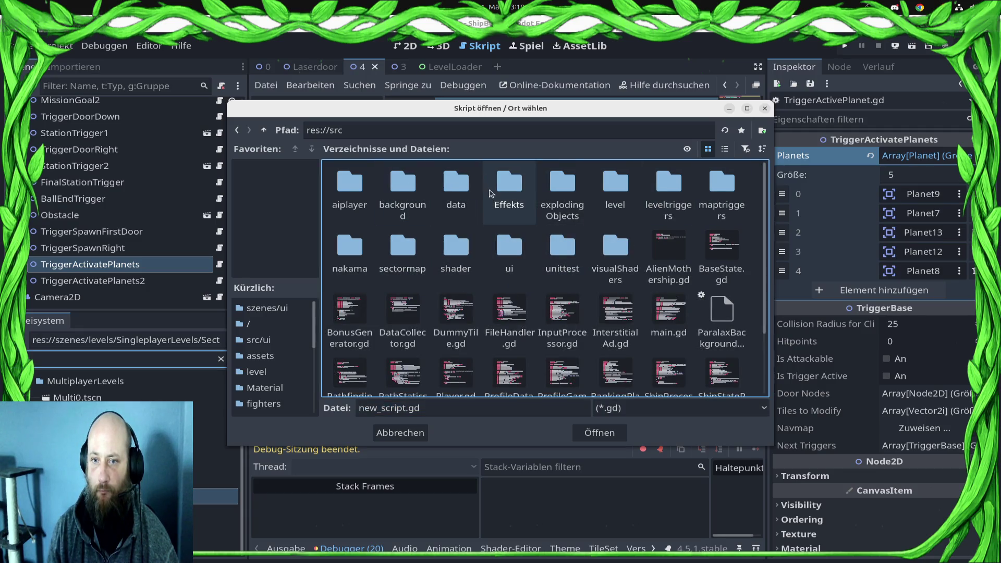
double_click(666, 182)
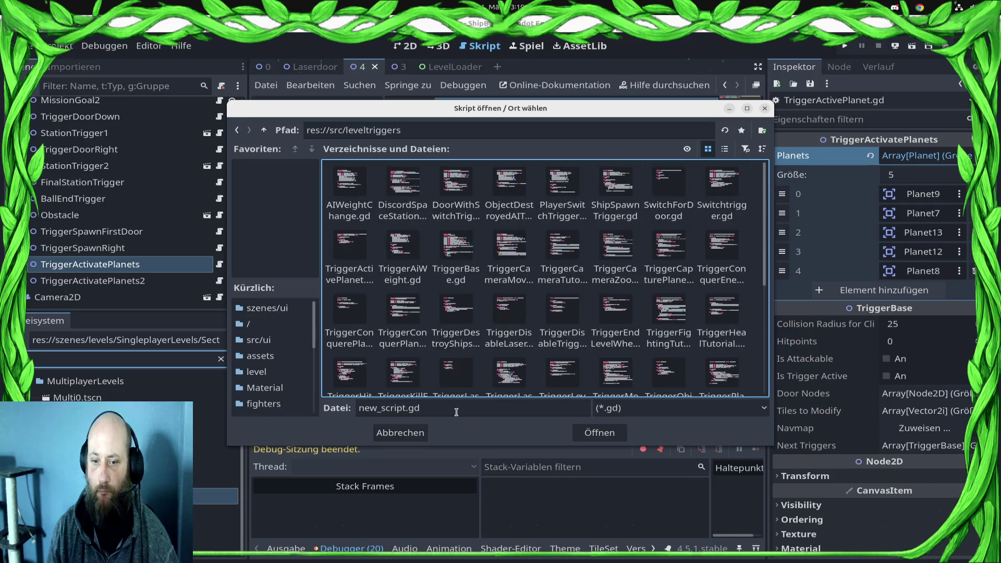
double_click(362, 407)
text(Spa)
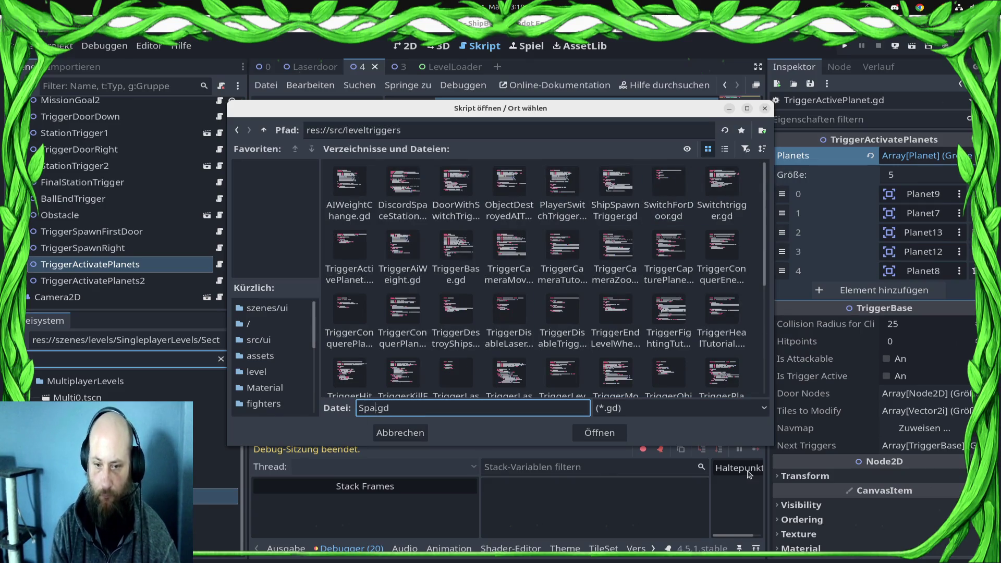
key(BackSpace)
key(BackSpace)
key(BackSpace)
text(ActivatePlanets)
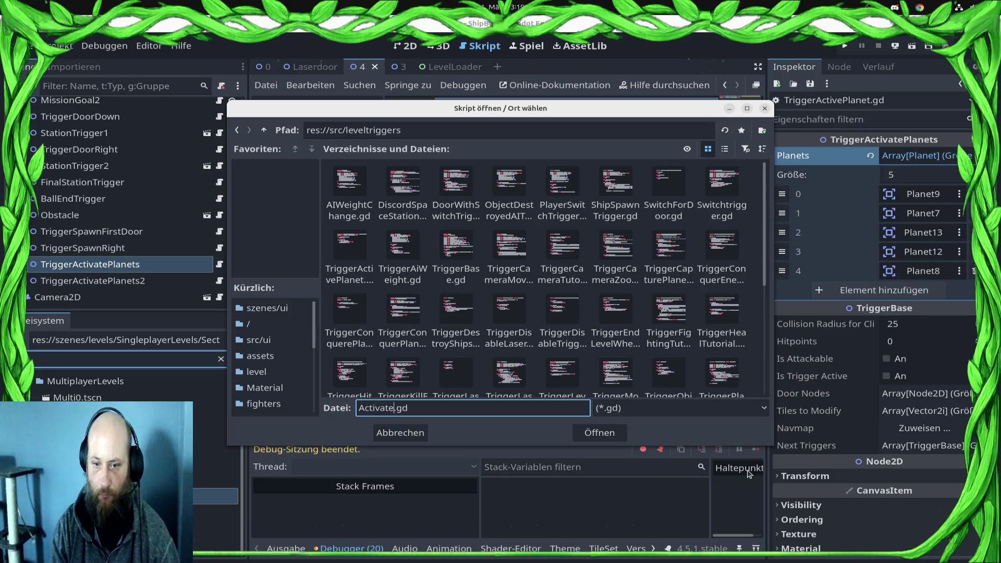
text(AndSpawnShip)
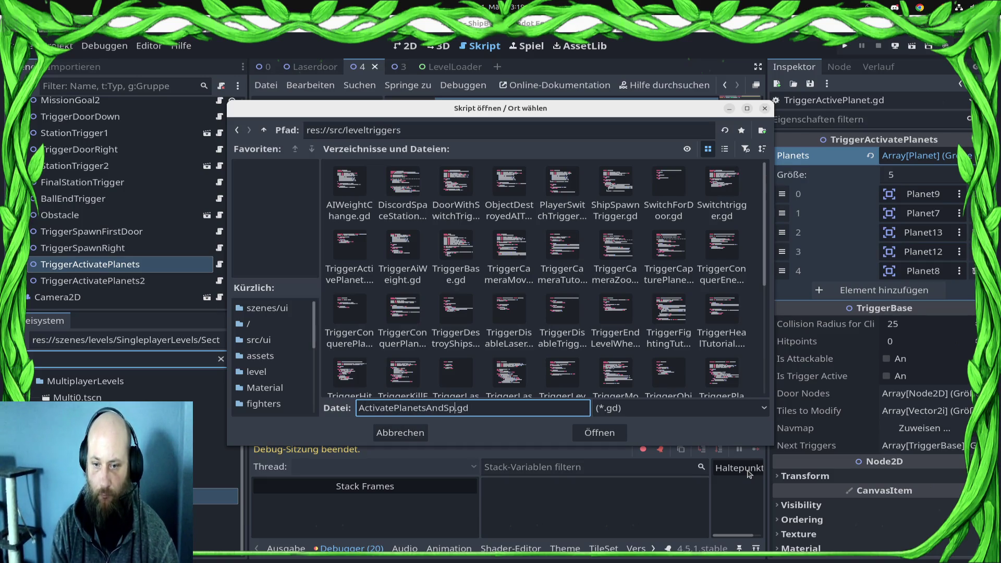
text(s)
key(Return)
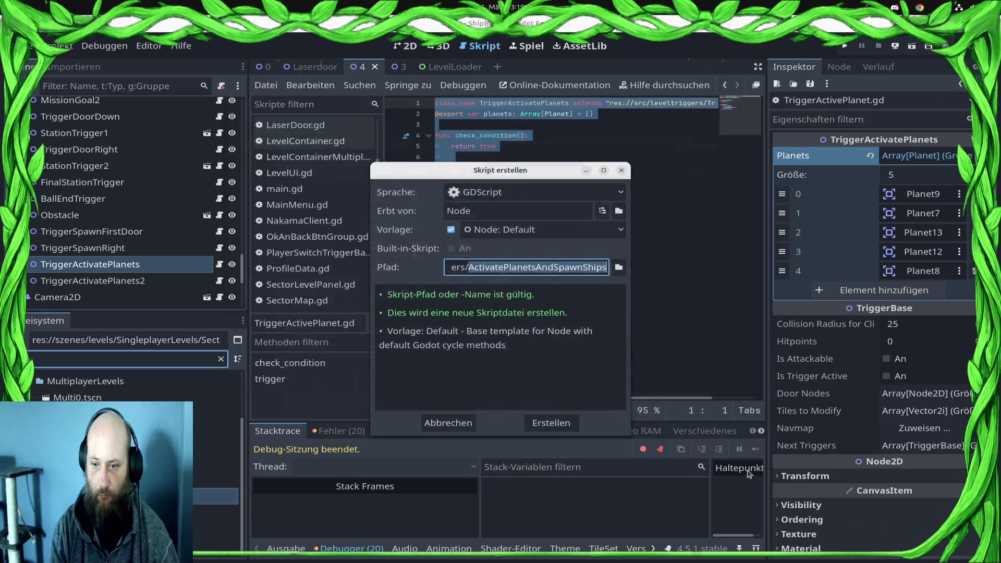
Step: Make the new script inherit from TriggerBase and create it
click(476, 210)
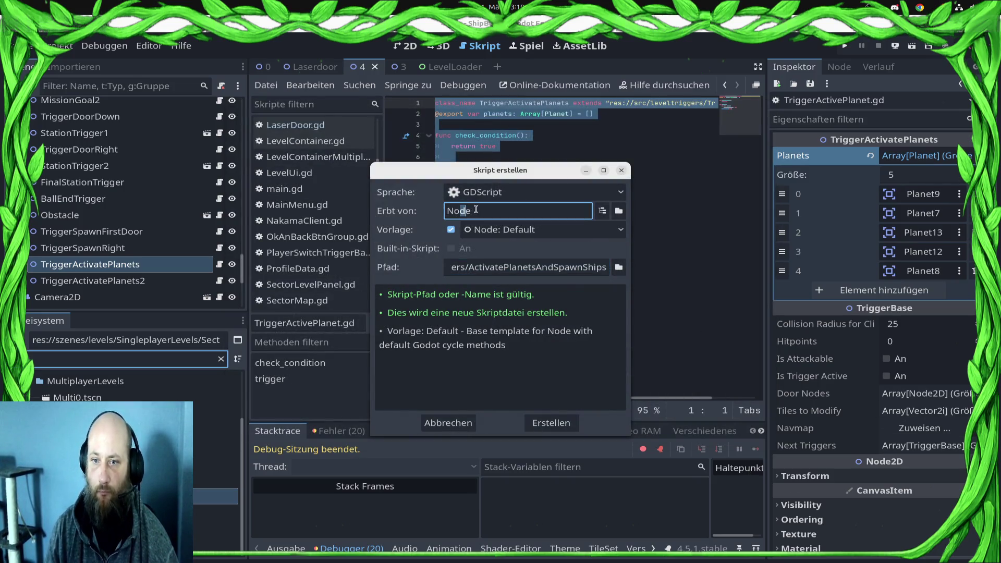
text(Trigge)
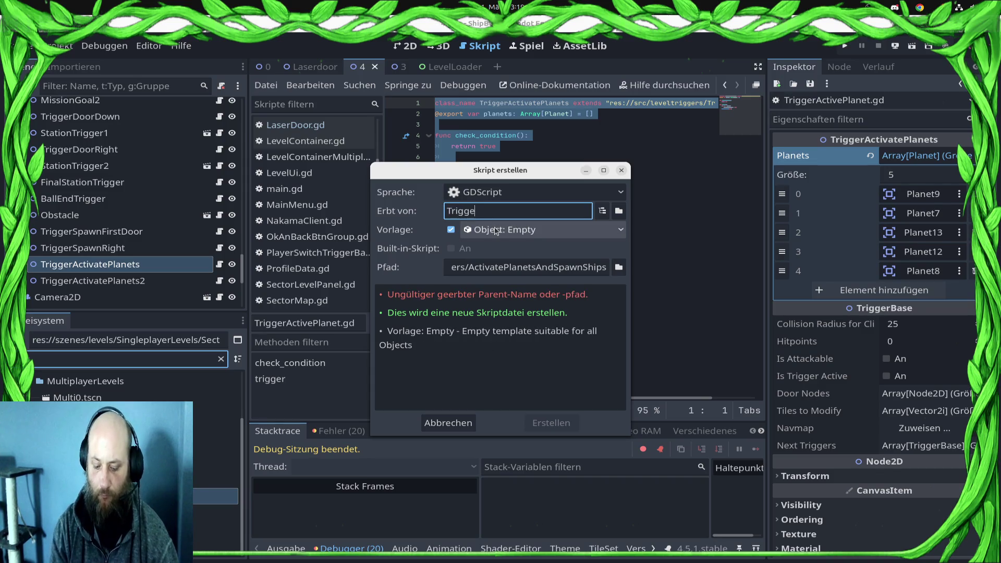
text(se)
key(Return)
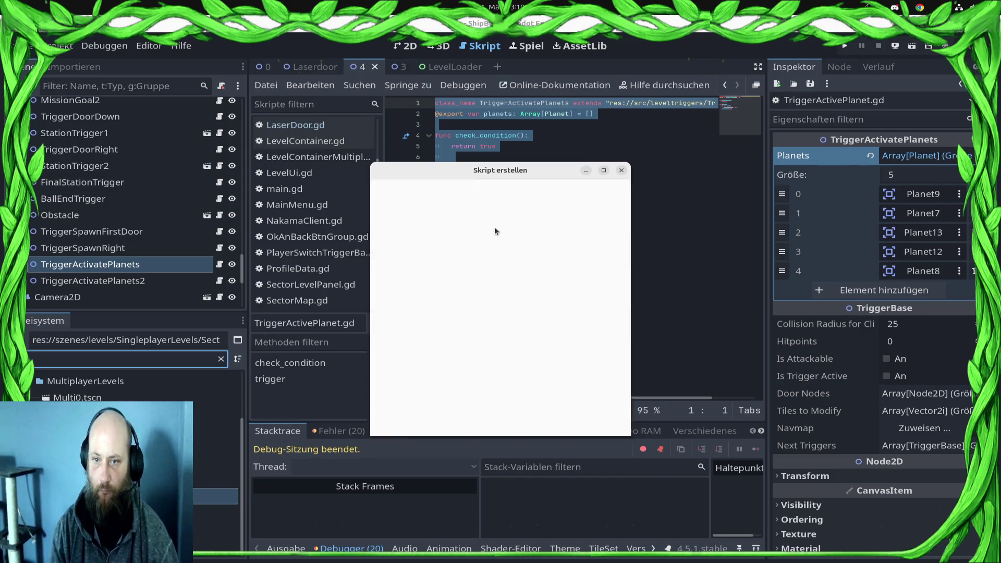
Step: Declare class_name TriggerActivatePlanetsAndSpawnShips and replace the template with the copied trigger code, then save
text(classextends TriggerBase)
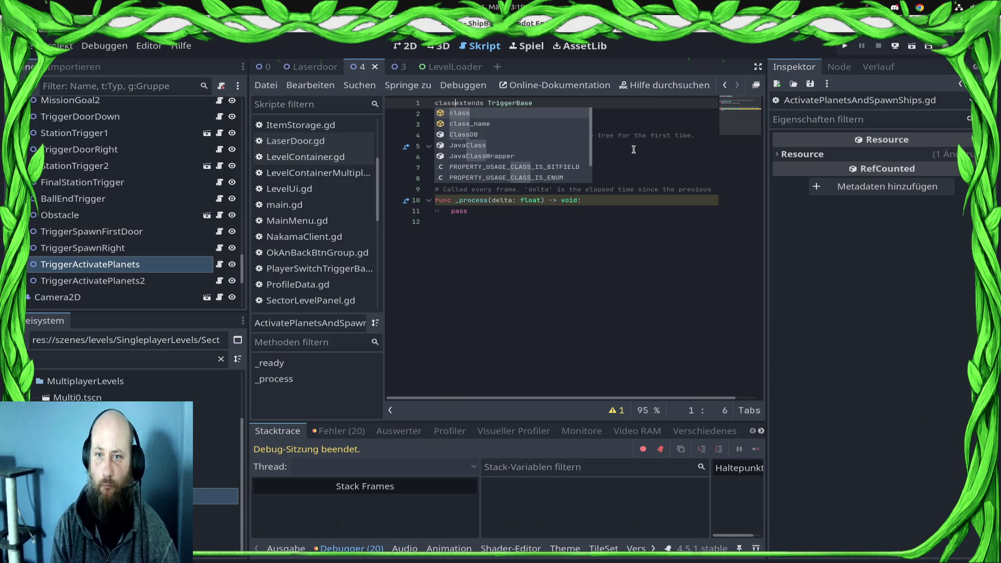
text(ass_n)
key(Return)
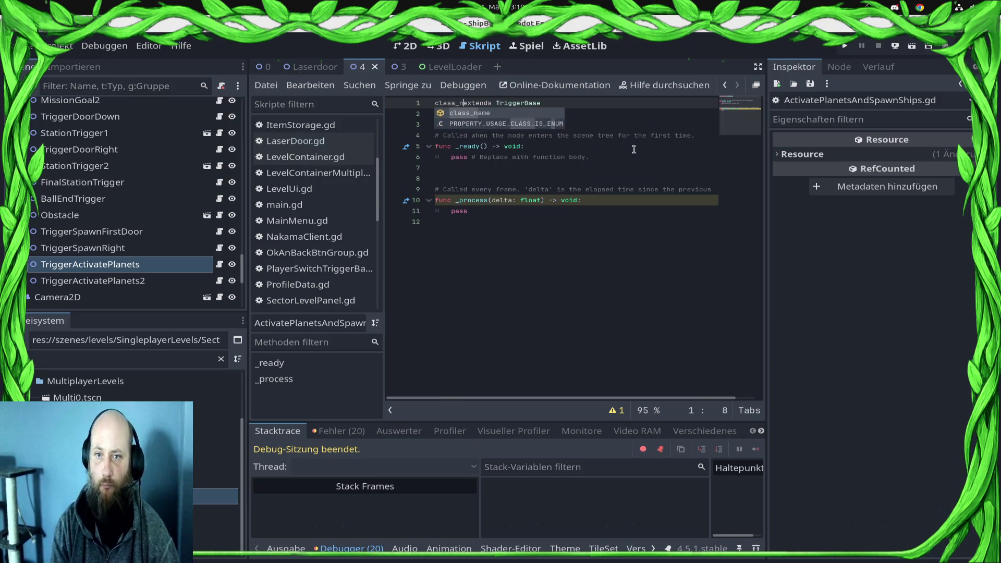
text(Spawn)
key(BackSpace)
key(BackSpace)
key(BackSpace)
text(AcPlaAnd)
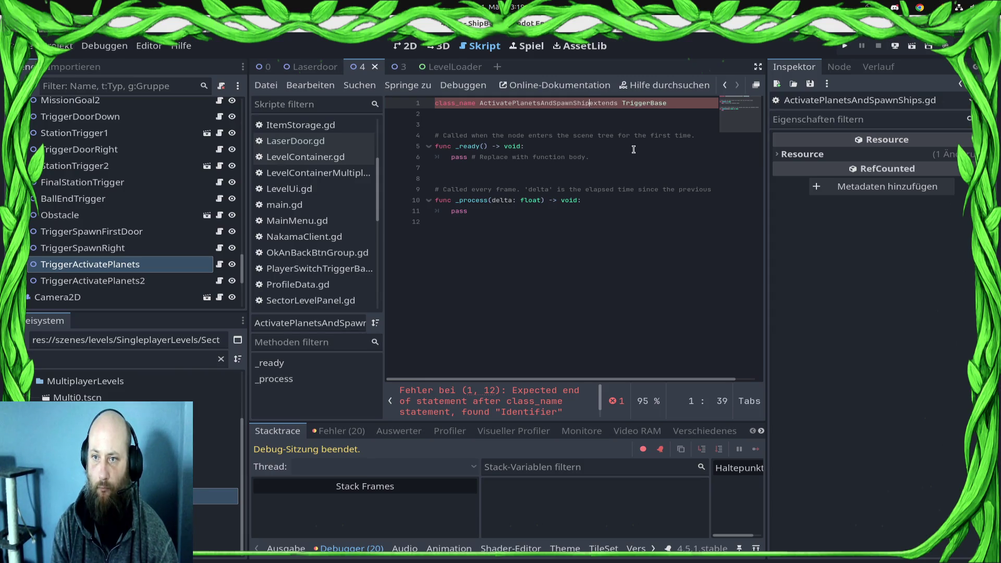
key(Down)
key(Down)
key(ctrl+shift+End)
key(ctrl+v)
key(Up)
key(Up)
key(Up)
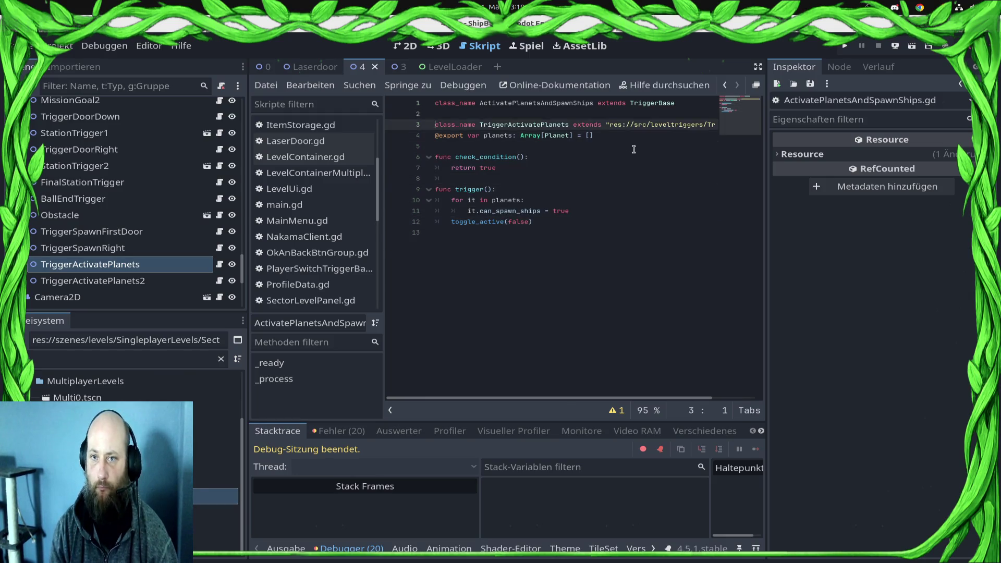
key(Right)
text(Trigger)
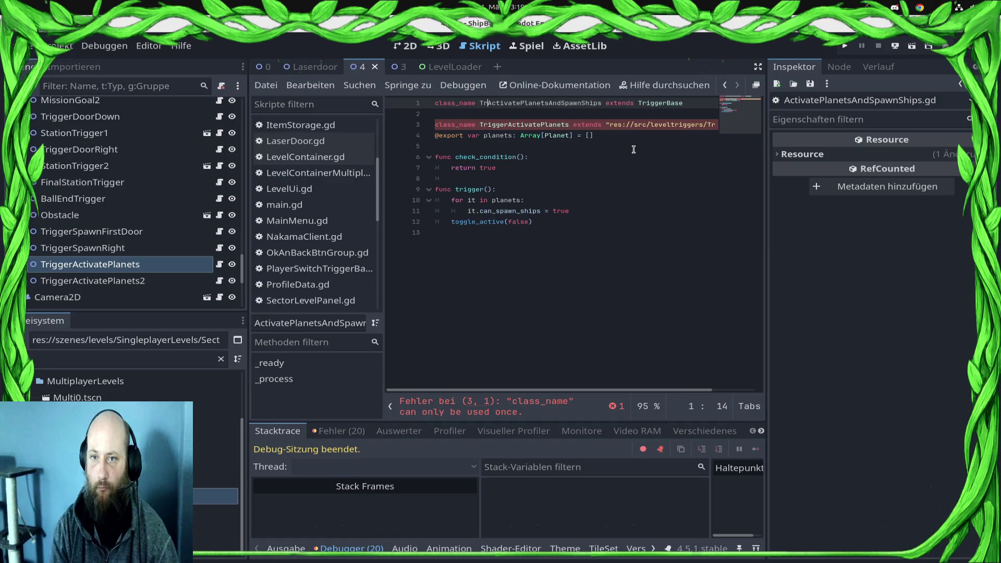
key(ctrl+s)
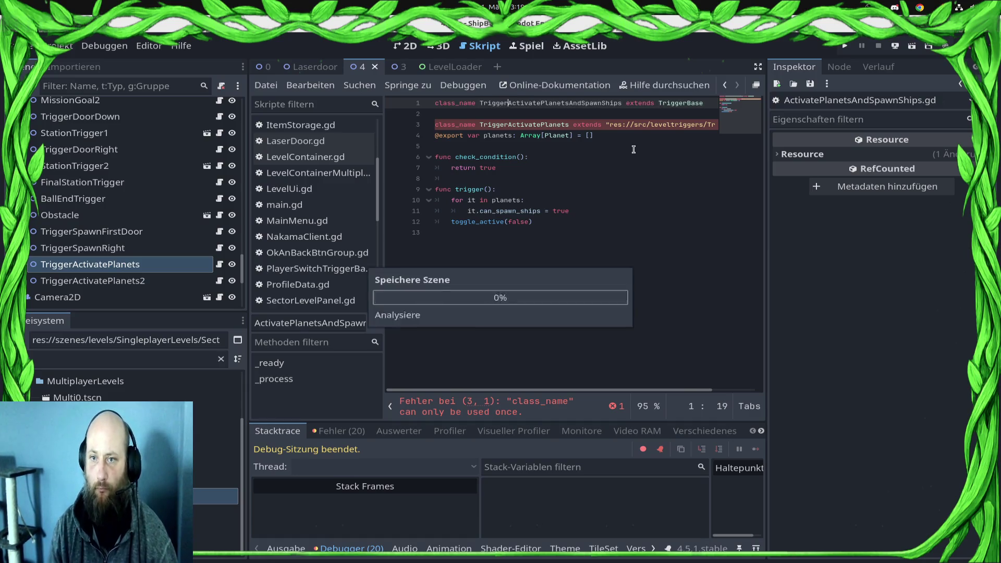
Step: Delete the duplicate class_name line, save, and select the ship-spawning code in ShipSpawnTrigger.gd
click(477, 124)
triple_click(475, 124)
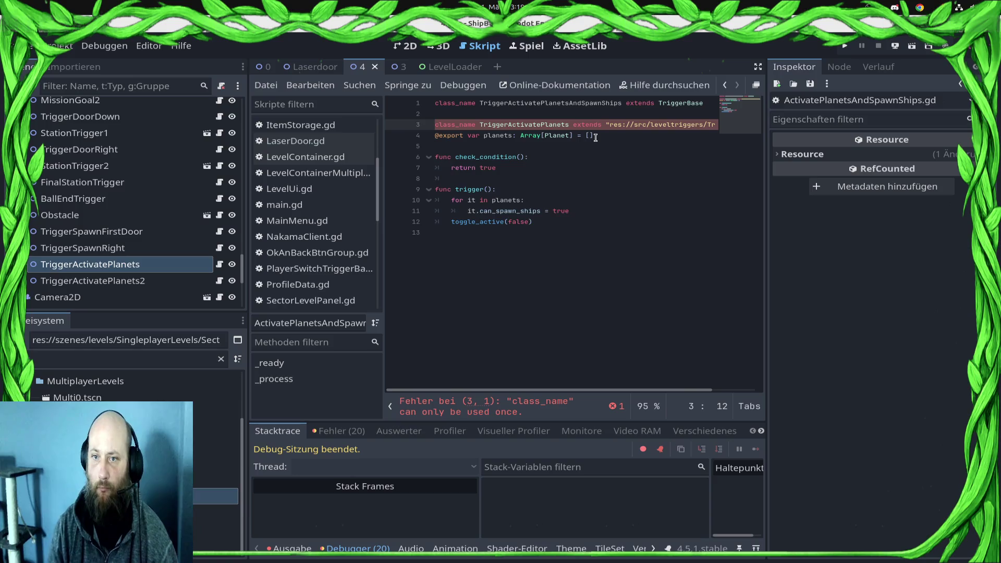
key(BackSpace)
key(ctrl+s)
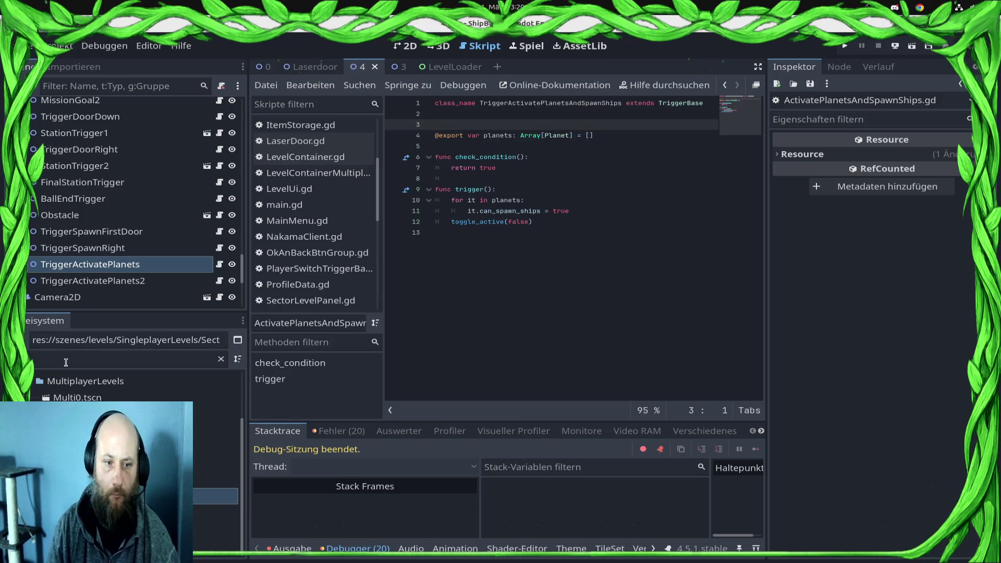
click(219, 248)
mouse_move(634, 346)
mouse_down()
mouse_move(522, 338)
mouse_move(376, 253)
mouse_up()
key(ctrl+c)
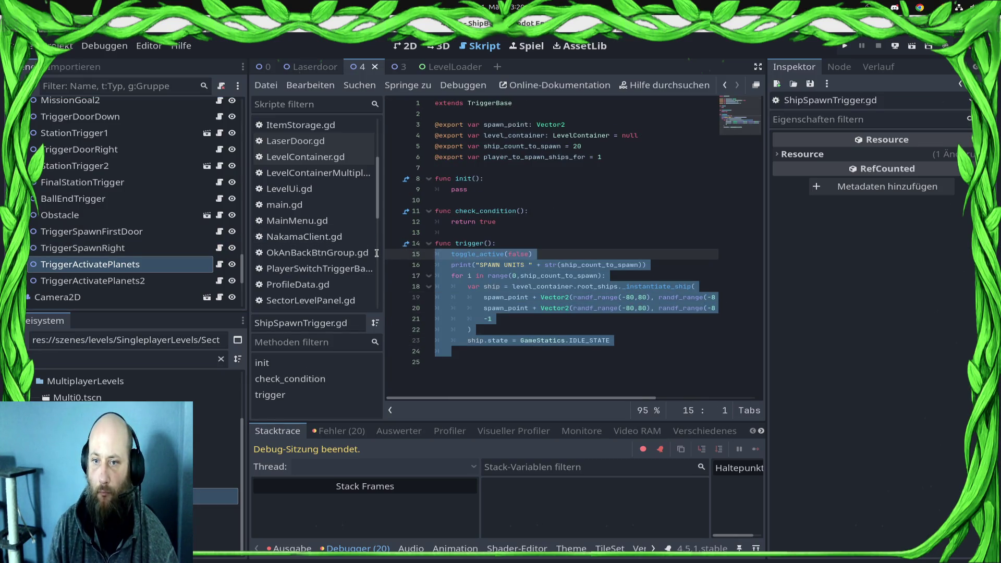
Step: Paste the ship-spawning code into trigger() of TriggerActivePlanet.gd, remove the duplicate toggle_active line, and save
scroll(343, 222, down, 3)
scroll(343, 221, down, 4)
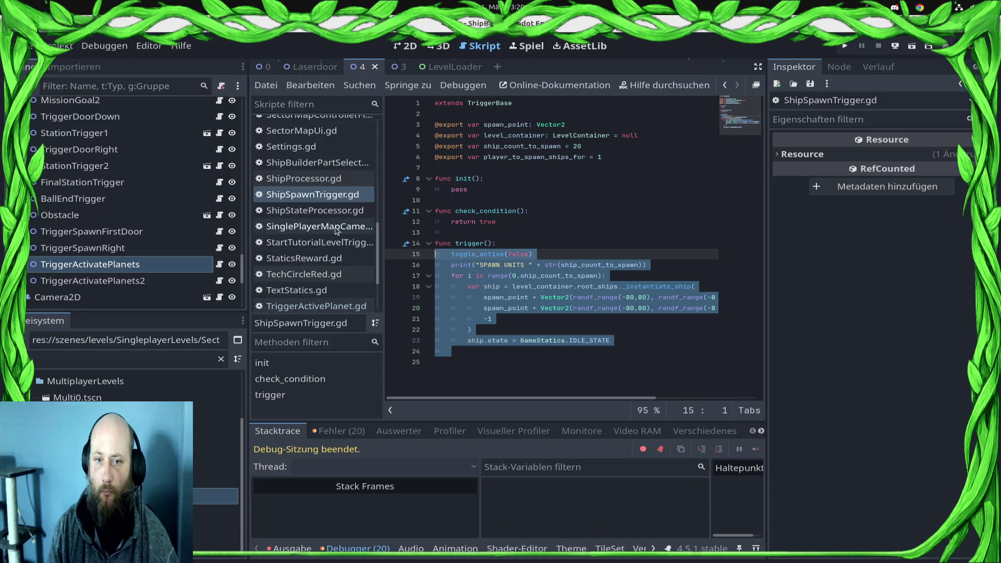
click(348, 306)
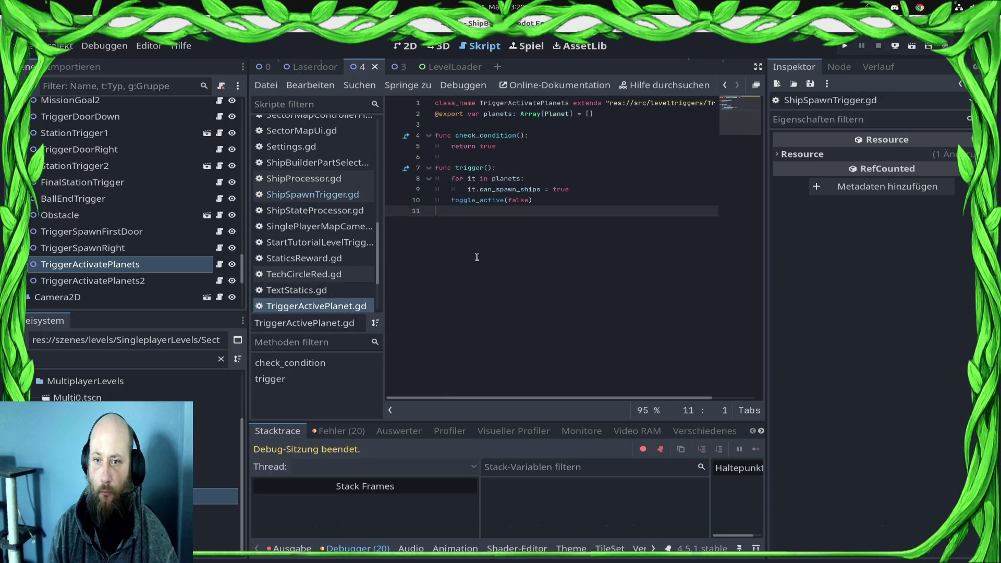
key(ctrl+v)
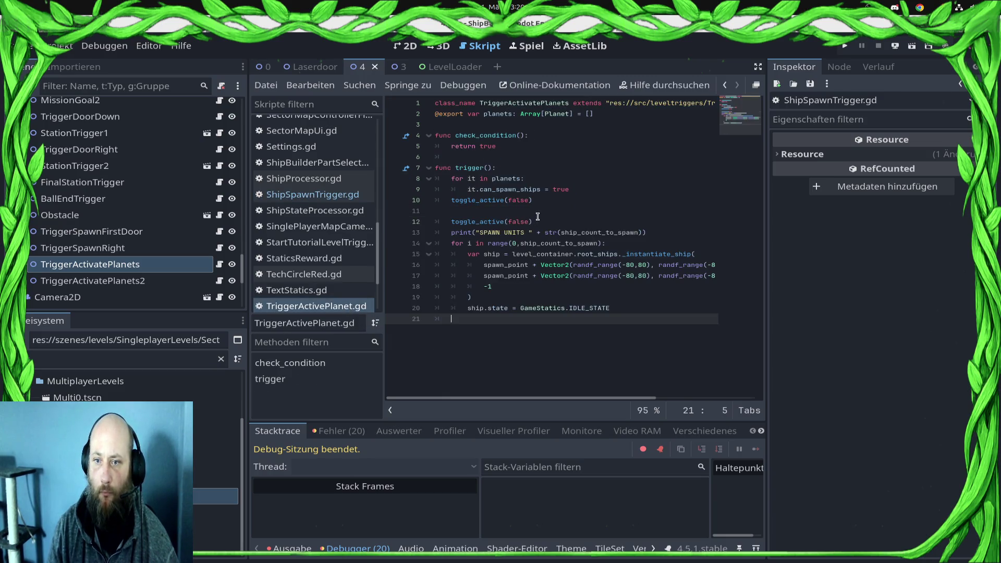
drag(537, 216, 532, 200)
key(BackSpace)
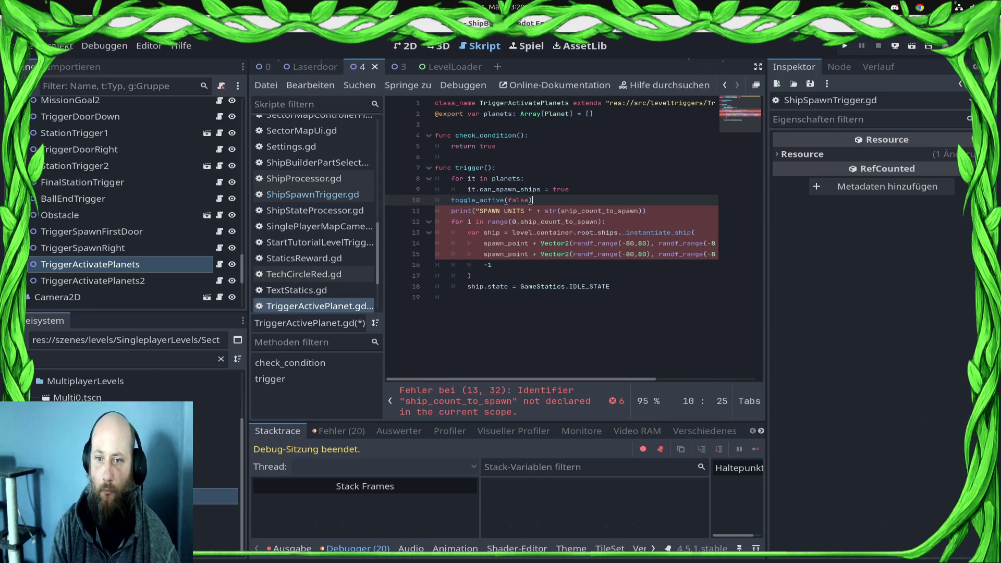
key(ctrl+s)
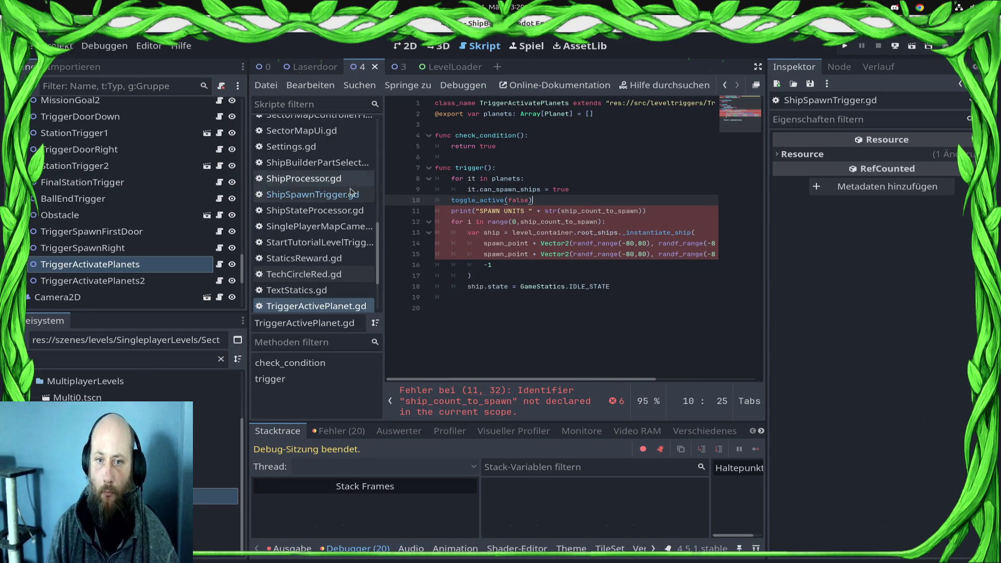
Step: Copy the spawn export variables from ShipSpawnTrigger.gd below the planets export, tidy blank lines, and save
click(350, 193)
mouse_move(620, 158)
mouse_down()
mouse_move(431, 148)
mouse_move(397, 126)
mouse_up()
key(ctrl+c)
click(295, 310)
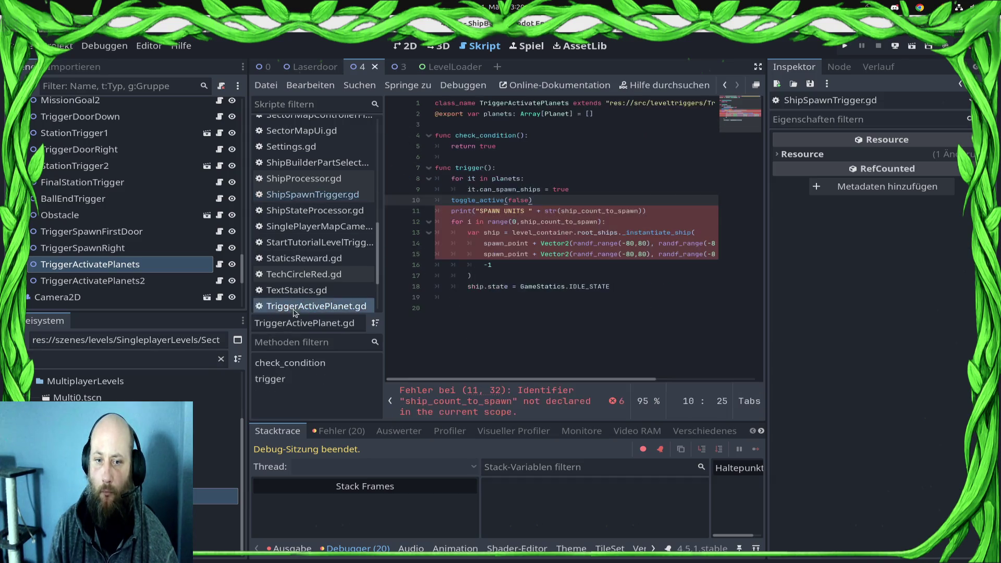
click(451, 125)
key(ctrl+v)
key(ctrl+s)
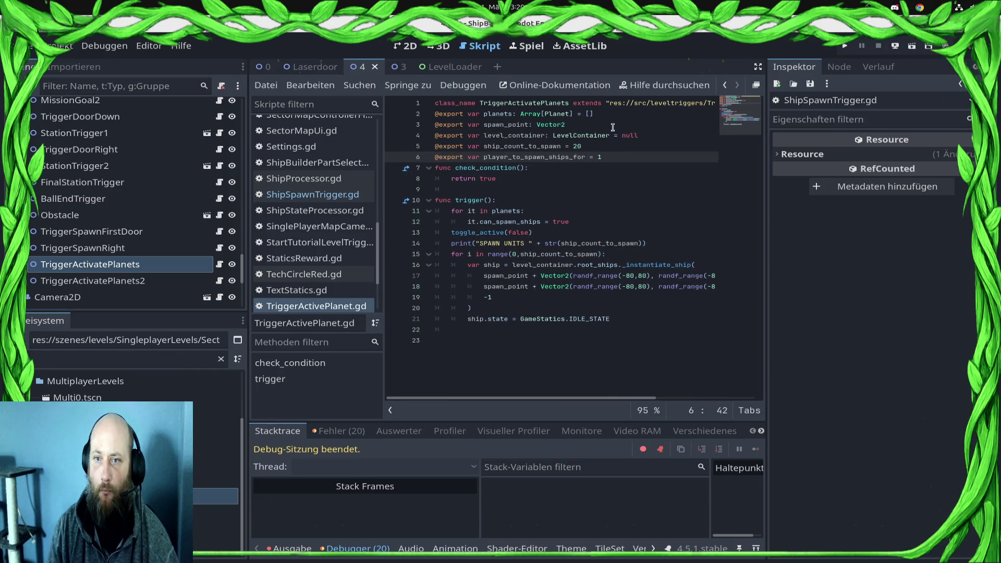
click(626, 114)
key(Return)
key(Up)
key(Return)
key(ctrl+s)
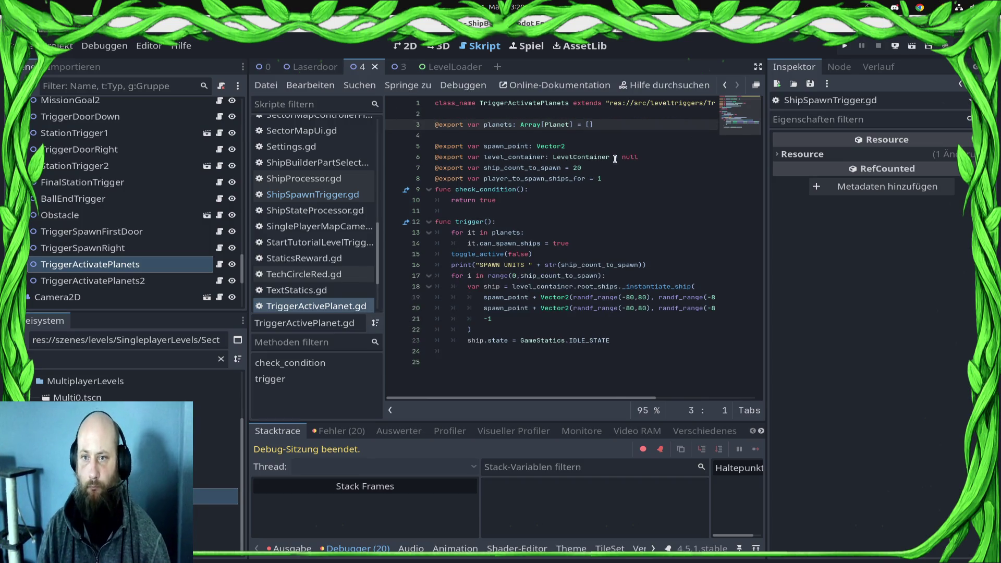
click(265, 67)
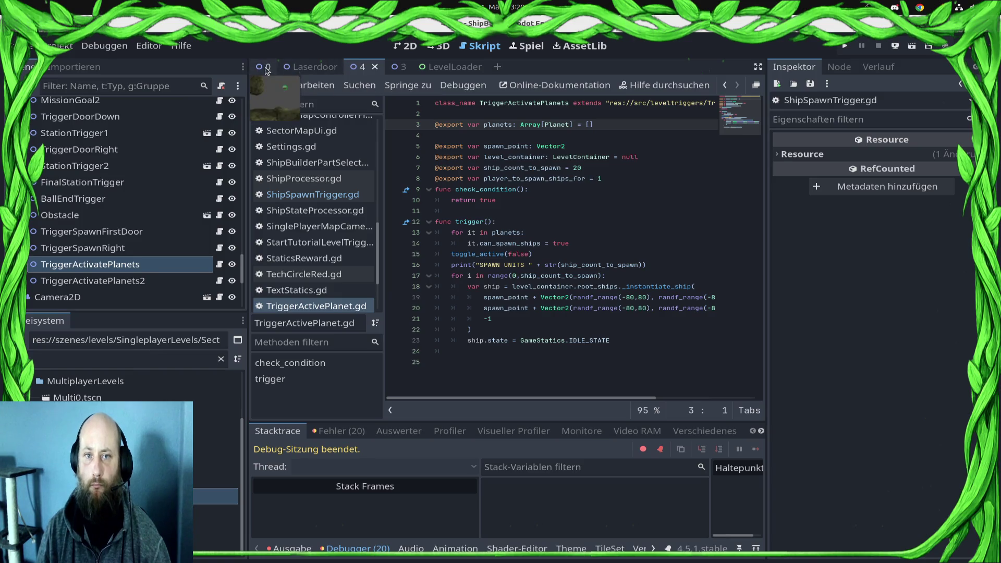
Step: Add a TriggerActivatePlanetsAndSpawnShips child node under RootTrigger in the 2D level scene
click(409, 47)
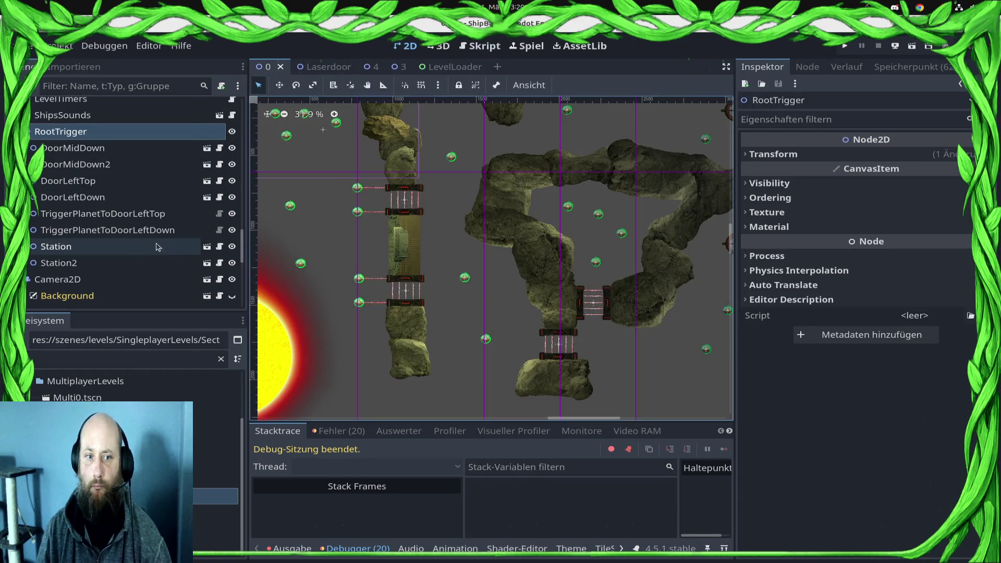
click(105, 148)
click(110, 132)
right_click(111, 135)
click(151, 143)
text(Spawn)
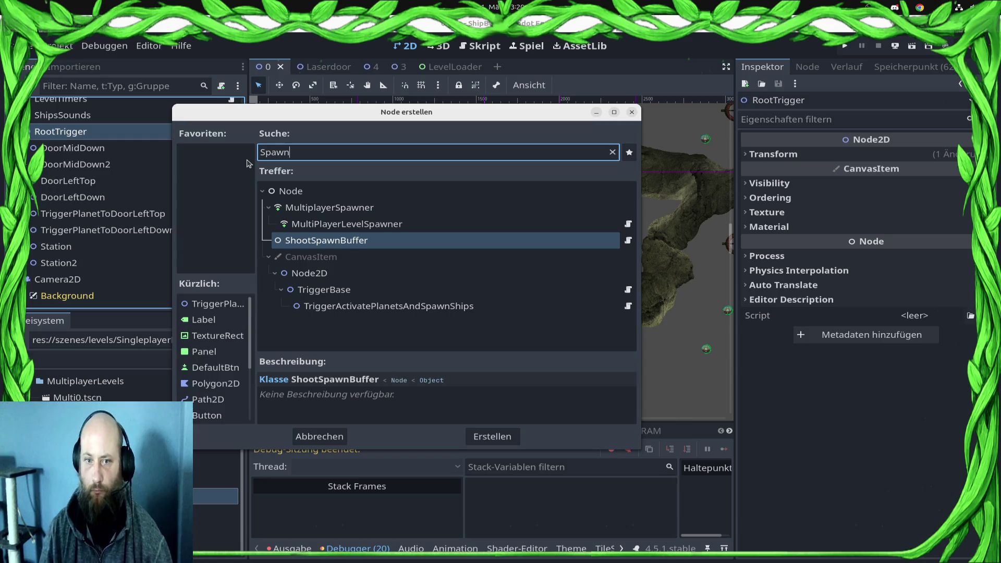
key(Down)
key(Down)
key(Down)
key(Return)
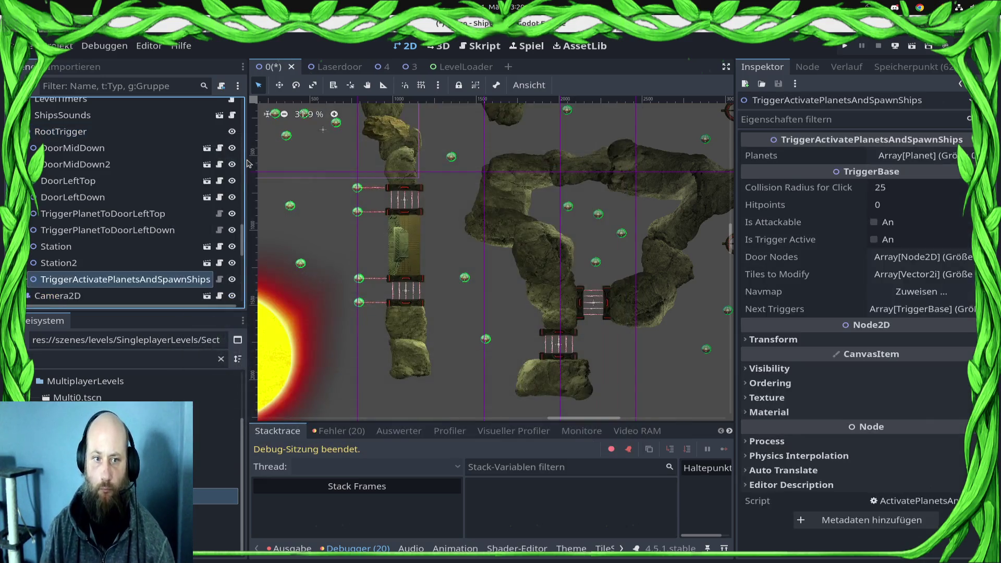
Step: Rename the new node to TriggerActivatePlanetsAndSpawnShipsDoor1
click(178, 281)
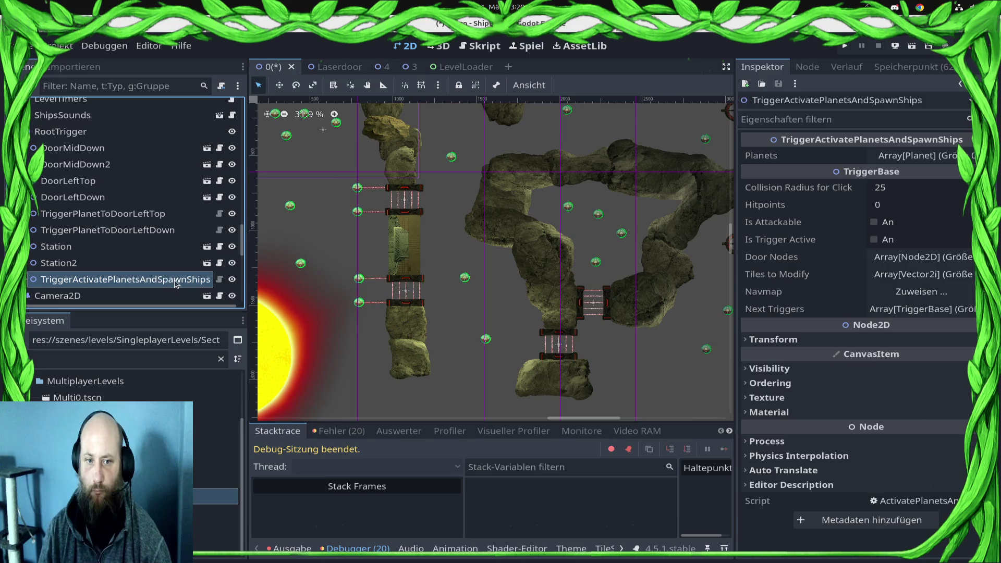
text(Door1)
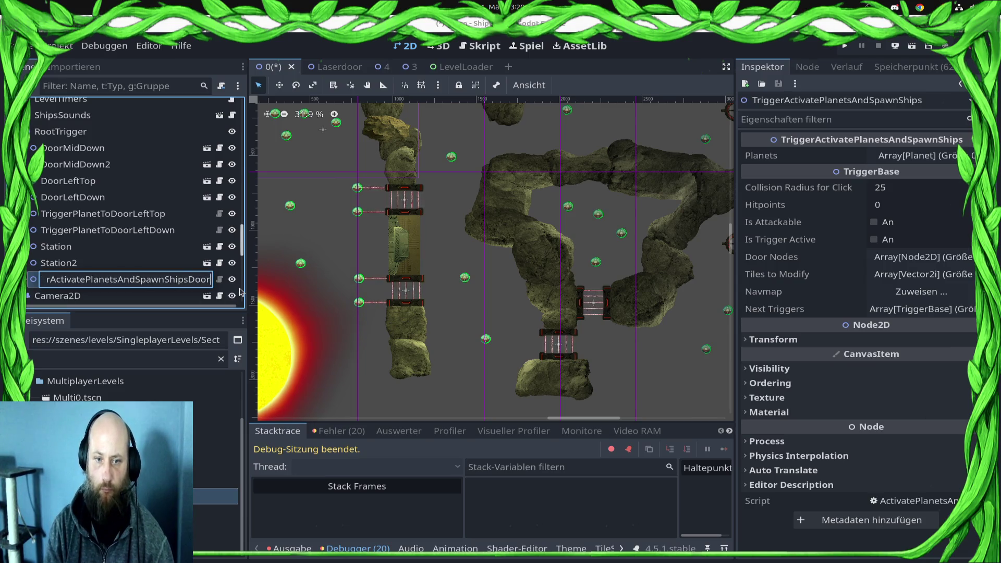
key(Return)
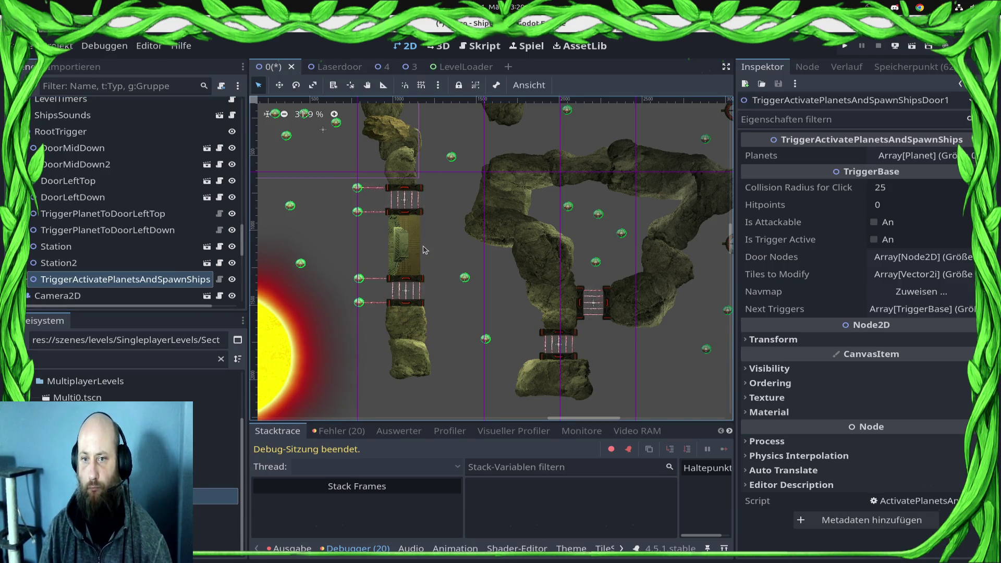
scroll(449, 245, up, 3)
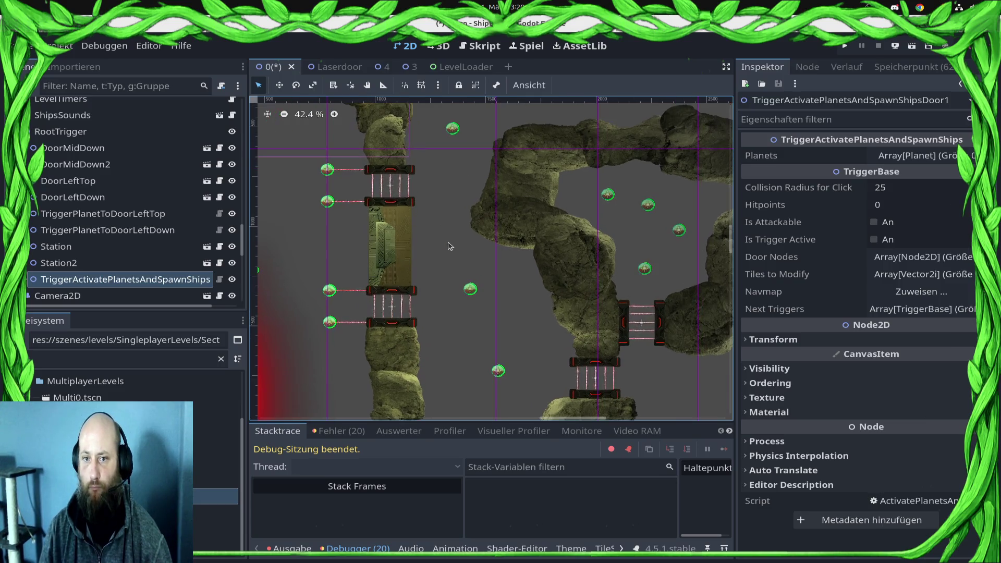
Step: Move Asteroid16 left, rotate it, shrink it from the top edge, and save the scene
click(515, 223)
key(w)
mouse_move(504, 219)
mouse_down()
mouse_move(466, 239)
mouse_move(427, 201)
mouse_up()
key(q)
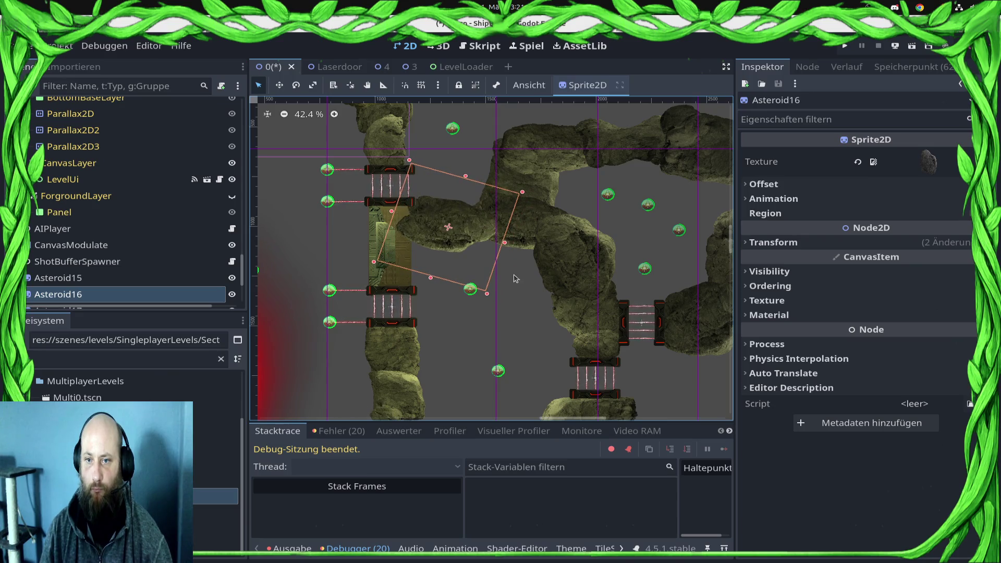
scroll(476, 249, up, 4)
key(e)
mouse_move(401, 219)
mouse_down()
mouse_move(673, 355)
mouse_move(680, 303)
mouse_move(671, 361)
mouse_up()
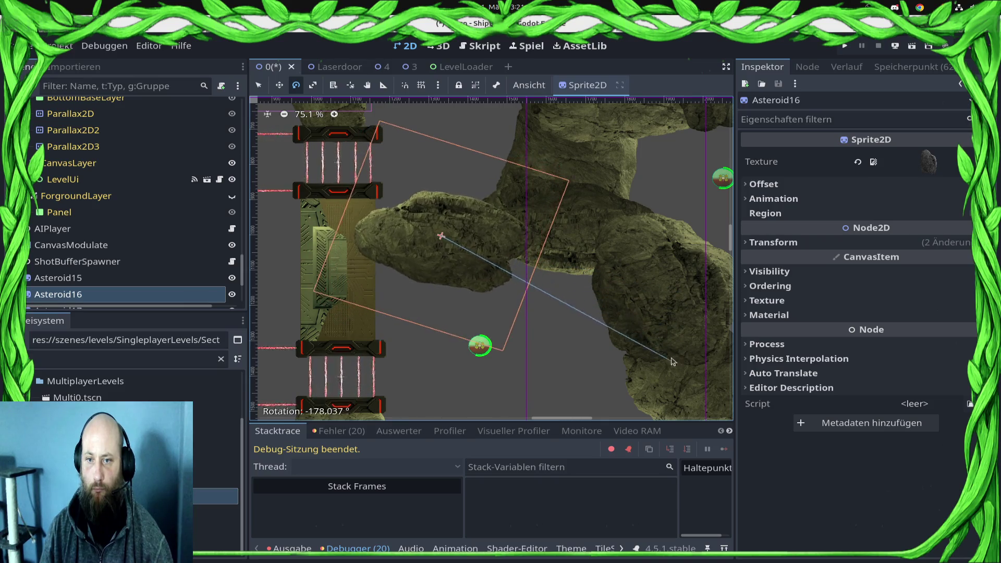
key(w)
drag(472, 261, 482, 244)
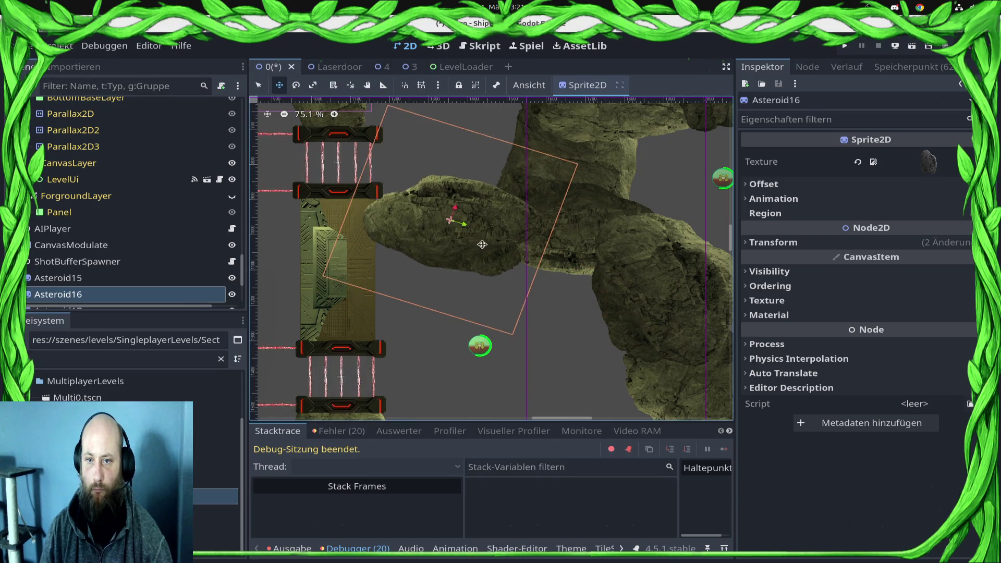
key(ctrl+z)
key(q)
drag(507, 146, 499, 154)
key(ctrl+s)
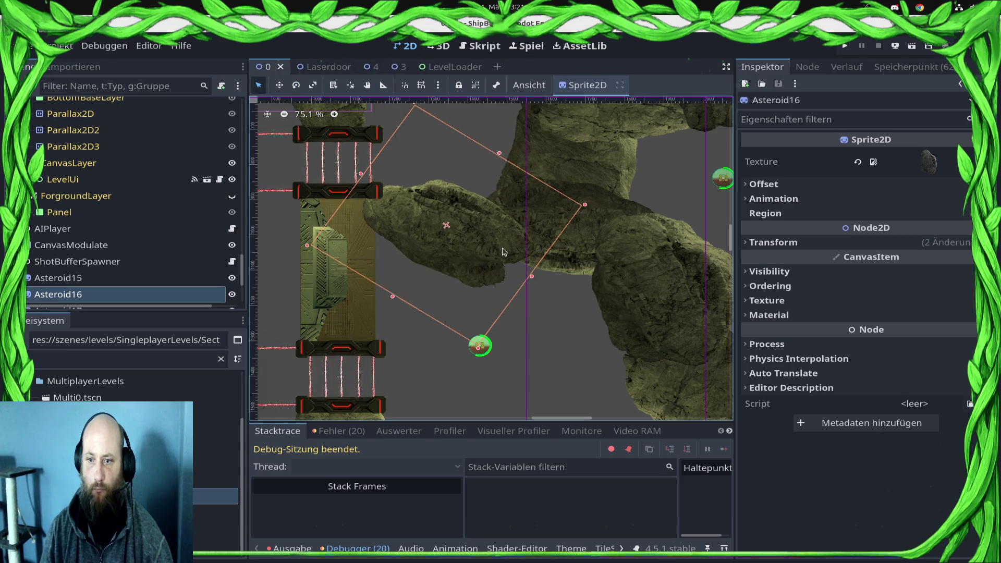
Step: Rotate Asteroid16 to about -35°, nudge it slightly right, and save the scene
key(e)
mouse_move(437, 196)
mouse_down()
mouse_move(414, 232)
mouse_move(469, 167)
mouse_move(580, 227)
mouse_up()
key(q)
key(w)
drag(281, 215, 287, 213)
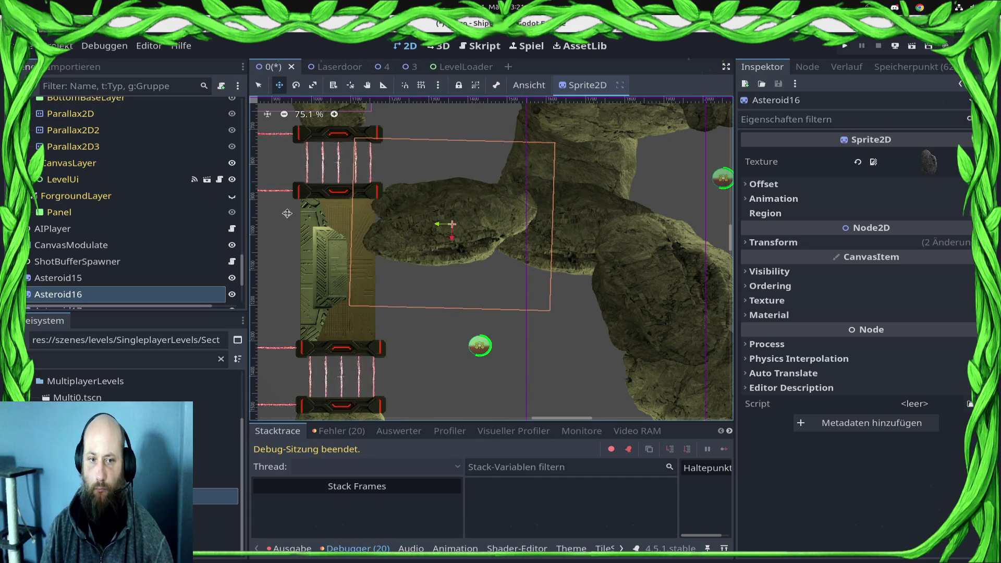
key(ctrl+s)
scroll(244, 284, up, 10)
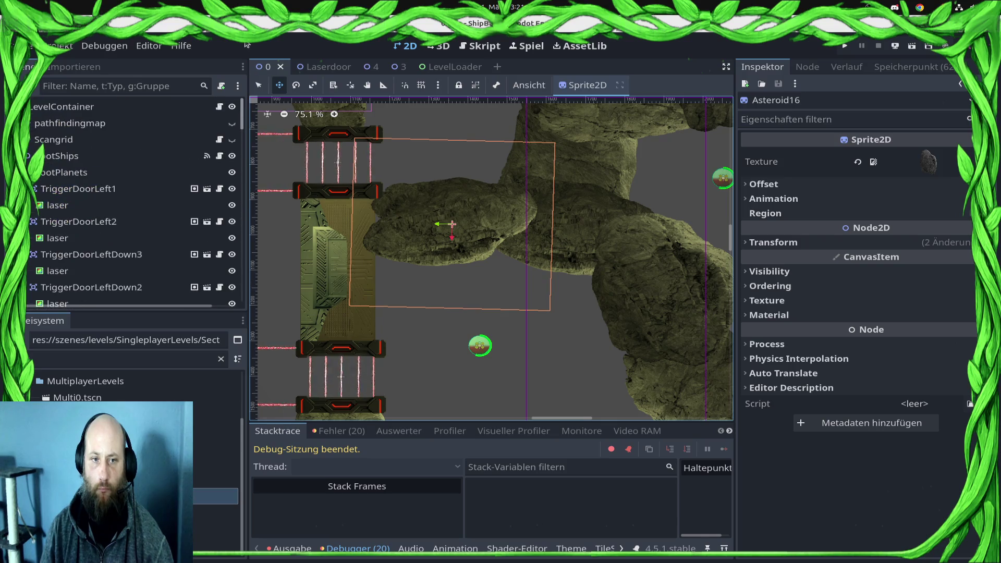
click(233, 127)
click(232, 126)
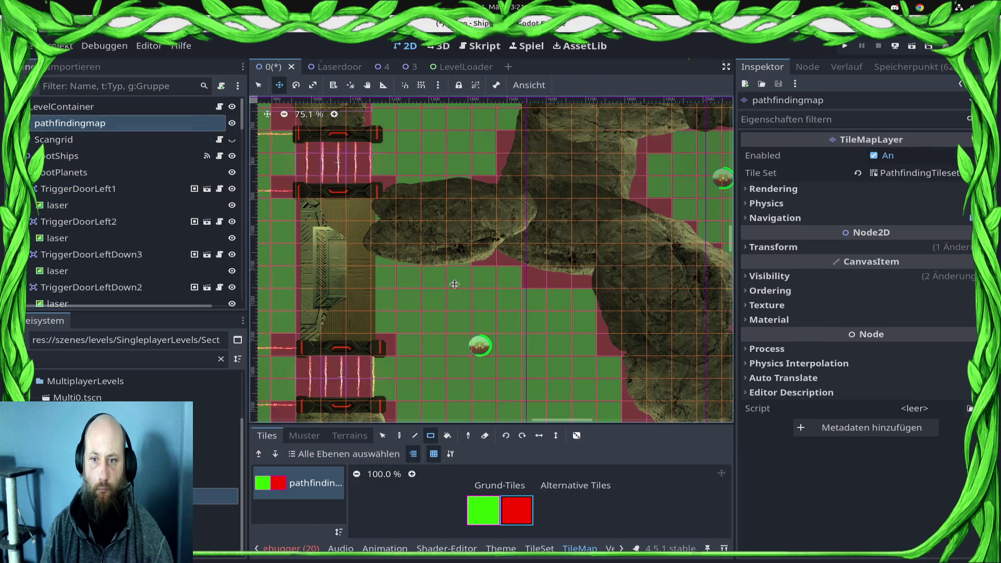
key(q)
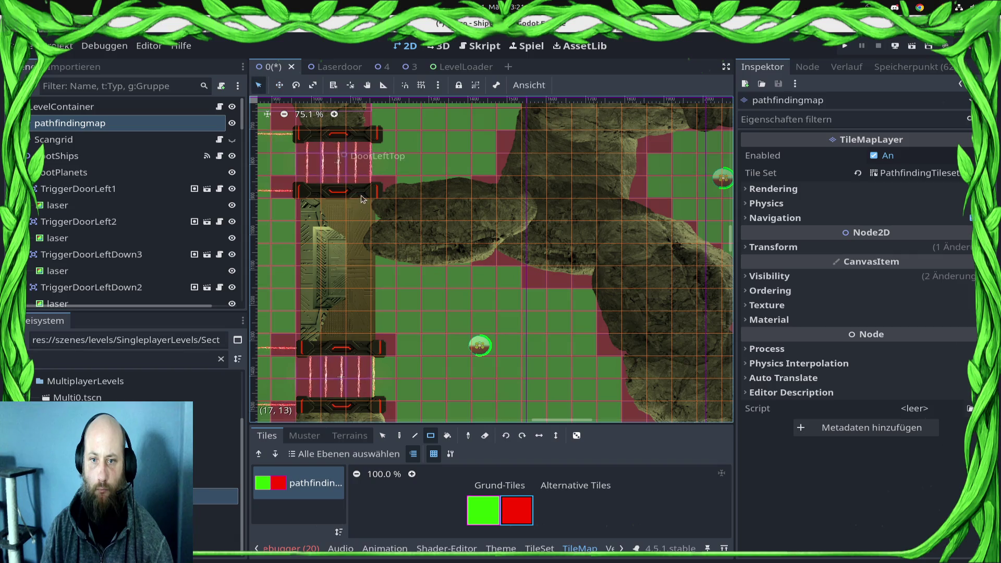
key(ctrl+s)
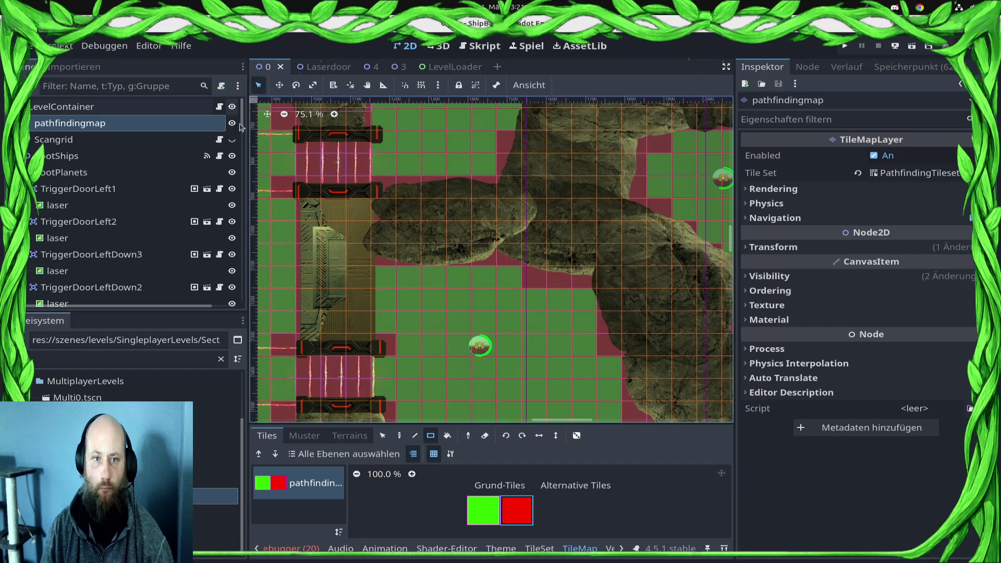
click(233, 126)
scroll(462, 272, down, 8)
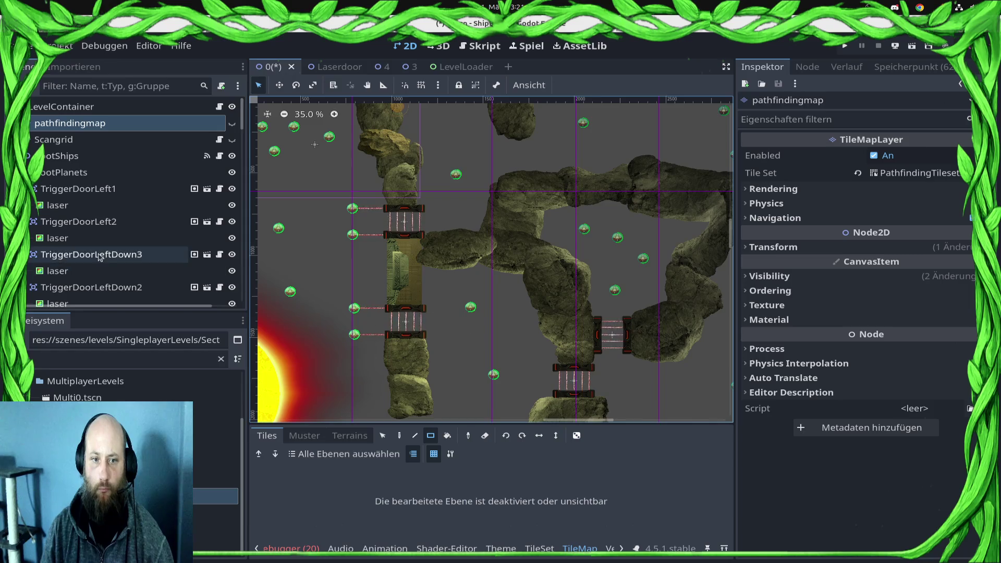
scroll(121, 261, down, 3)
scroll(120, 260, down, 15)
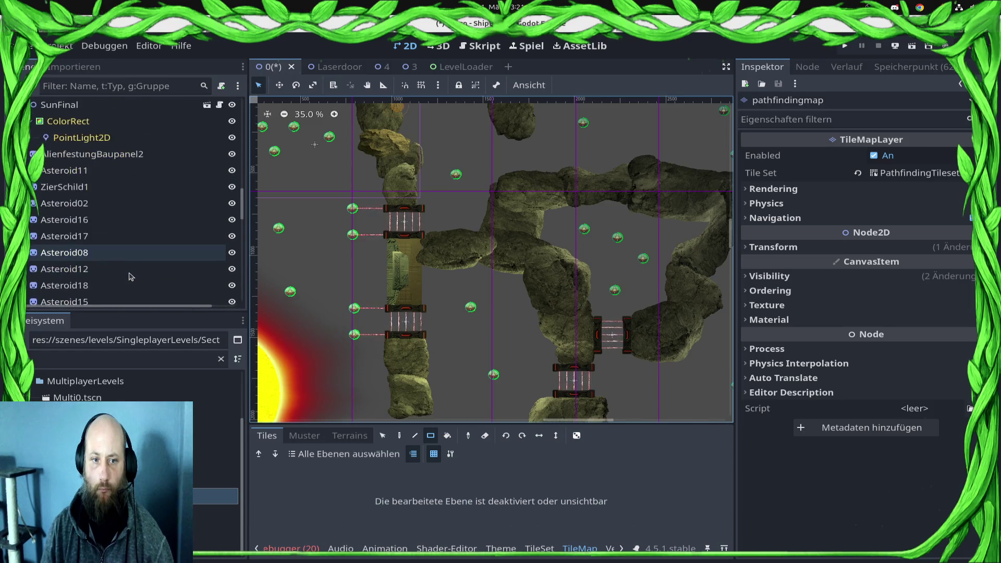
scroll(129, 276, down, 10)
click(110, 189)
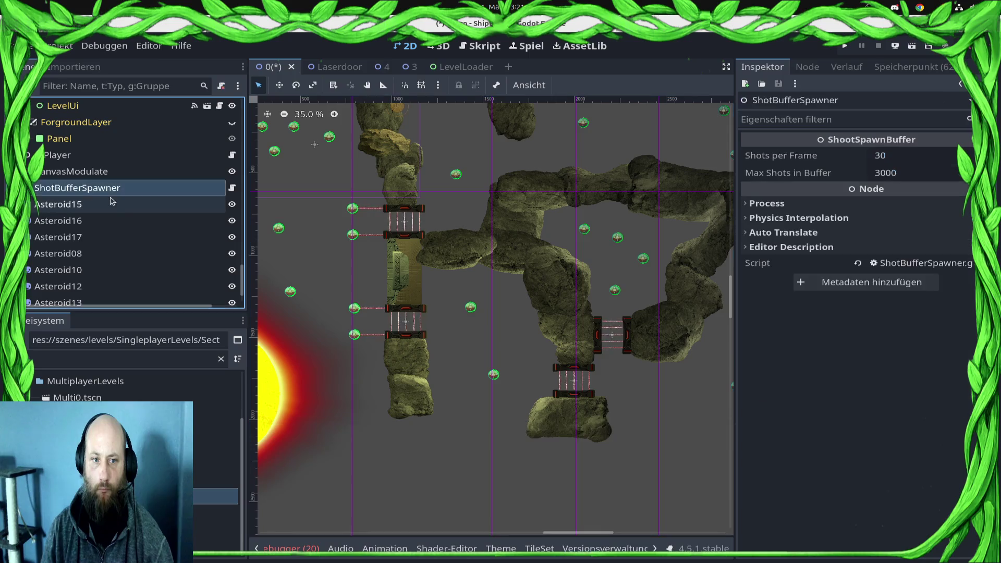
click(109, 205)
key(shift+Down)
key(shift+Down)
key(shift+Down)
mouse_move(110, 204)
mouse_down()
mouse_move(153, 152)
mouse_move(133, 154)
mouse_up()
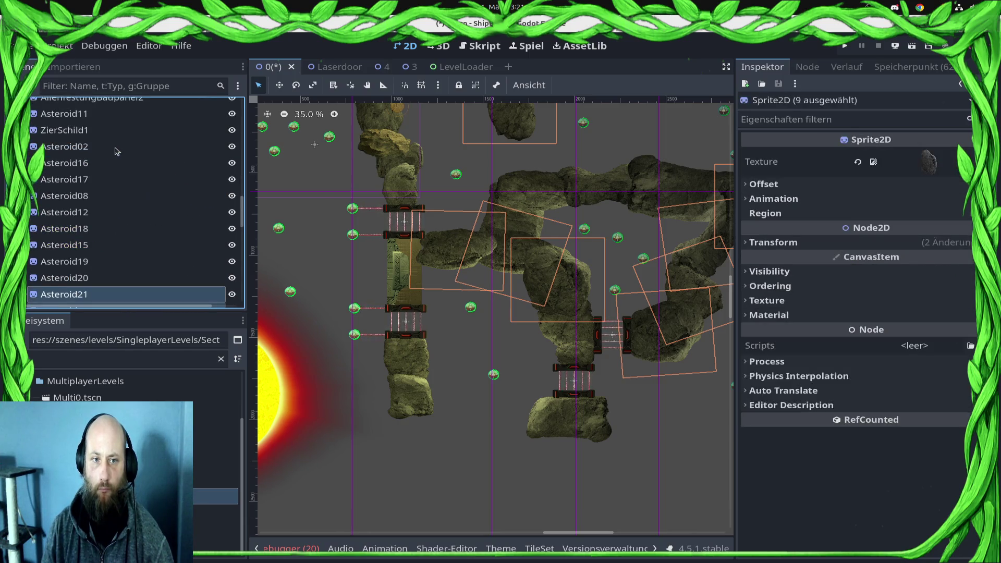
click(485, 360)
Step: Replace the TriggerActivatePlanetsAndSpawnShipsDoor1 node's name with TriggerSpawnActLeftTop in the scene tree
scroll(150, 208, up, 3)
click(150, 207)
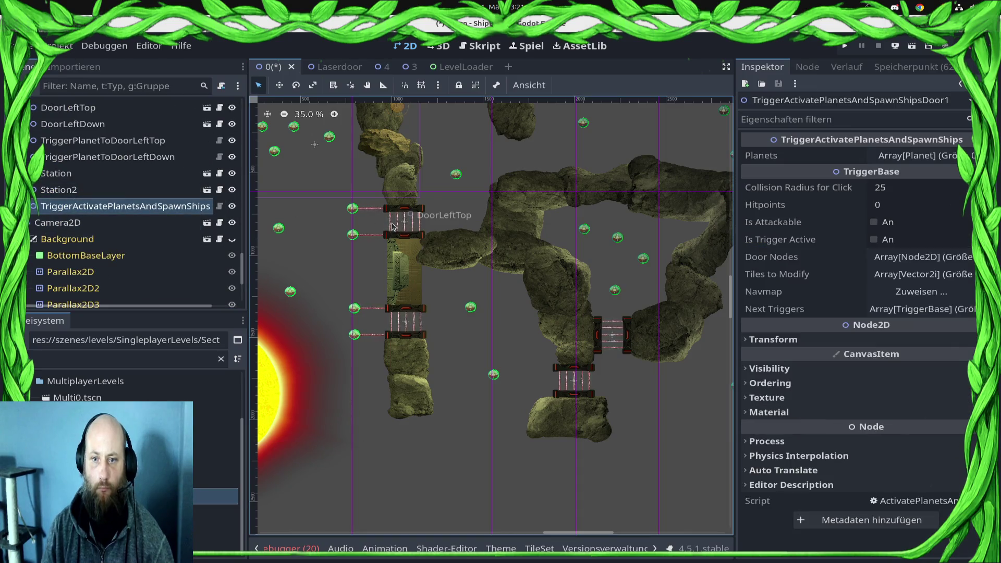
key(F2)
key(ctrl+a)
key(BackSpace)
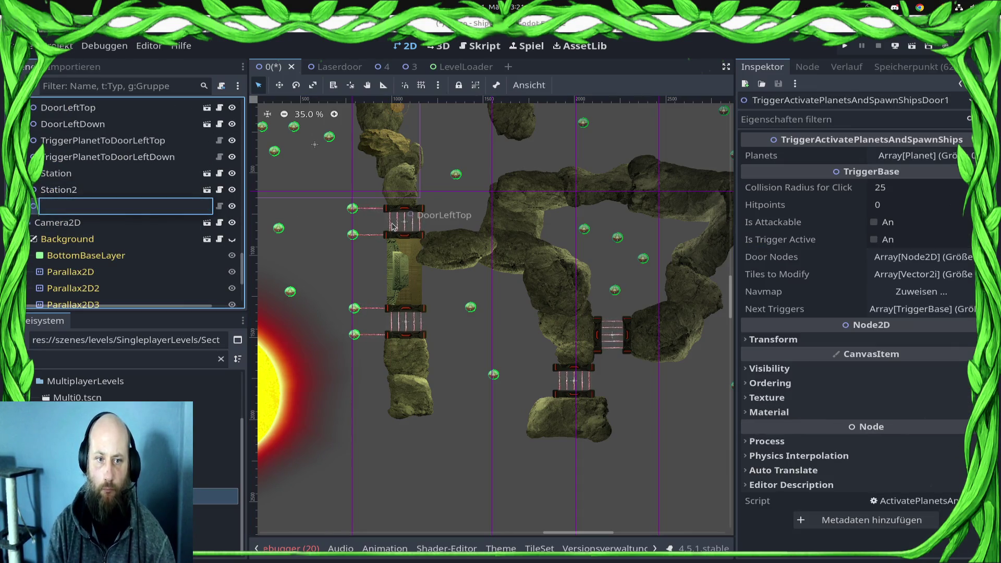
text(TriggerSpawnActLeftTop)
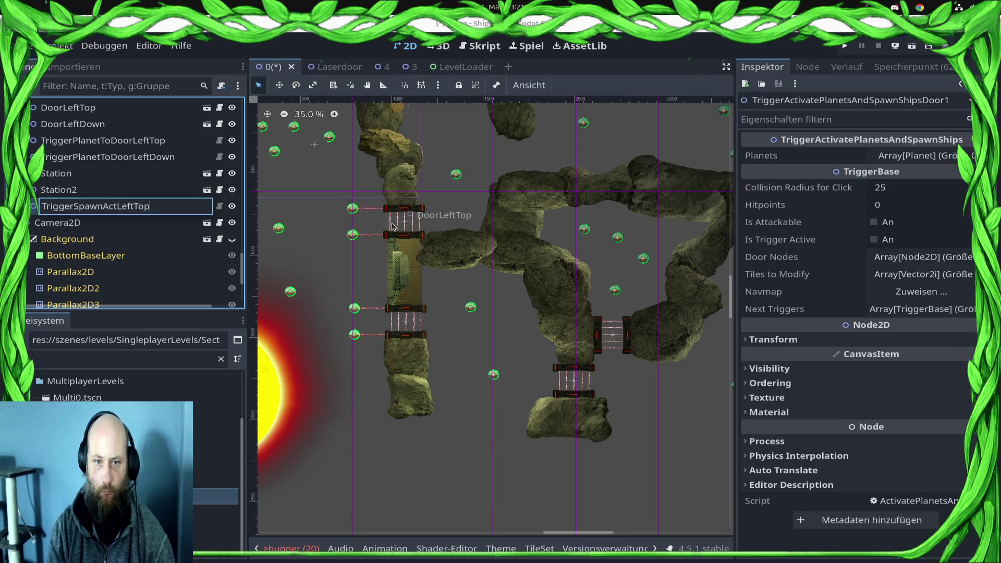
key(Return)
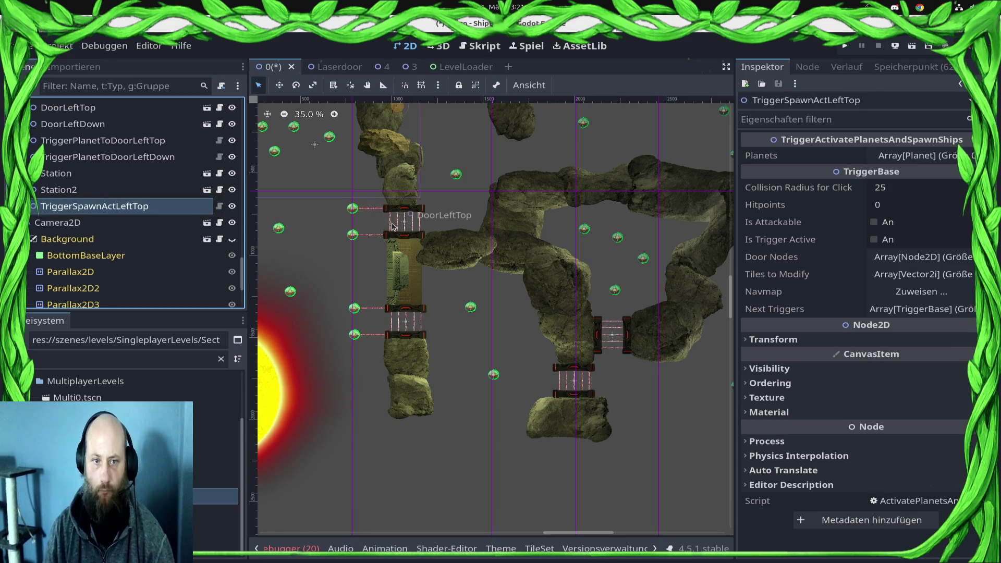
Step: Pick planet Ai15 from the overlapping nodes and move it up and to the left
drag(624, 146, 493, 284)
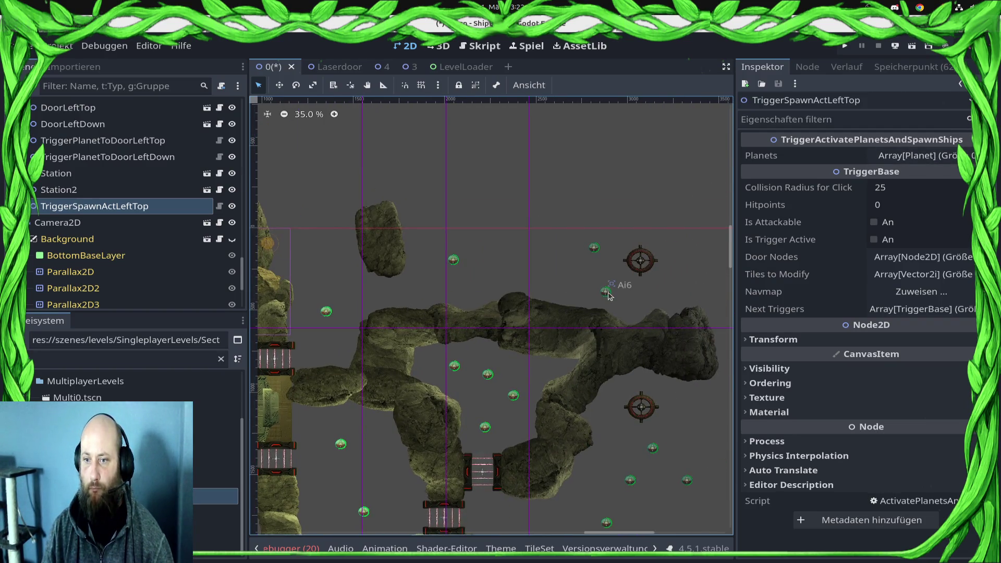
click(608, 295)
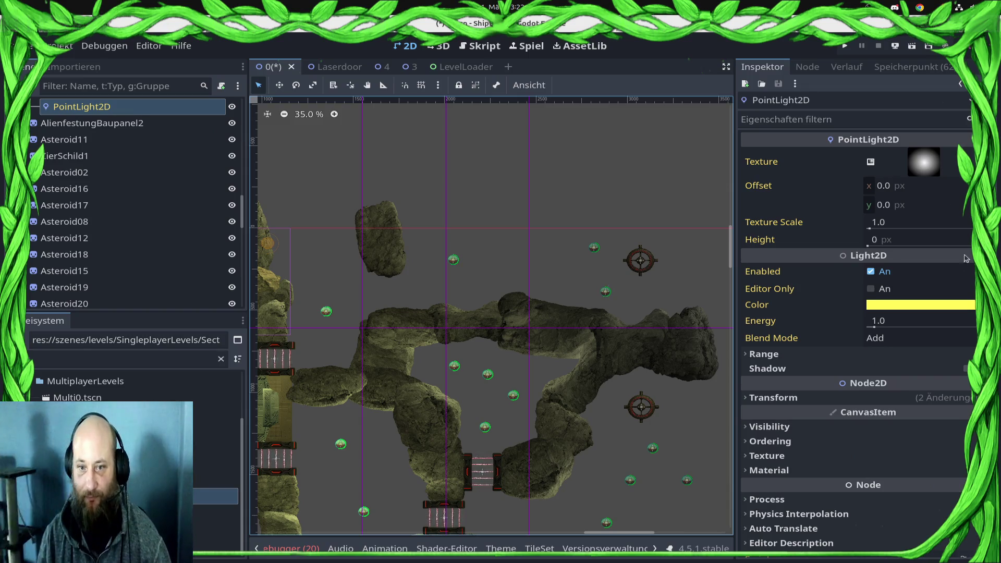
click(332, 84)
click(605, 293)
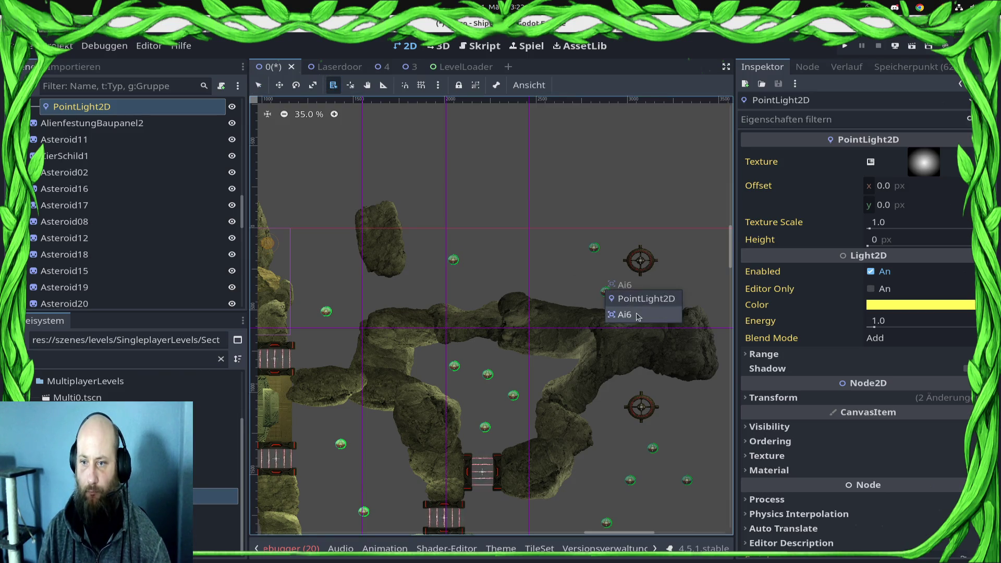
click(625, 316)
key(w)
mouse_move(600, 294)
mouse_down()
mouse_move(557, 271)
mouse_move(501, 263)
mouse_up()
Step: Duplicate Ai15 as a new planet Ai16 and save the scene
key(ctrl+d)
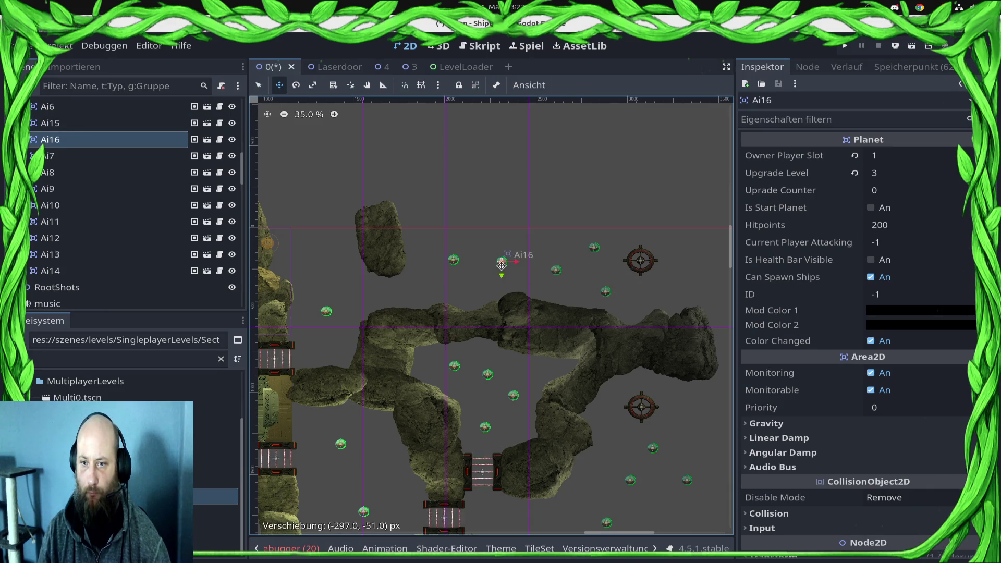
key(ctrl+s)
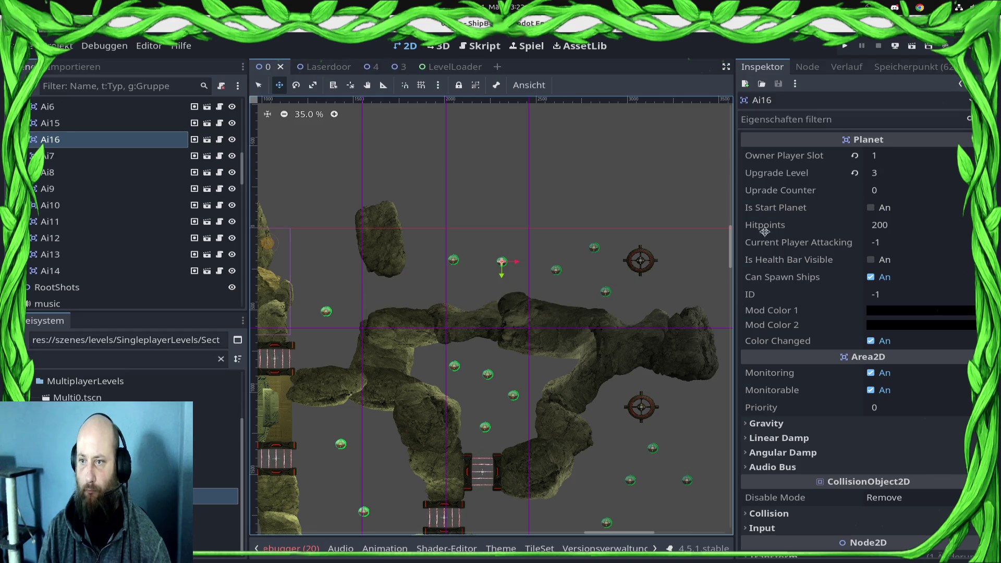
scroll(91, 242, up, 1)
scroll(92, 241, up, 10)
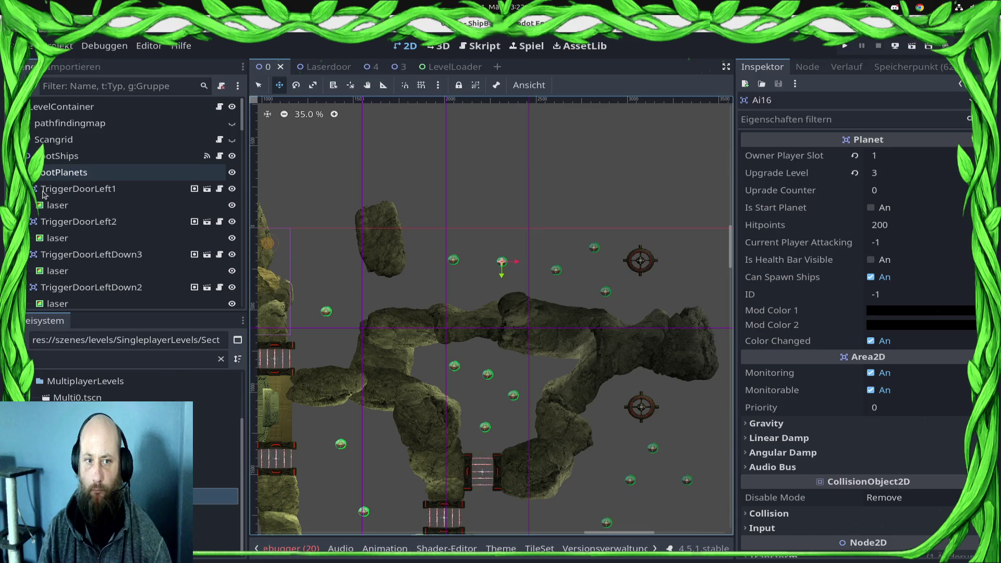
scroll(134, 296, down, 15)
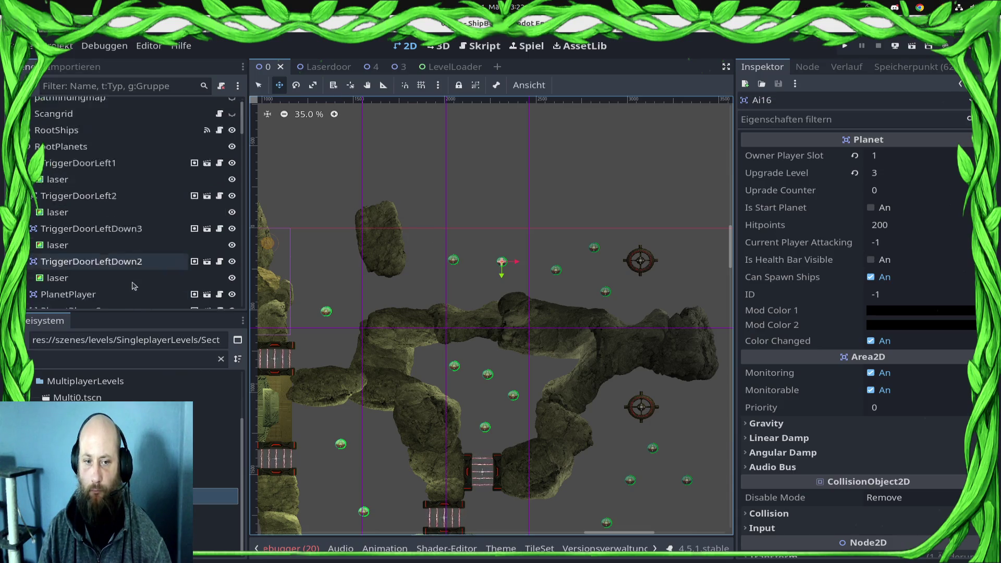
scroll(134, 296, down, 15)
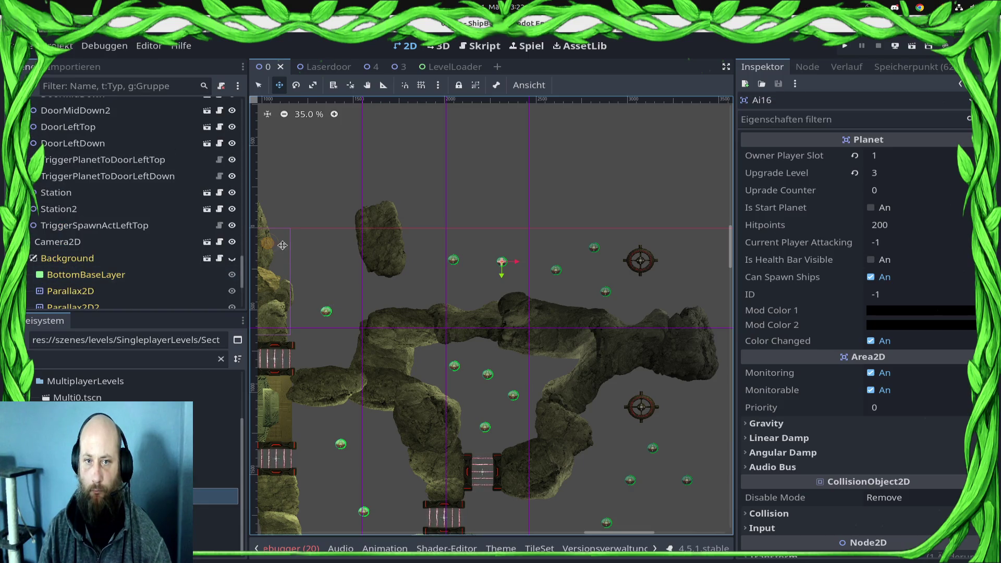
scroll(345, 299, up, 10)
Step: Select the TriggerSpawnActLeftTop trigger in the Scene tree
key(e)
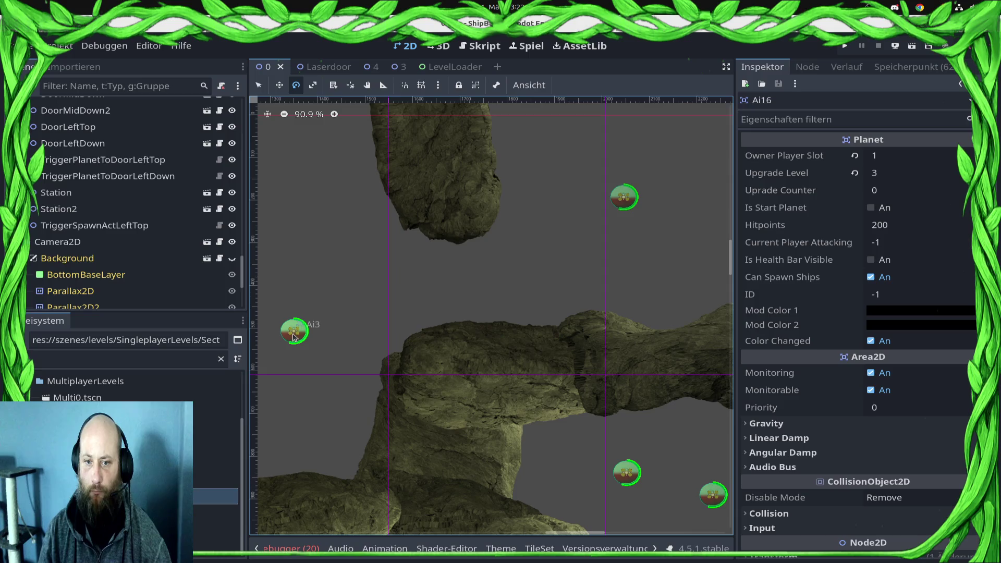
scroll(112, 245, down, 5)
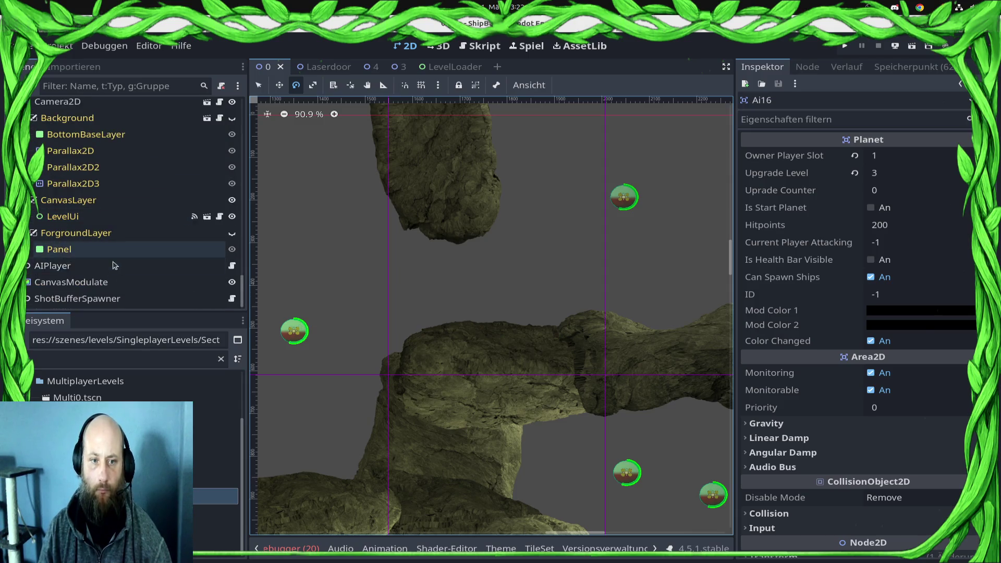
scroll(115, 266, up, 5)
click(171, 242)
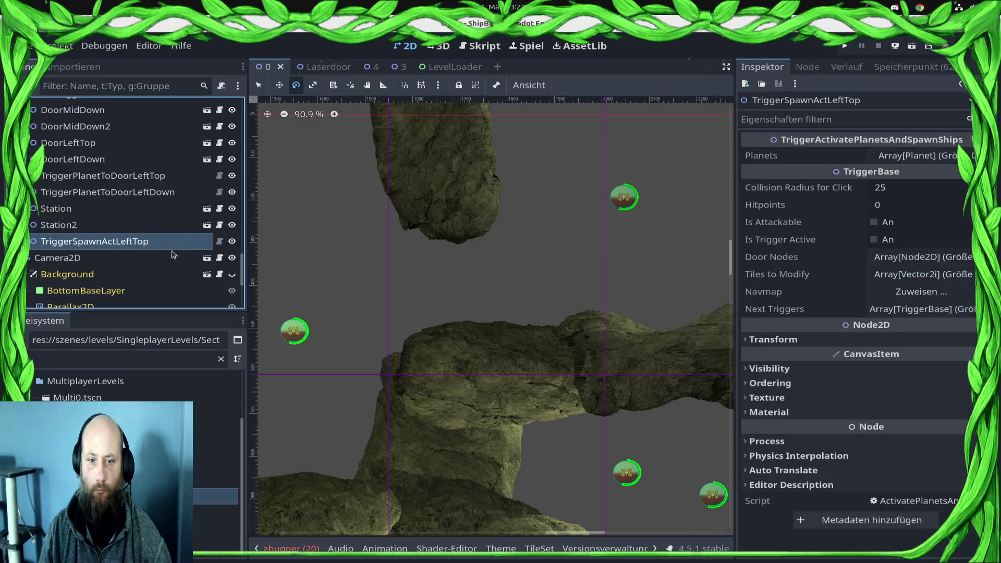
Step: Expand the trigger's Planets list and assign Ai13 and Ai4 as its first two entries
drag(261, 305, 321, 302)
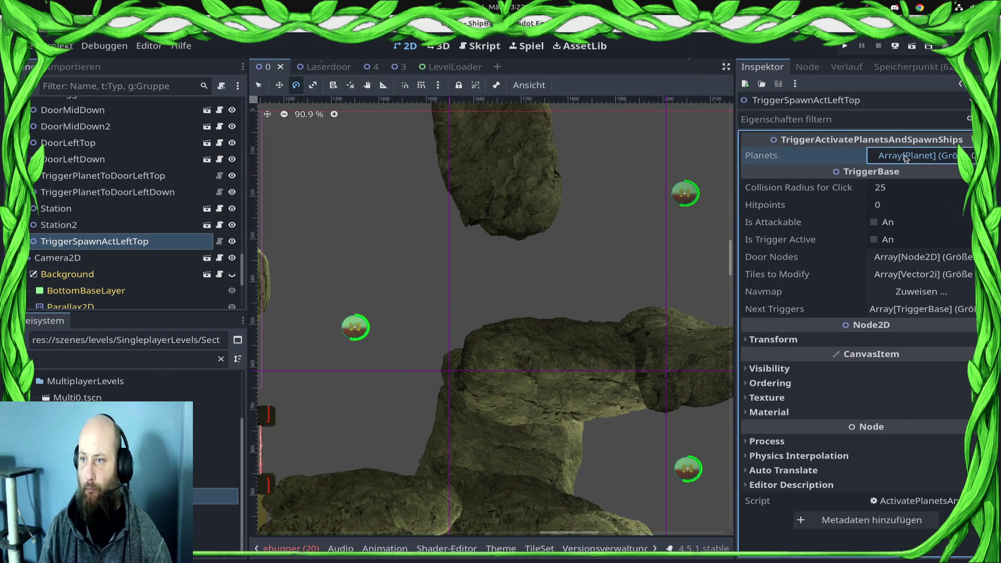
click(917, 156)
click(886, 194)
click(900, 196)
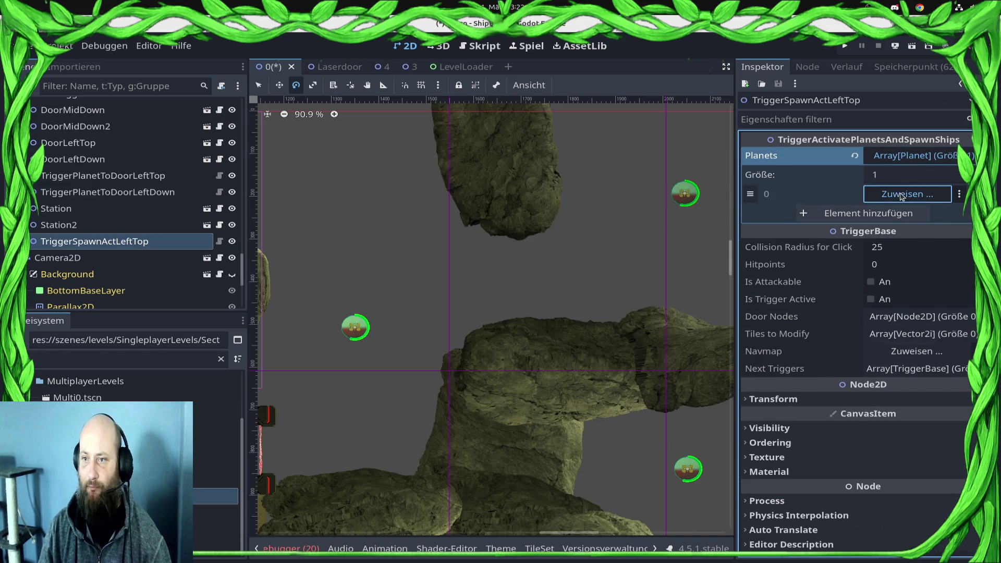
double_click(524, 215)
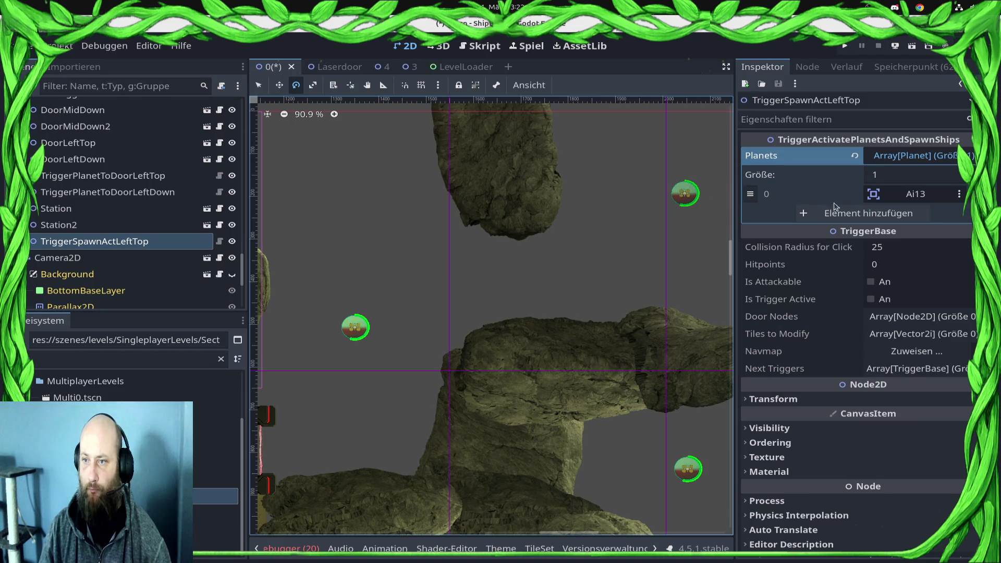
click(834, 211)
click(907, 214)
text(ai)
click(516, 217)
key(Return)
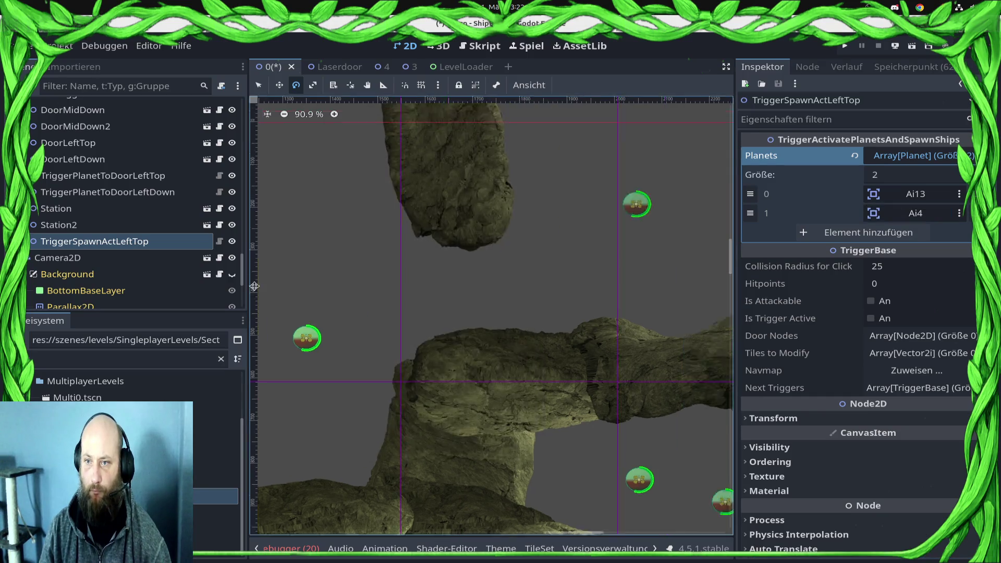
key(f)
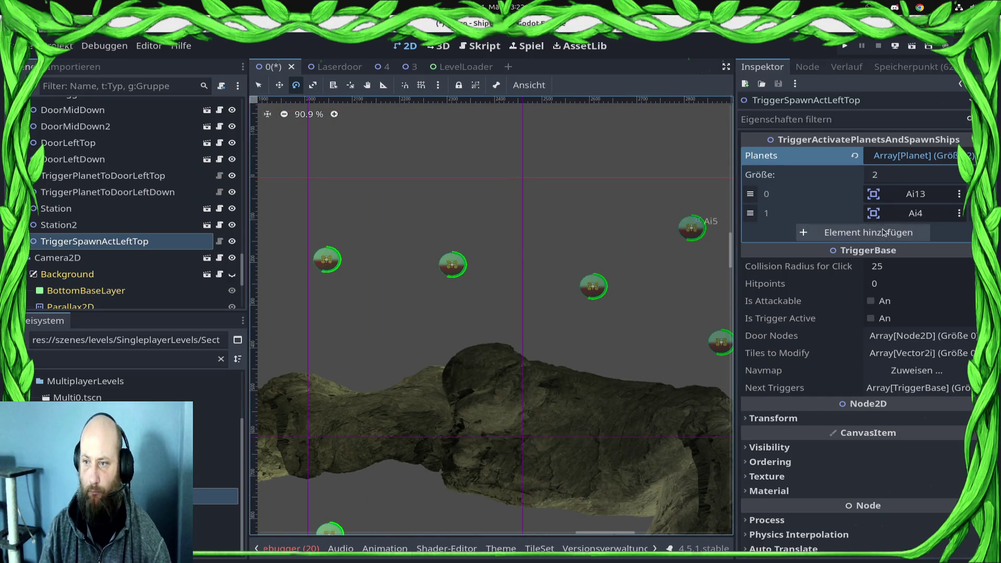
Step: Add Ai16 and Ai15 as the third and fourth planets
click(885, 232)
click(889, 234)
text(ai16)
click(485, 217)
key(Return)
key(f)
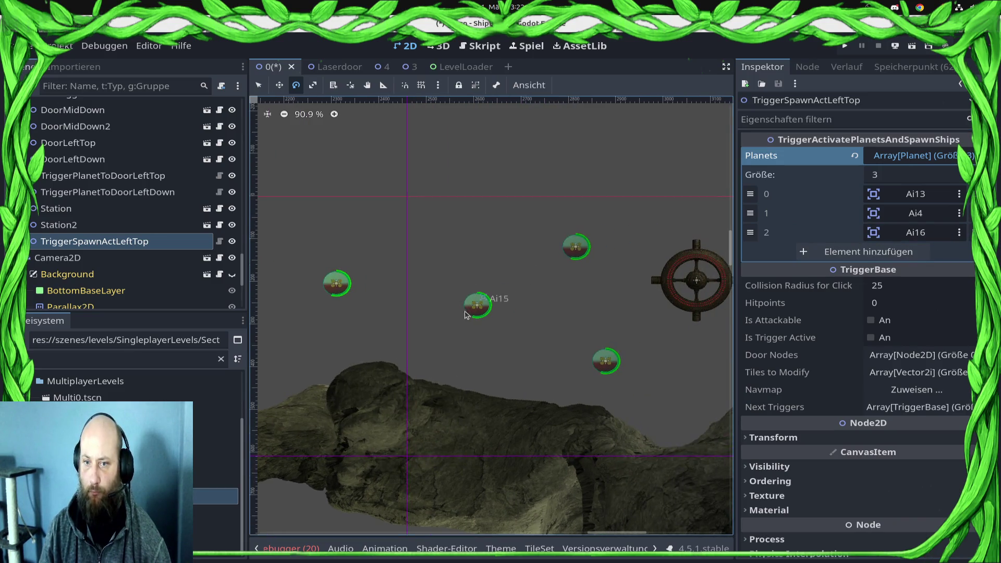
click(830, 252)
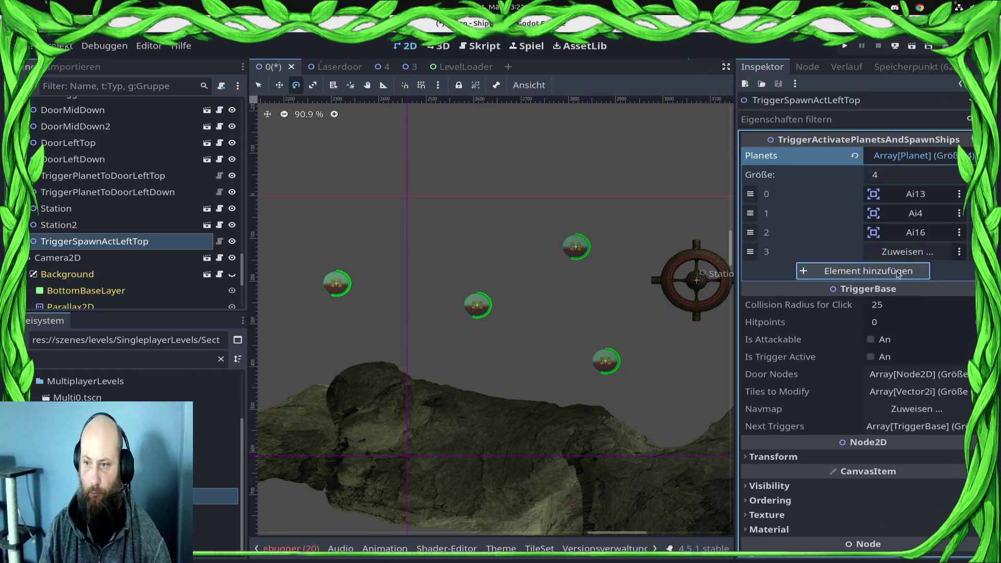
text(15)
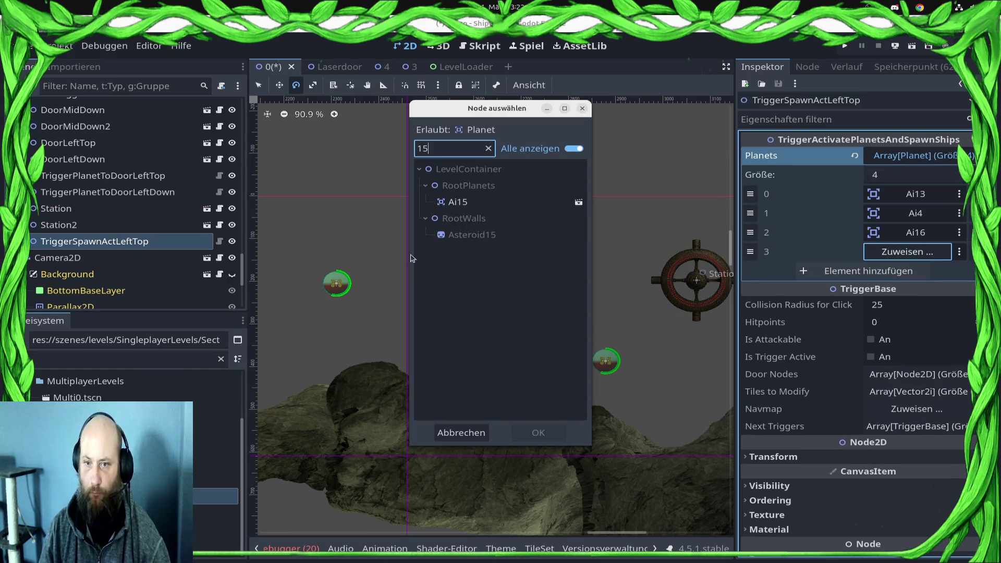
double_click(479, 204)
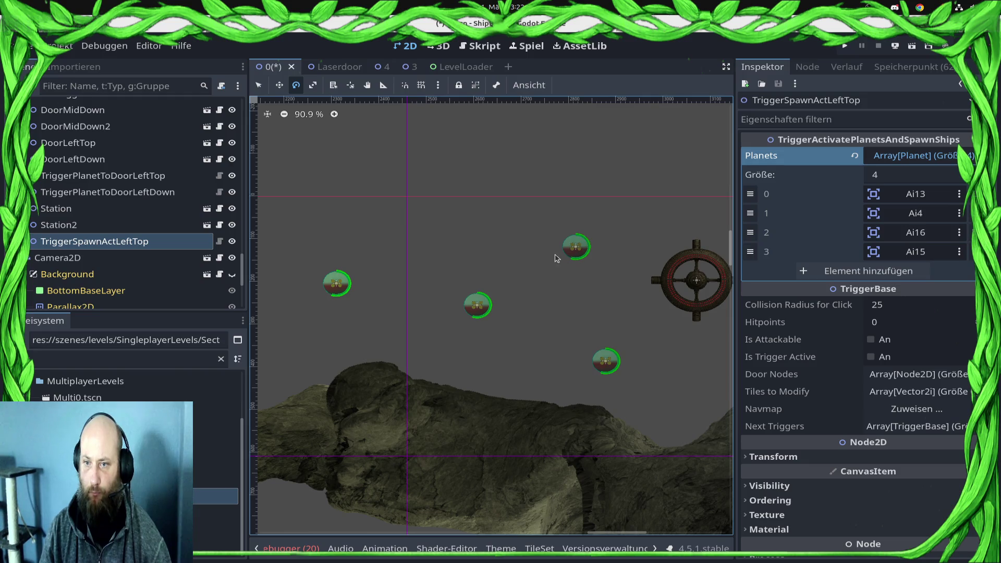
Step: Append Ai5 and Ai6 as the fifth and sixth planets and save the scene
click(921, 269)
click(899, 275)
text(5)
double_click(467, 195)
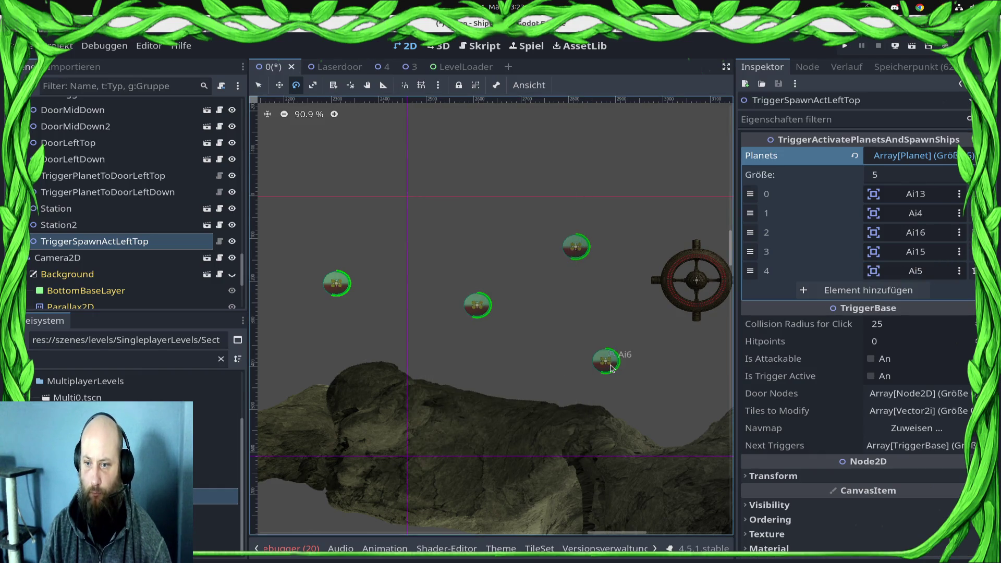
click(811, 293)
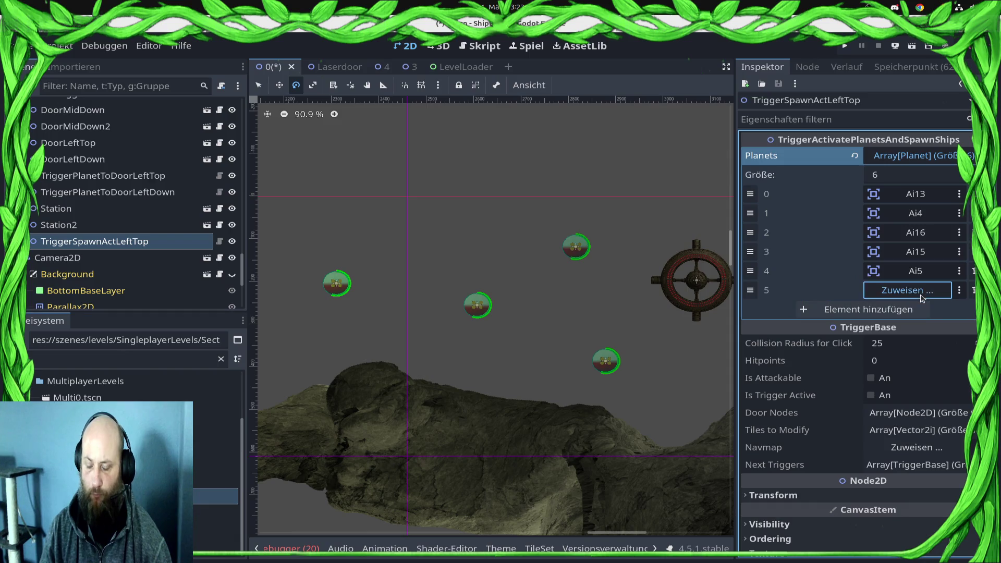
click(903, 292)
text(6)
double_click(467, 195)
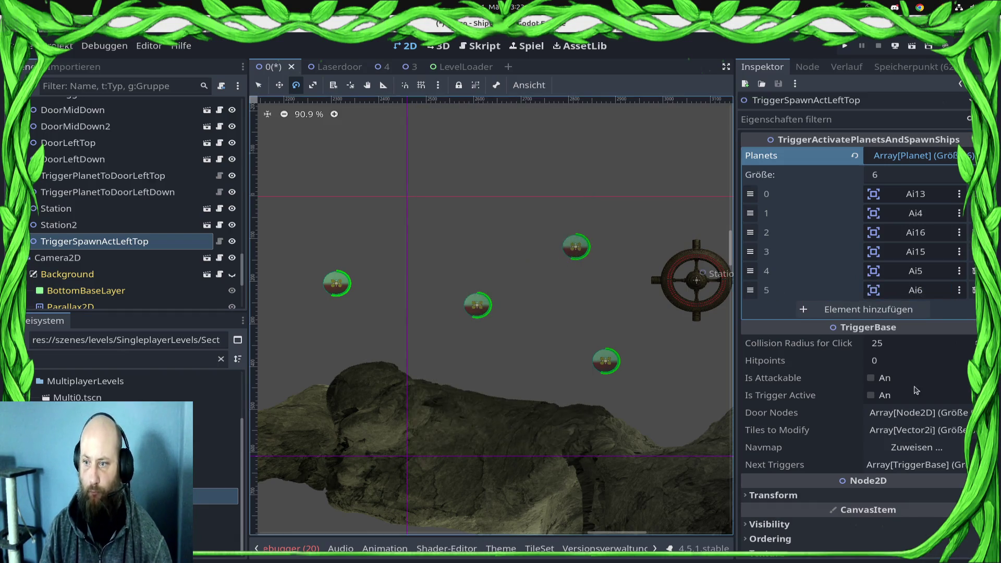
click(910, 347)
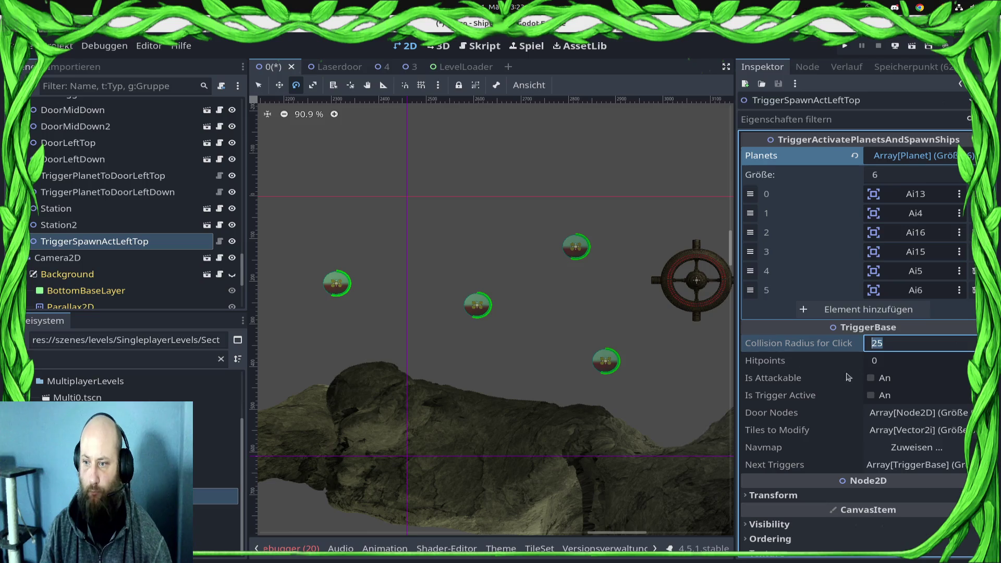
key(ctrl+s)
click(219, 241)
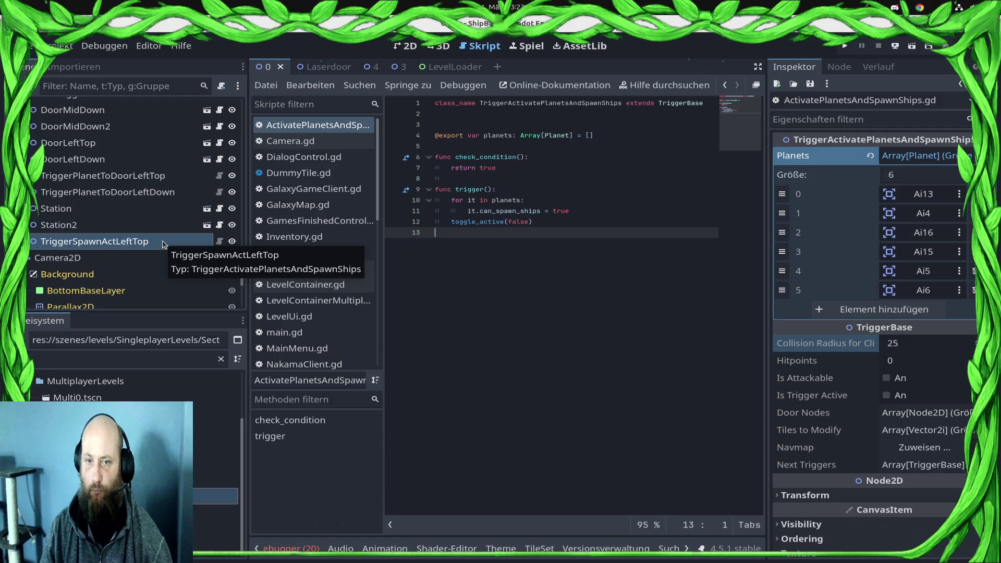
Step: Remove the ship-spawning code from TriggerActivePlanet.gd and save it
scroll(344, 311, down, 10)
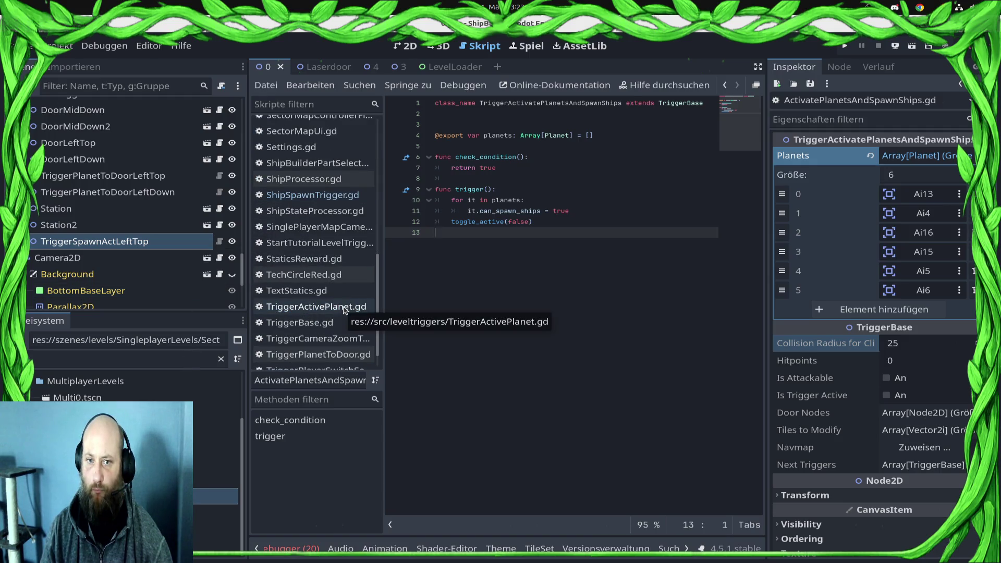
click(344, 307)
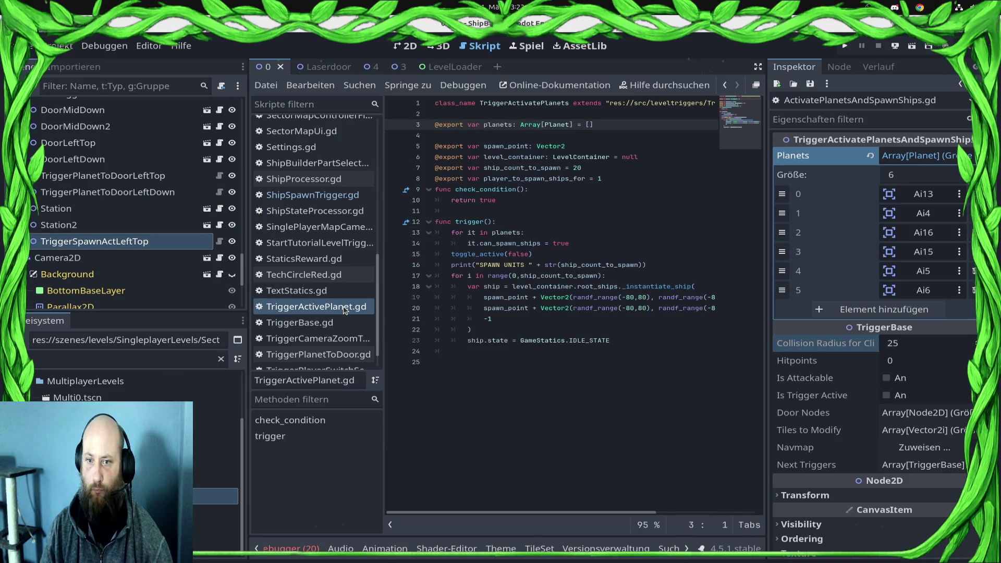
click(449, 265)
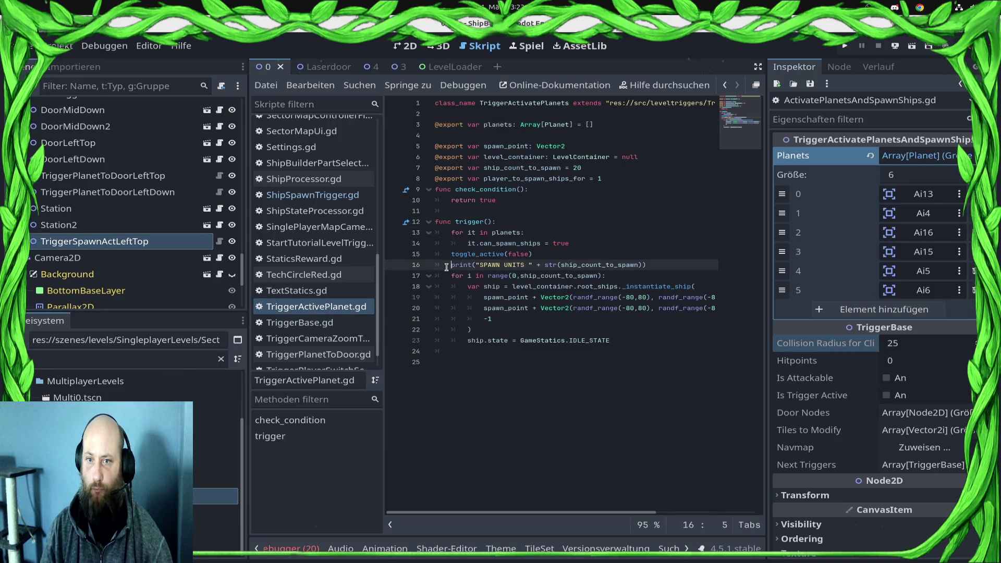
shift+click(643, 349)
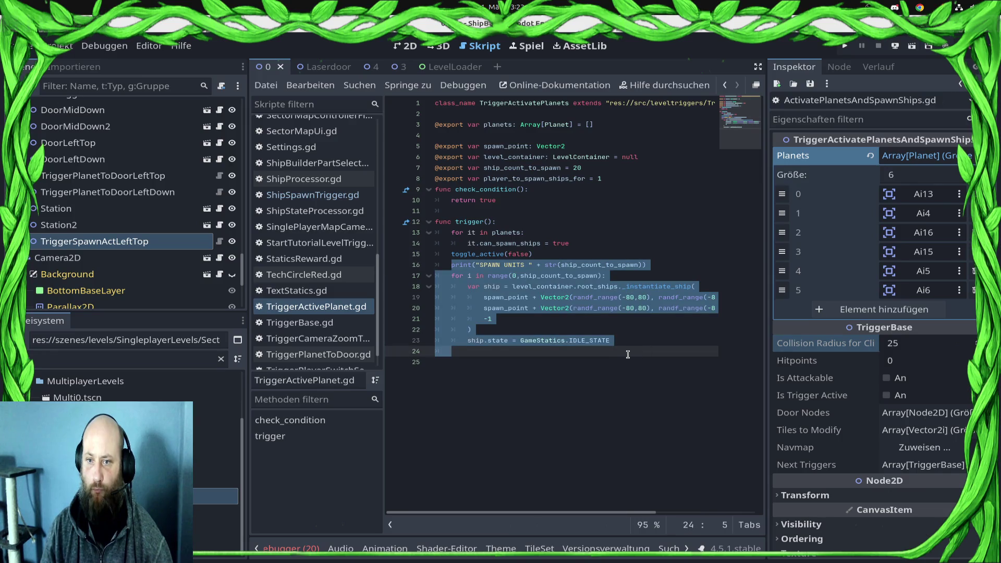
key(Delete)
key(ctrl+s)
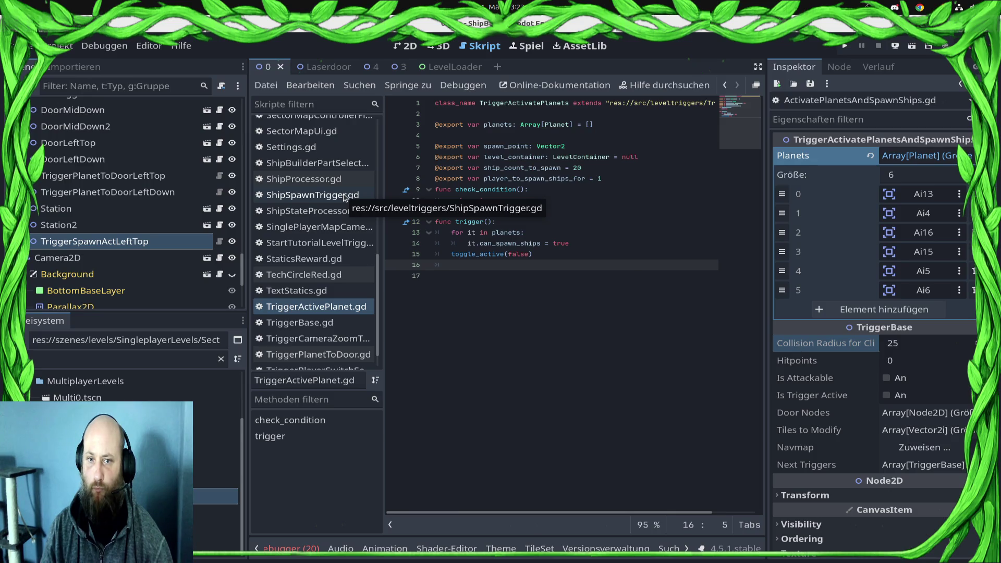
Step: Paste the spawn code into trigger() of ActivatePlanetsAndSpawnShips.gd, indent the print line, and save
scroll(313, 258, down, 1)
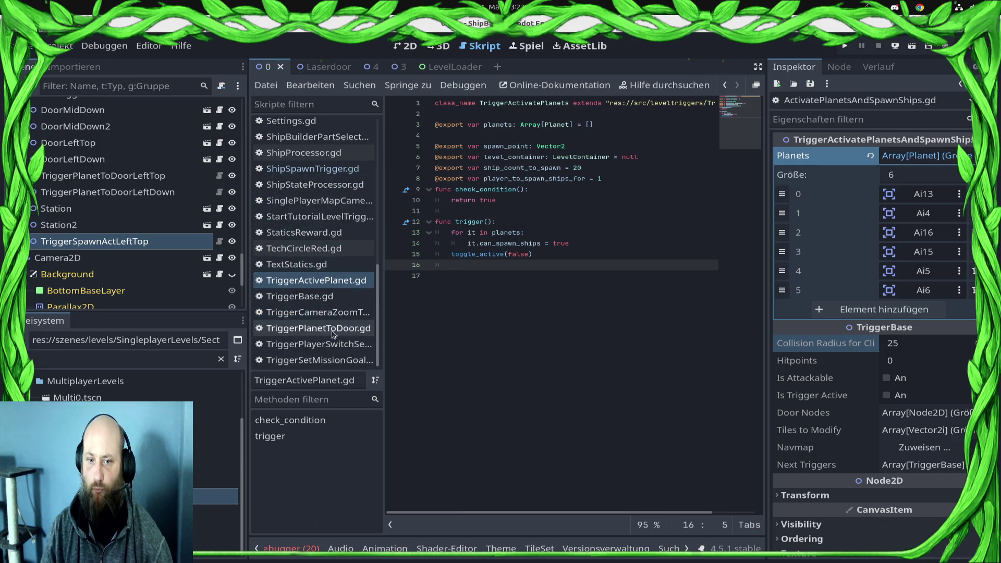
click(219, 243)
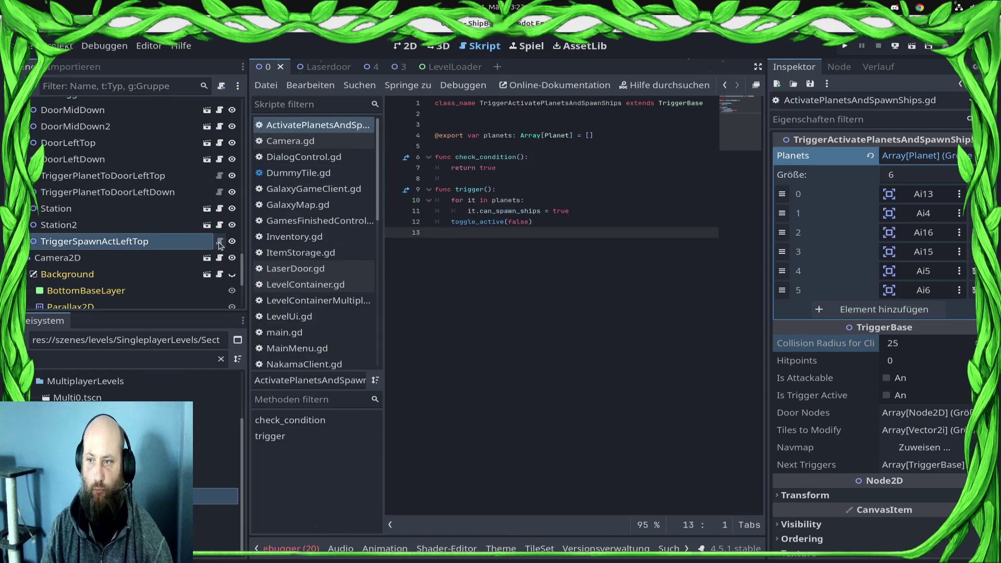
key(ctrl+v)
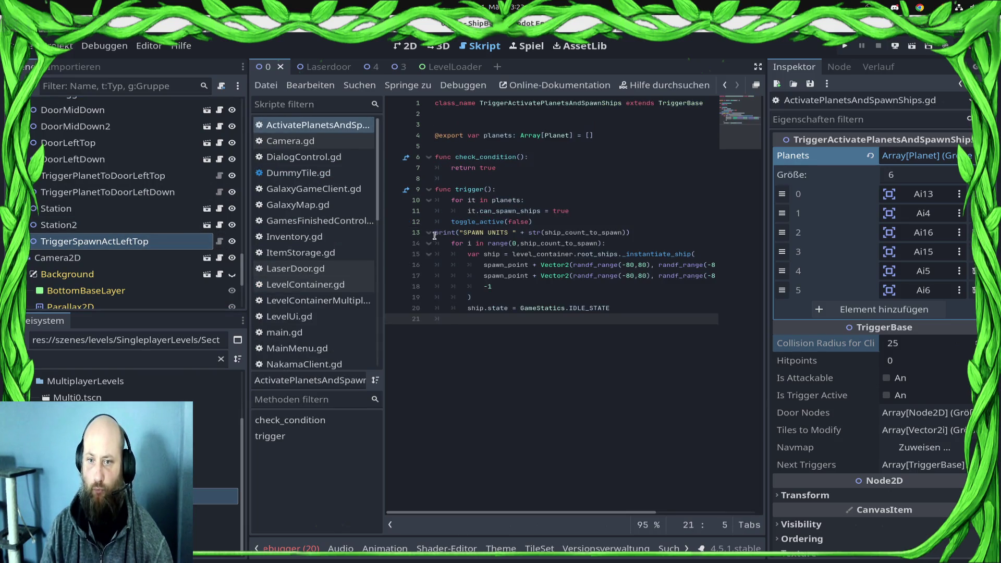
click(436, 235)
key(Tab)
key(ctrl+s)
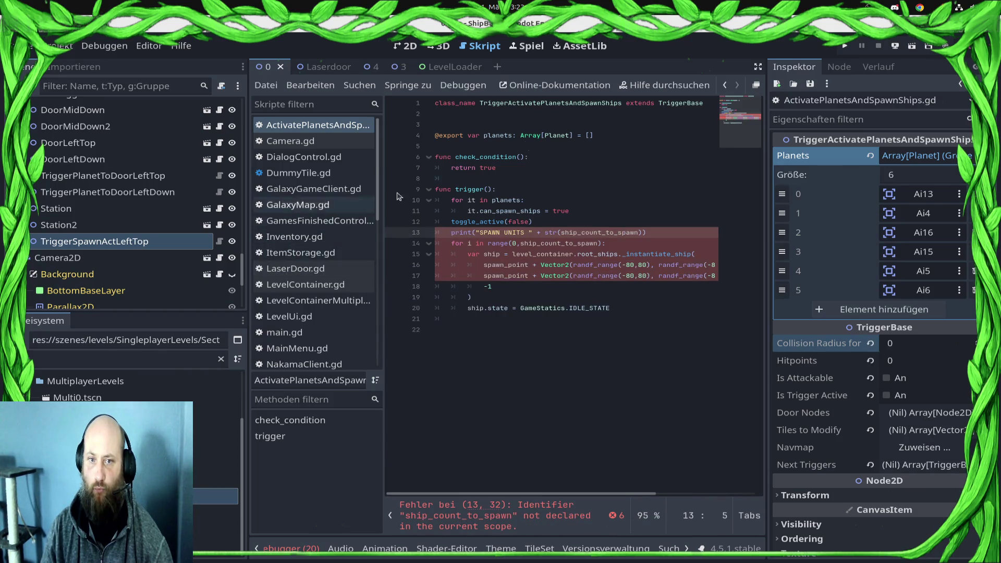
click(725, 88)
Step: Move the four spawn export lines from TriggerActivePlanet.gd to line 2 of ActivatePlanetsAndSpawnShips.gd, saving both
drag(617, 177, 384, 145)
key(ctrl+c)
key(Delete)
key(ctrl+s)
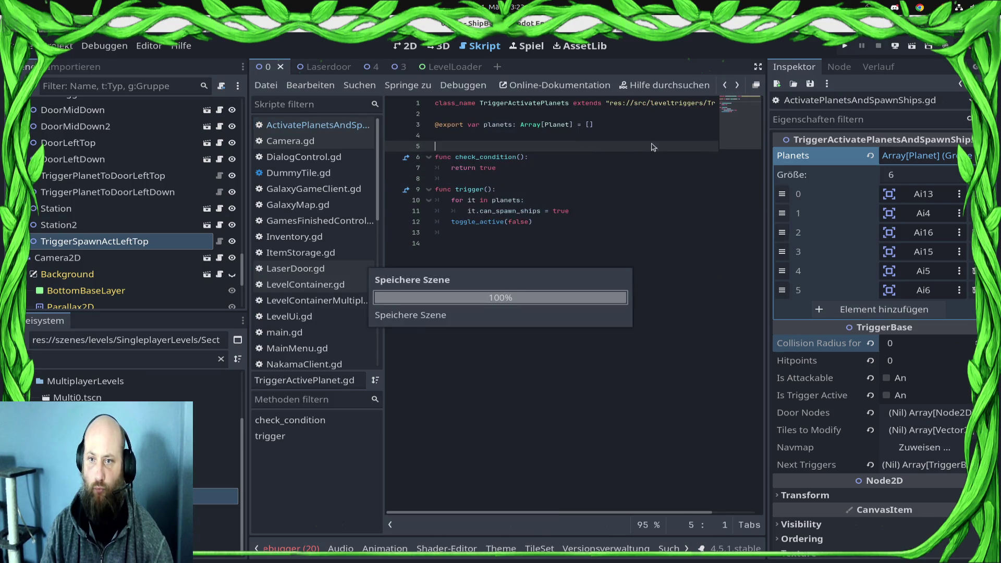
click(739, 84)
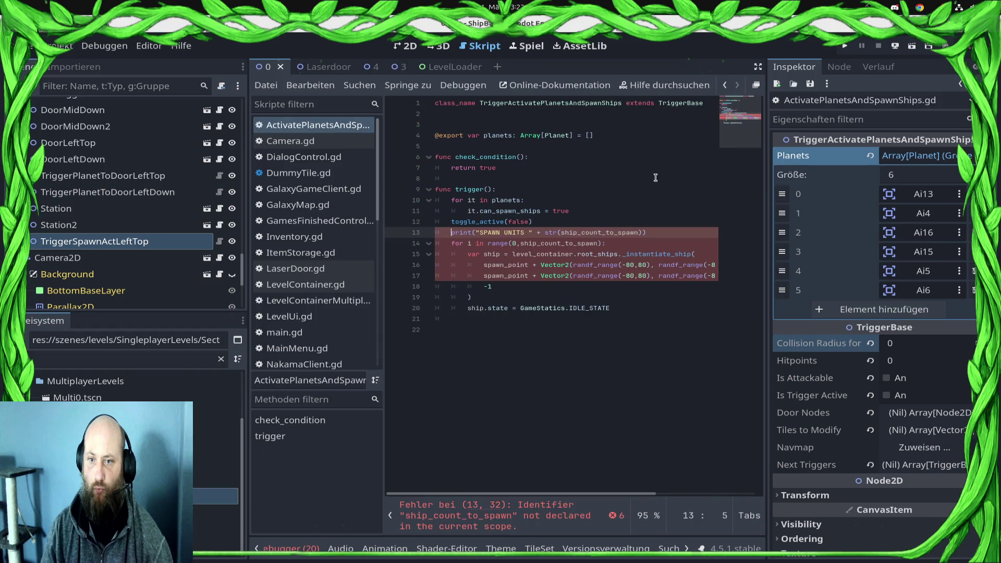
click(531, 114)
key(ctrl+v)
key(ctrl+s)
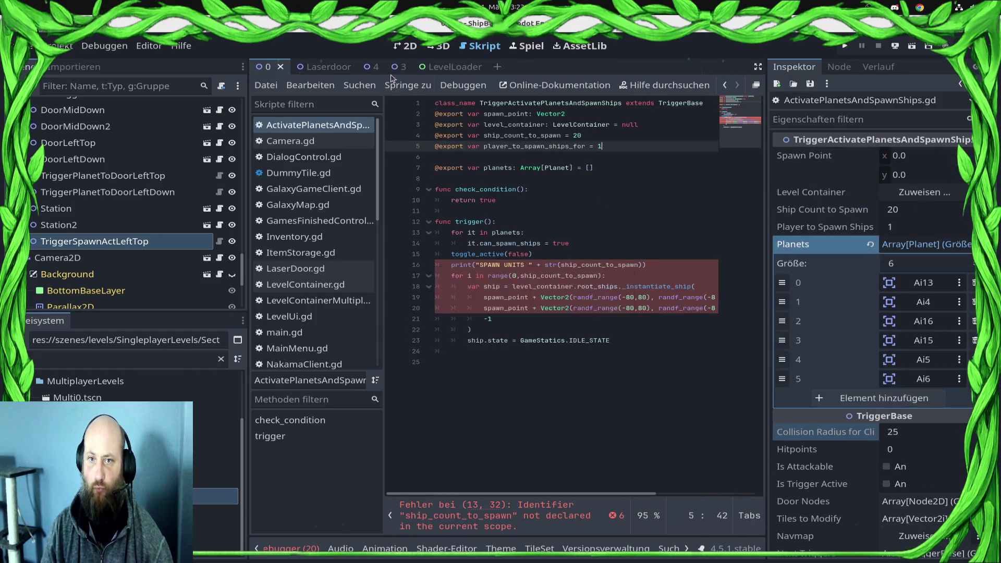
Step: Compare the TriggerActivatePlanets, TriggerSpawnRight and TriggerSpawnFirstDoor settings in the other level scene
click(380, 77)
click(134, 300)
key(Up)
key(Down)
key(Up)
key(Up)
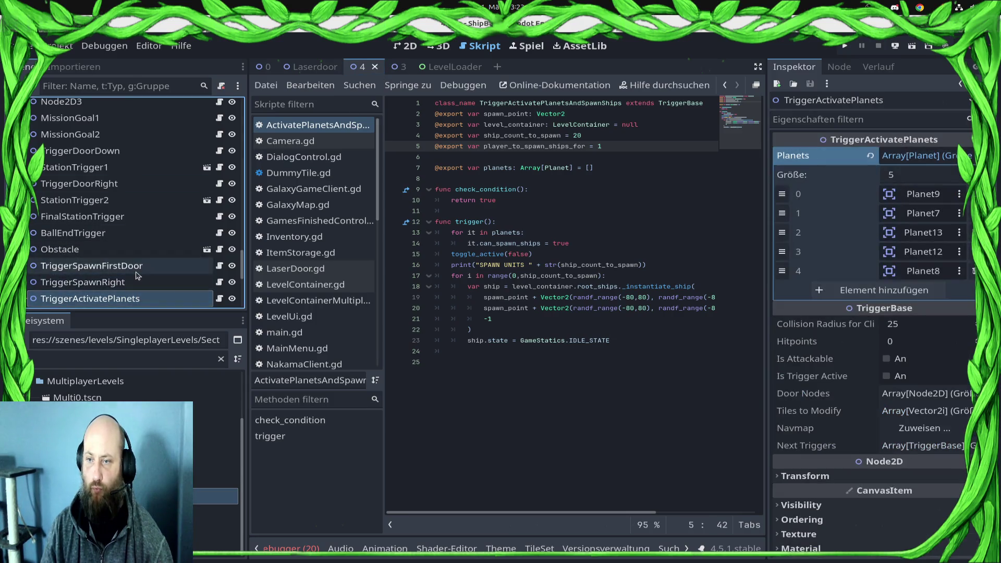
click(140, 298)
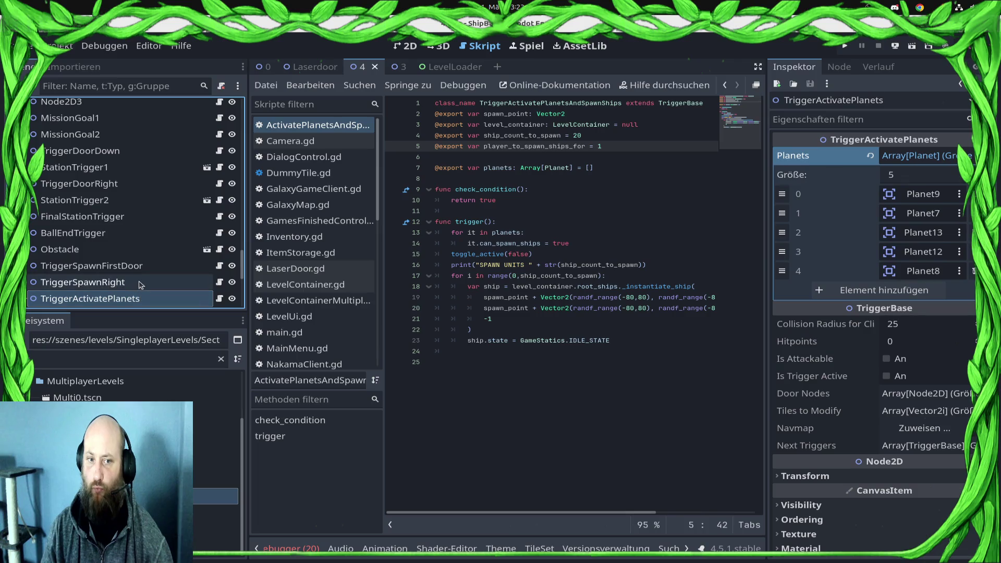
click(139, 284)
click(140, 298)
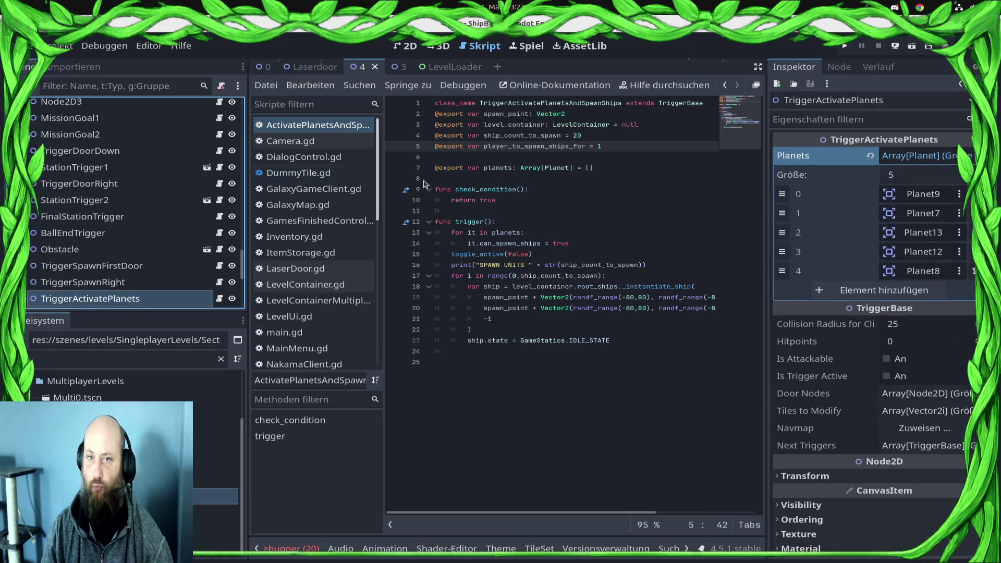
click(523, 199)
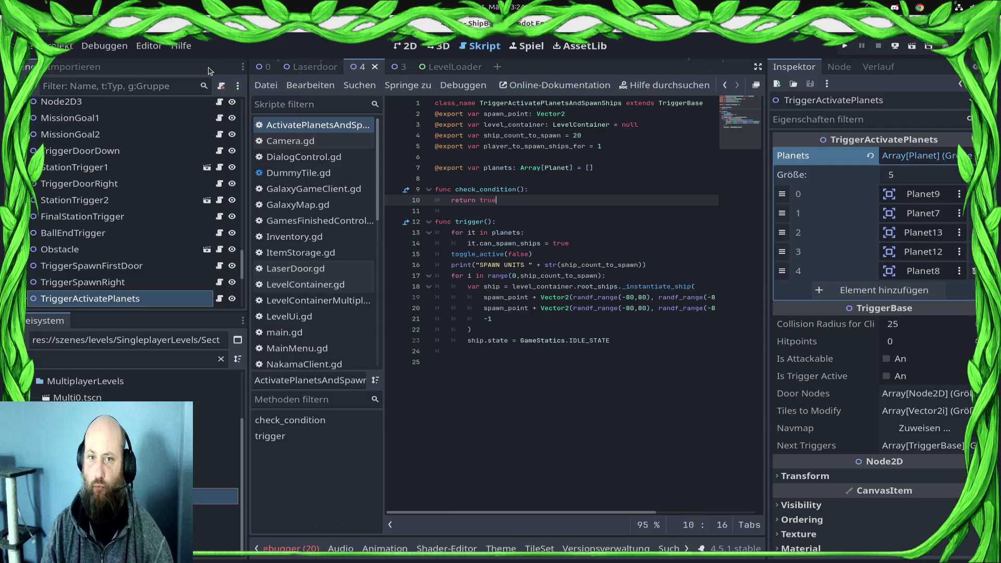
click(265, 67)
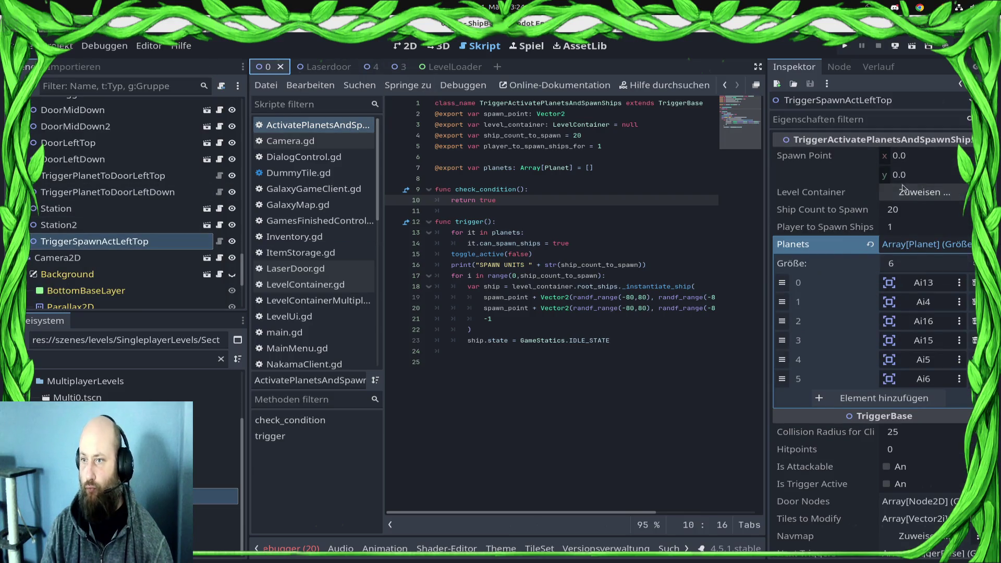
Step: In the 2D view, place a vertical guide at about x 2461 and set the spawn point x to 2460
click(407, 46)
drag(608, 253, 555, 288)
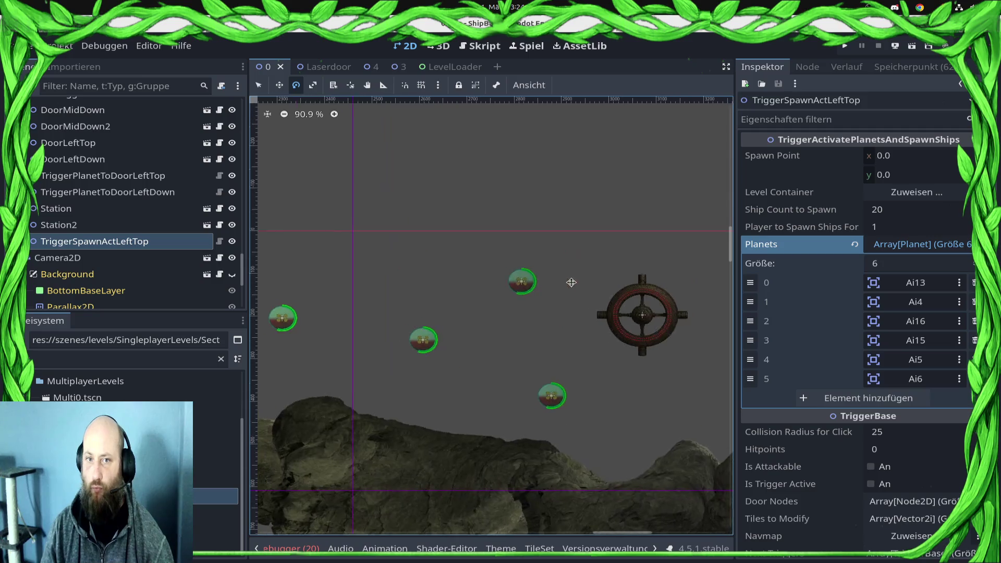
drag(257, 229, 351, 231)
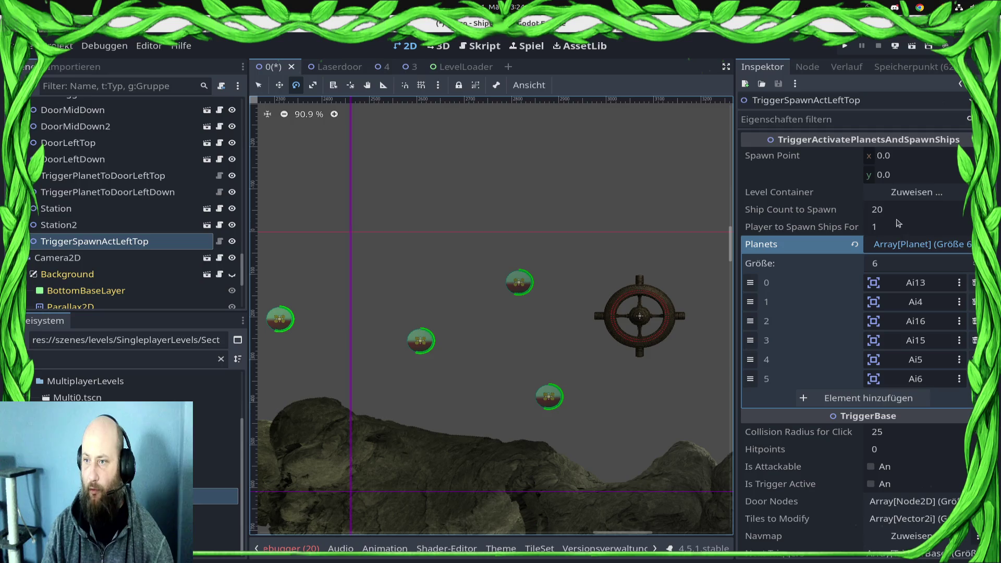
click(910, 156)
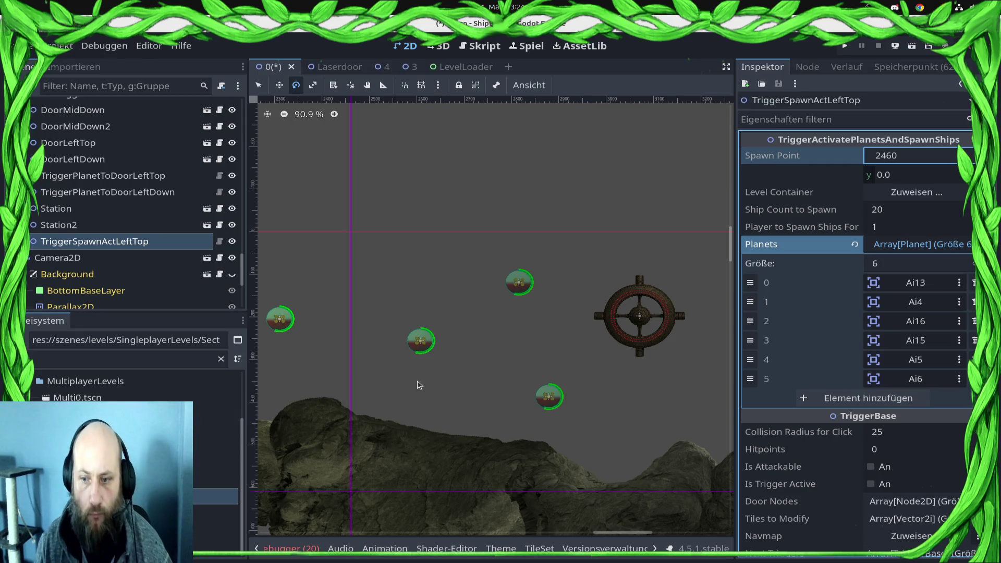
scroll(416, 334, down, 7)
scroll(416, 328, down, 2)
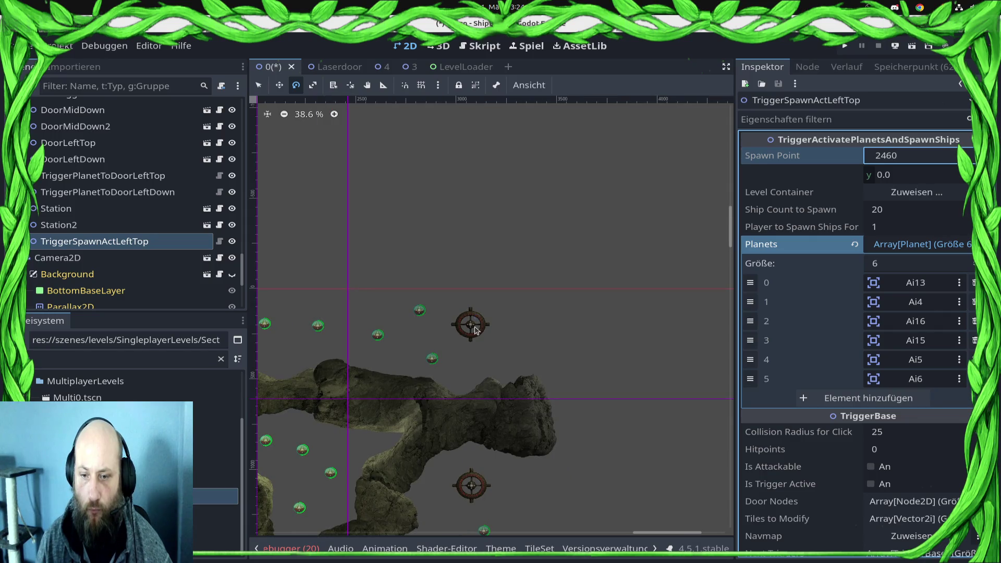
scroll(475, 329, down, 7)
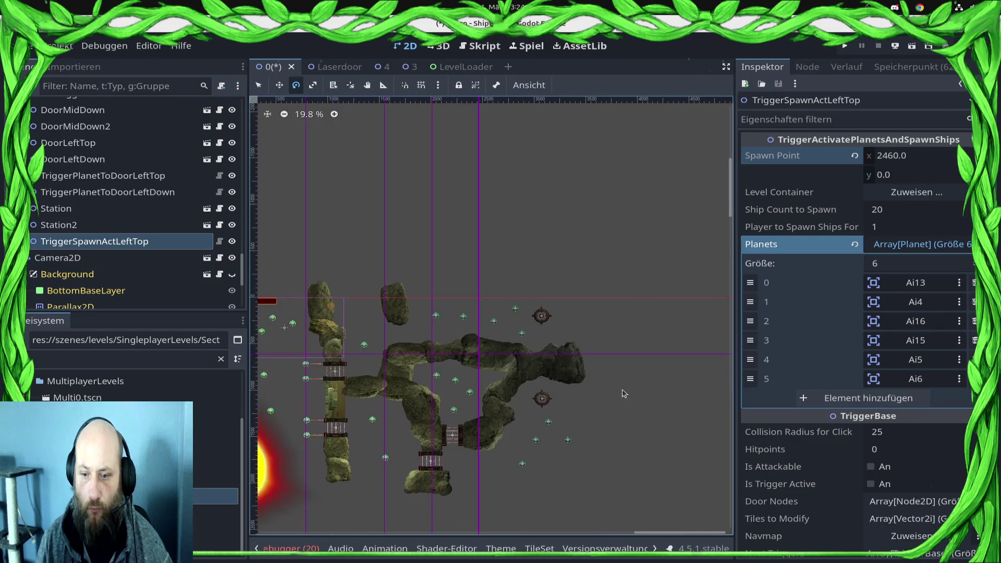
scroll(574, 385, right, 3)
scroll(455, 365, up, 4)
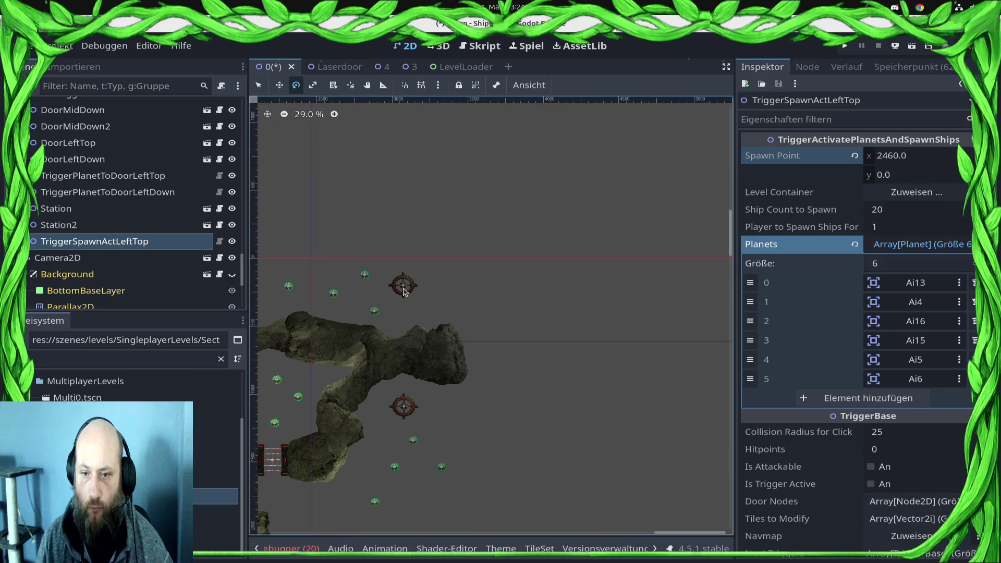
scroll(404, 293, up, 5)
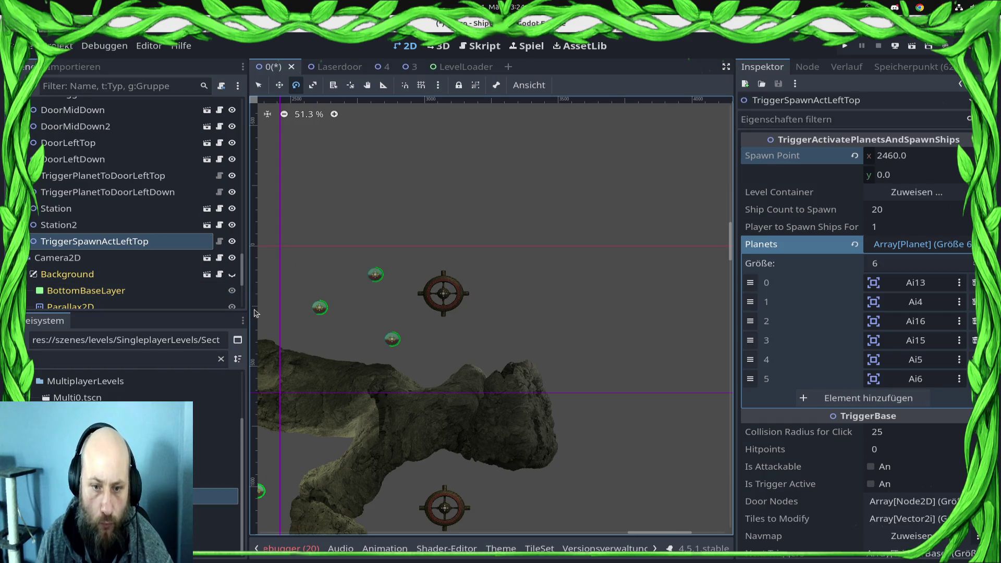
Step: Set spawn point y to 280, assign LevelContainer, and set Ship Count to Spawn to 100
mouse_move(328, 99)
mouse_down()
mouse_move(260, 186)
mouse_move(260, 314)
mouse_up()
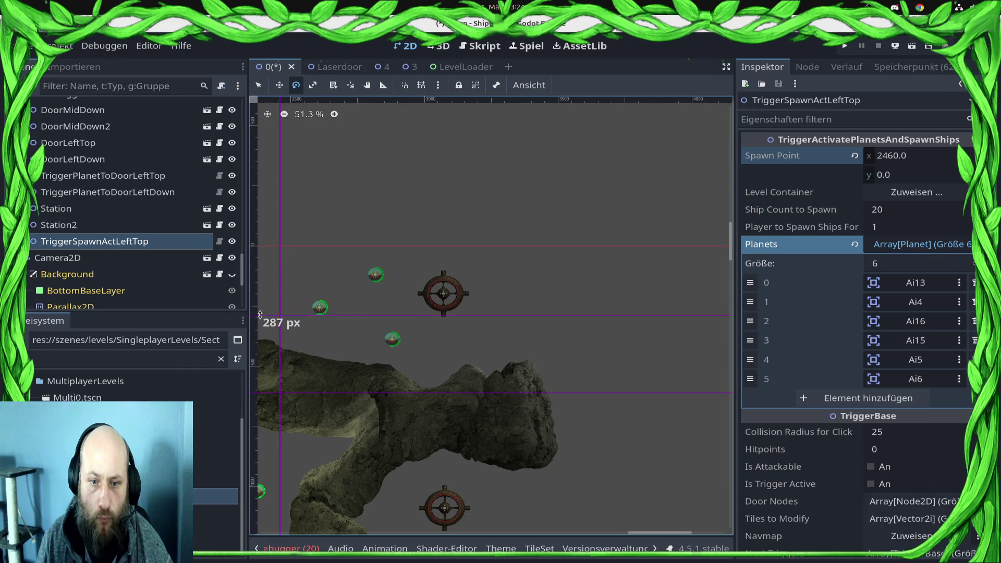
click(907, 175)
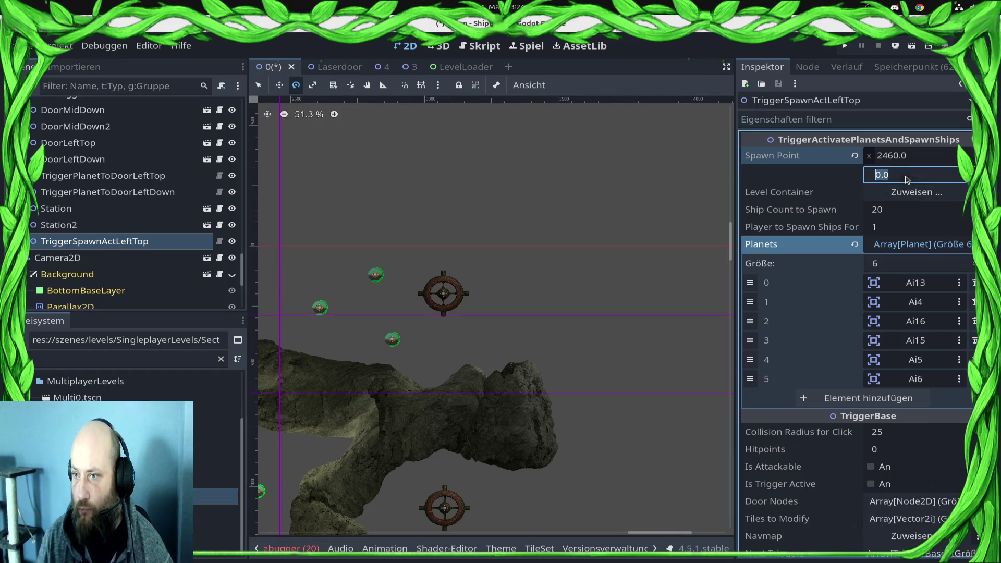
text(280)
key(Tab)
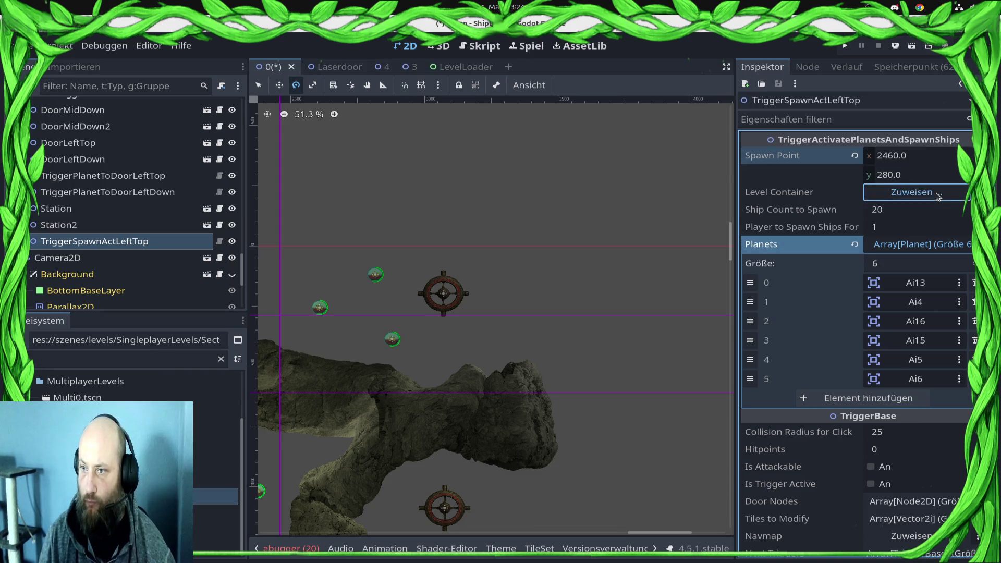
key(Return)
key(Return)
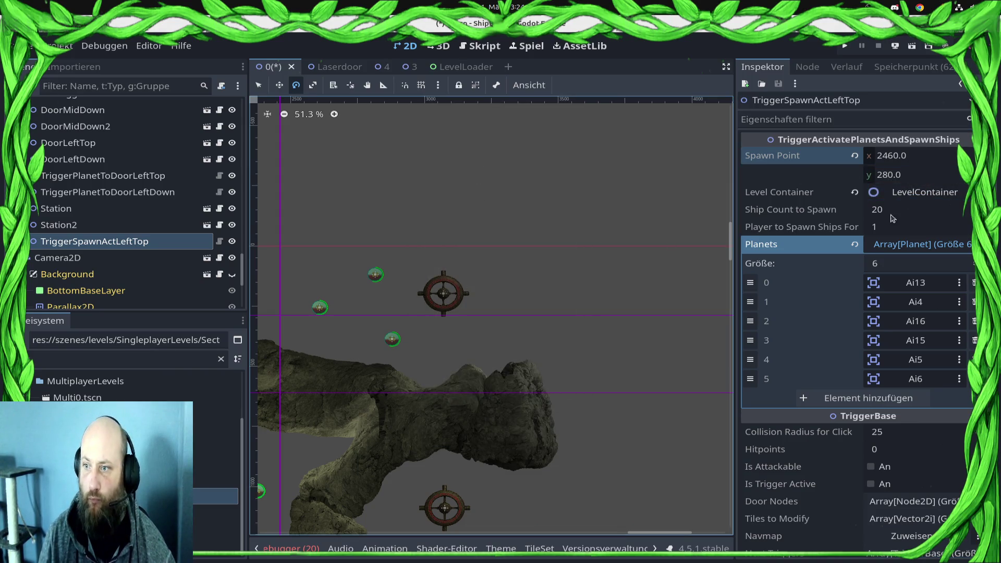
click(893, 211)
text(100)
key(Return)
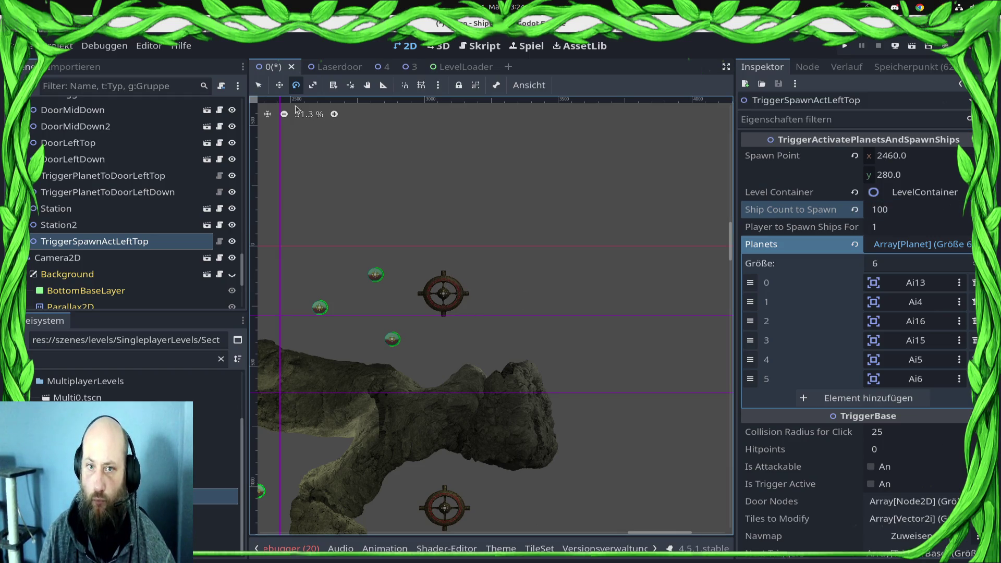
Step: Move the station further left in the level
click(334, 88)
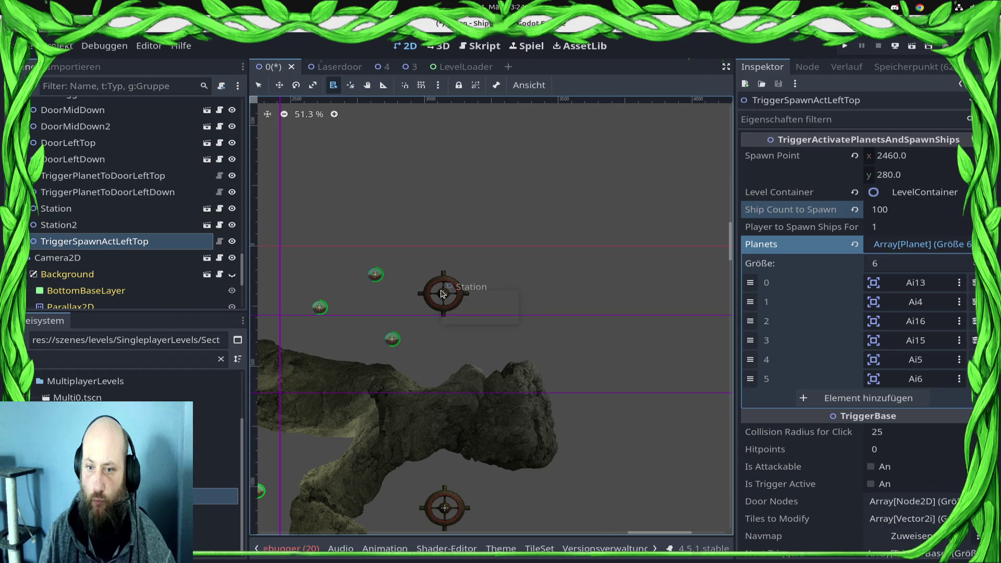
key(w)
drag(445, 291, 405, 296)
Step: Raise the station's Hitpoints to 10000 and save the scene
key(ctrl+s)
click(943, 222)
text(0)
key(Return)
key(ctrl+s)
Step: Select DoorMidDown and try dragging triggers into its Next Triggers list
scroll(608, 369, down, 2)
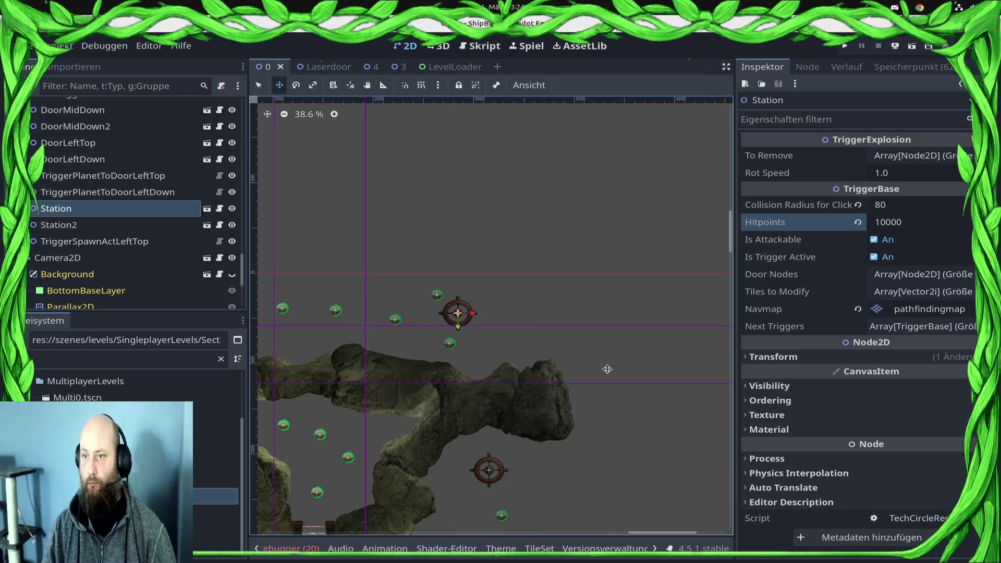
scroll(607, 369, down, 5)
scroll(530, 339, left, 5)
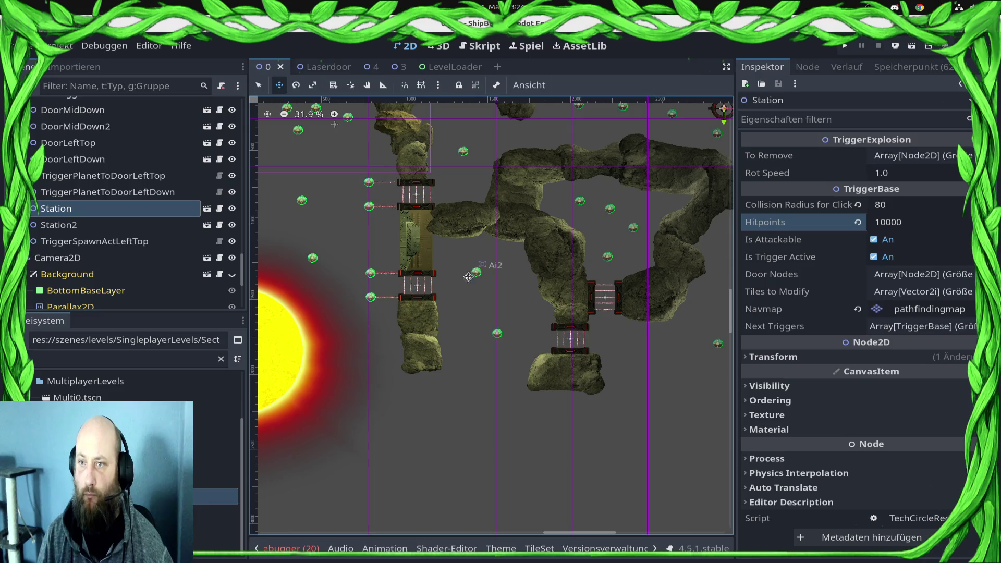
scroll(468, 276, up, 2)
scroll(466, 290, right, 1)
scroll(462, 308, left, 3)
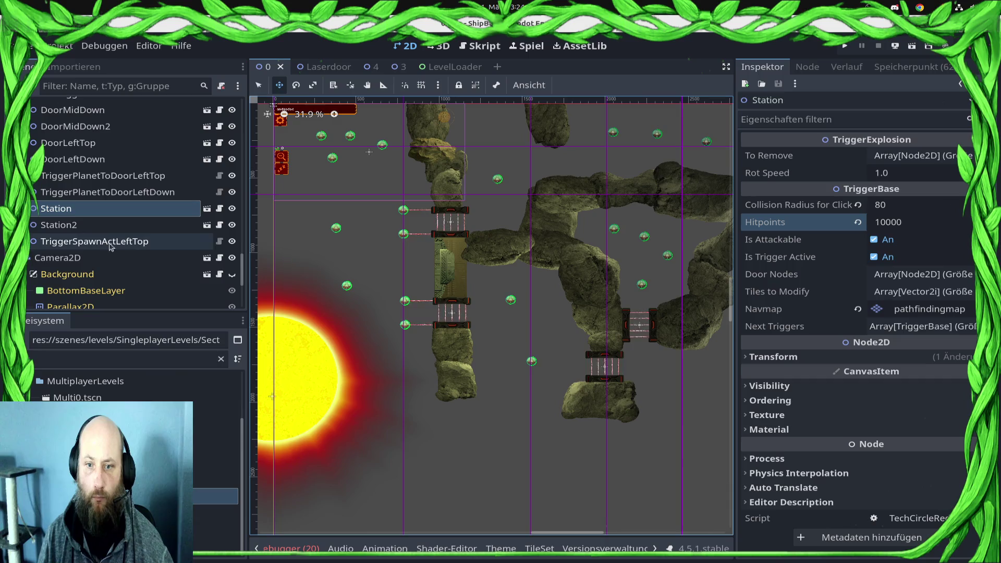
scroll(112, 246, up, 5)
click(115, 192)
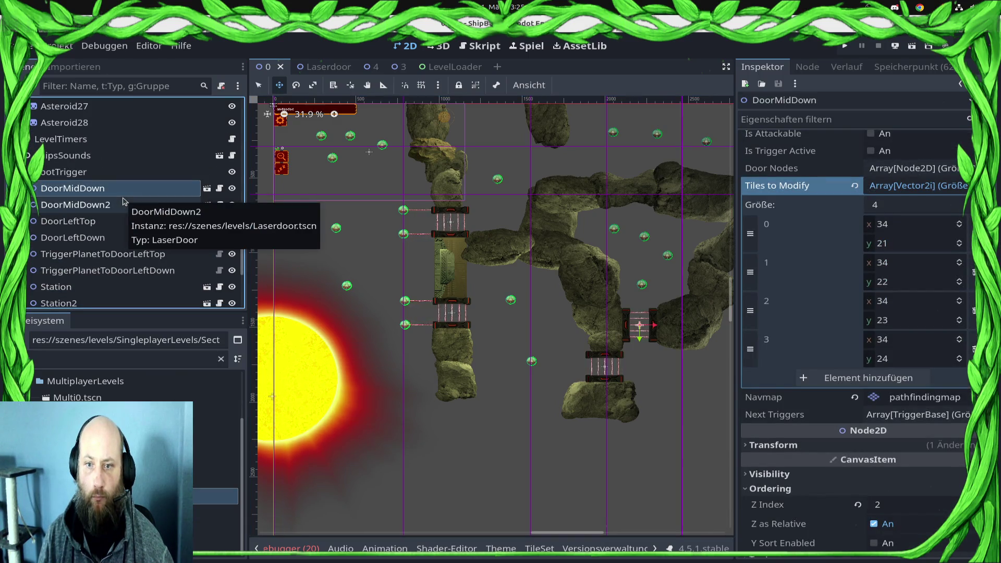
click(931, 425)
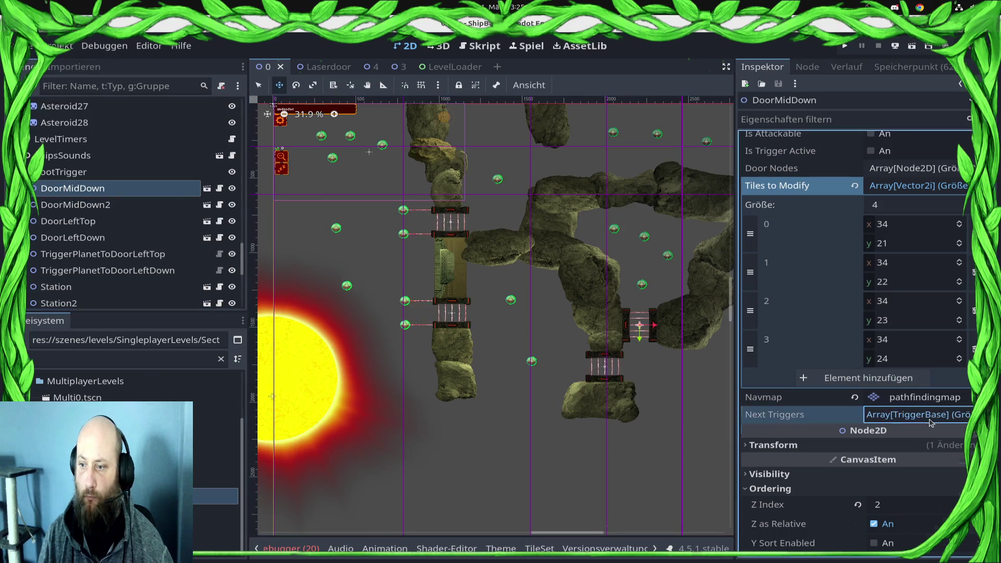
scroll(157, 250, down, 3)
mouse_move(104, 216)
mouse_down()
mouse_move(933, 429)
mouse_move(888, 457)
mouse_up()
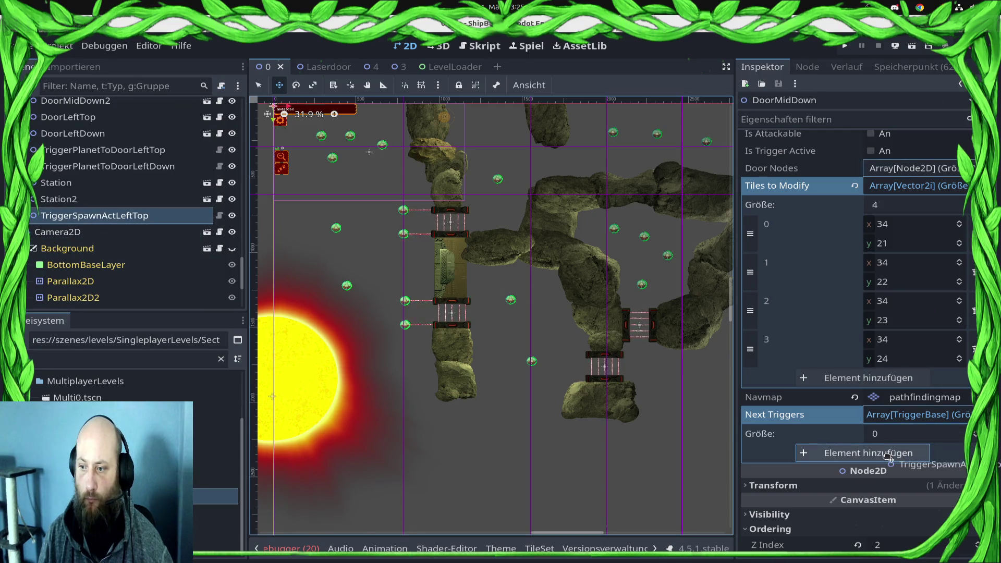
mouse_move(789, 440)
mouse_down()
mouse_move(141, 222)
mouse_move(151, 229)
mouse_up()
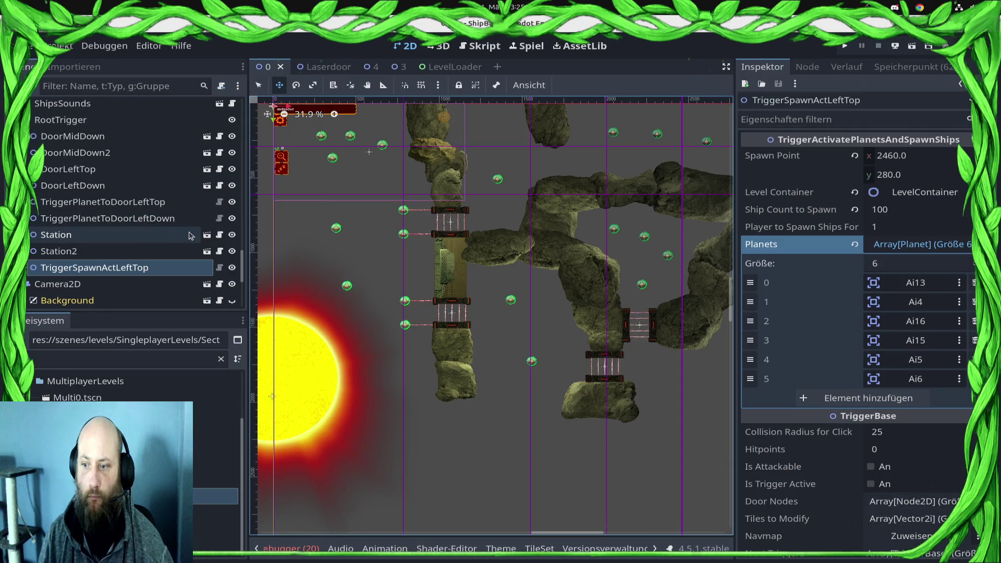
scroll(125, 158, up, 1)
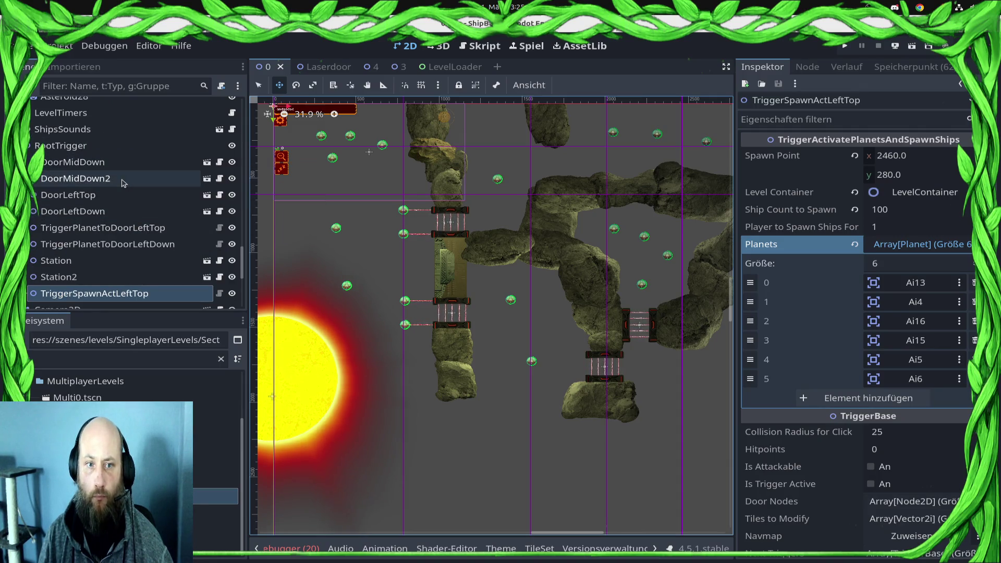
Step: Add TriggerSpawnActLeftTop to DoorLeftTop's Next Triggers and save the level
click(123, 202)
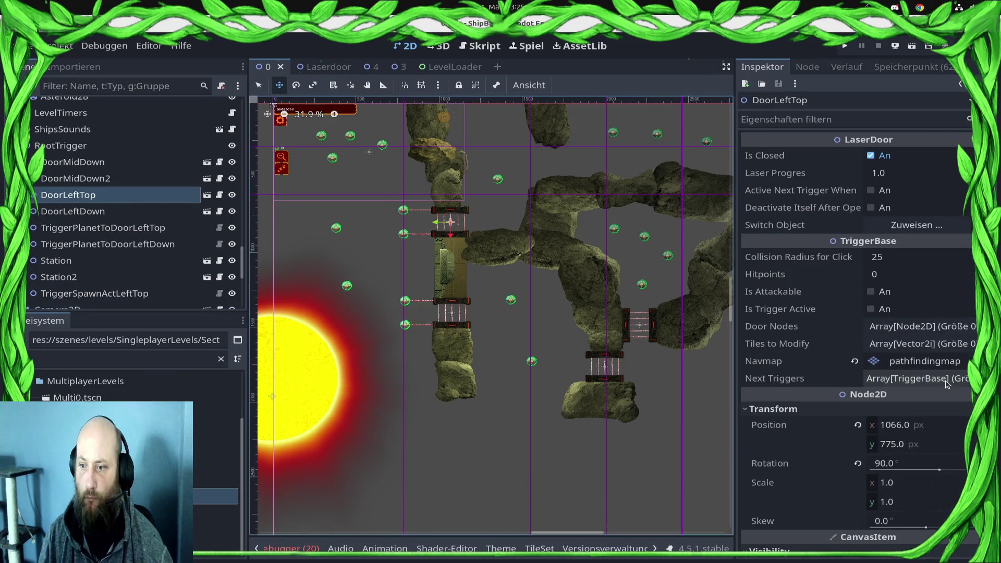
mouse_move(108, 299)
mouse_down()
mouse_move(292, 313)
mouse_move(866, 418)
mouse_up()
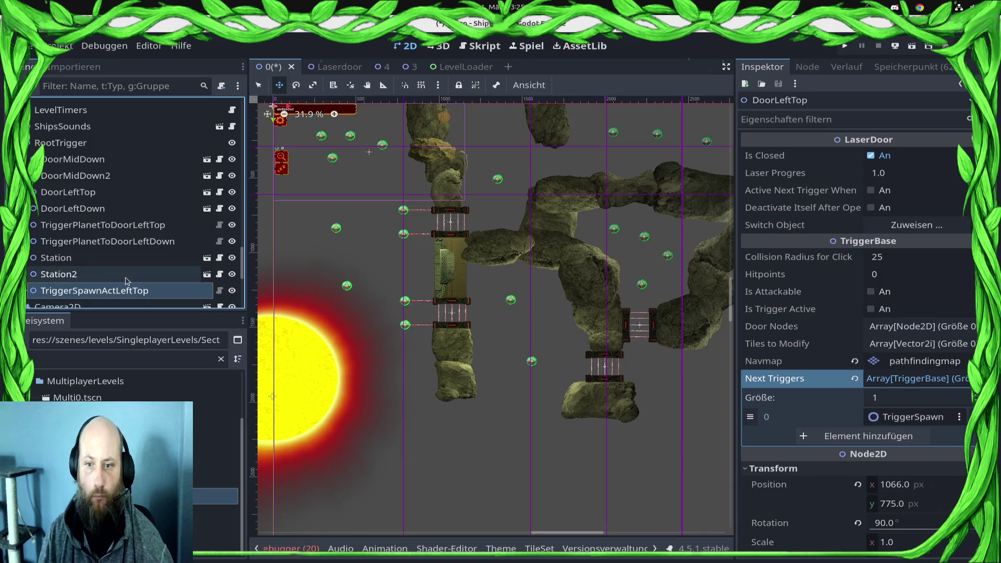
scroll(199, 254, up, 5)
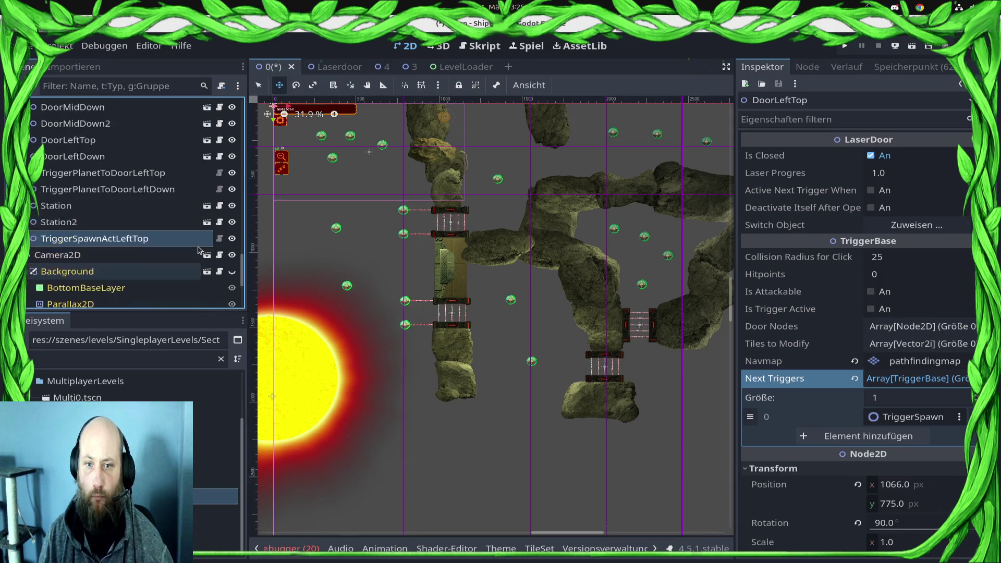
click(333, 85)
key(ctrl+s)
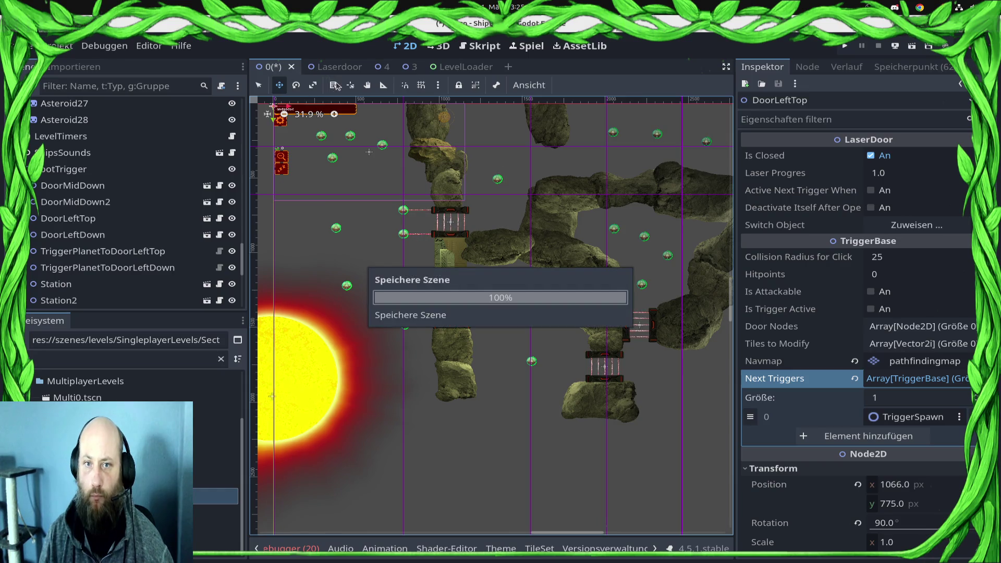
Step: Switch off Can Spawn Ships on planets Ai3 and Ai4, saving after each
alt+right_click(499, 181)
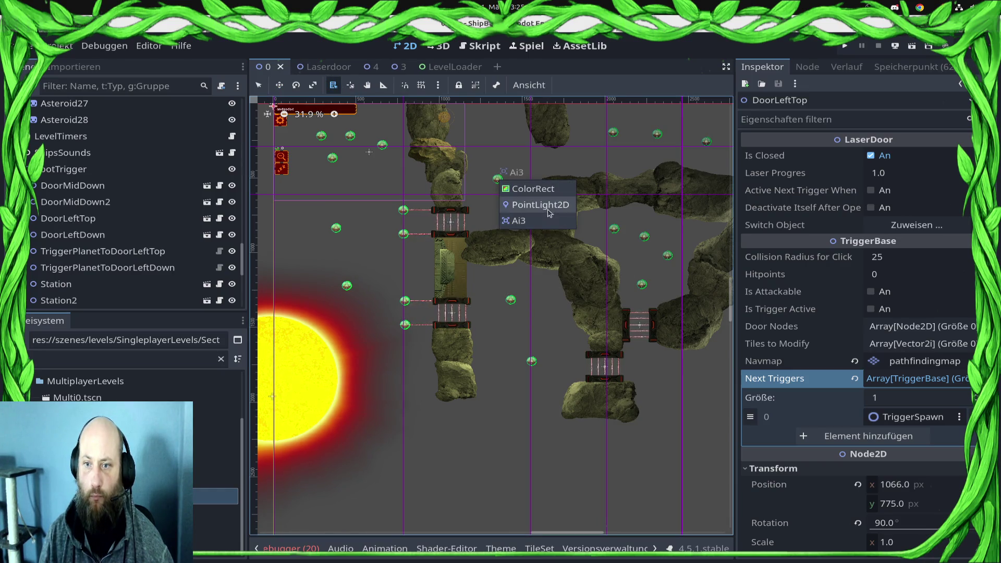
click(548, 219)
click(880, 276)
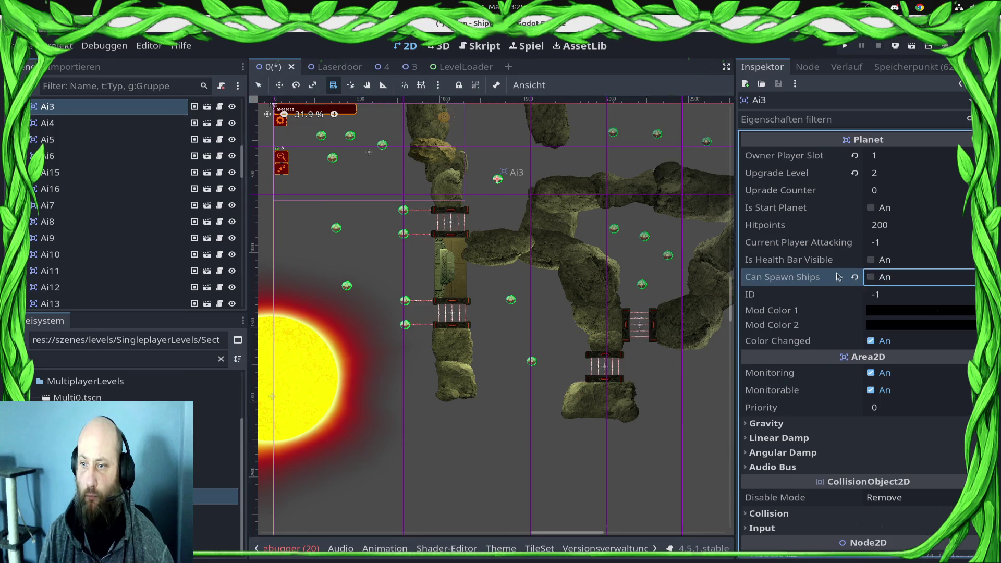
scroll(521, 209, up, 3)
scroll(521, 209, right, 4)
key(ctrl+s)
alt+right_click(474, 220)
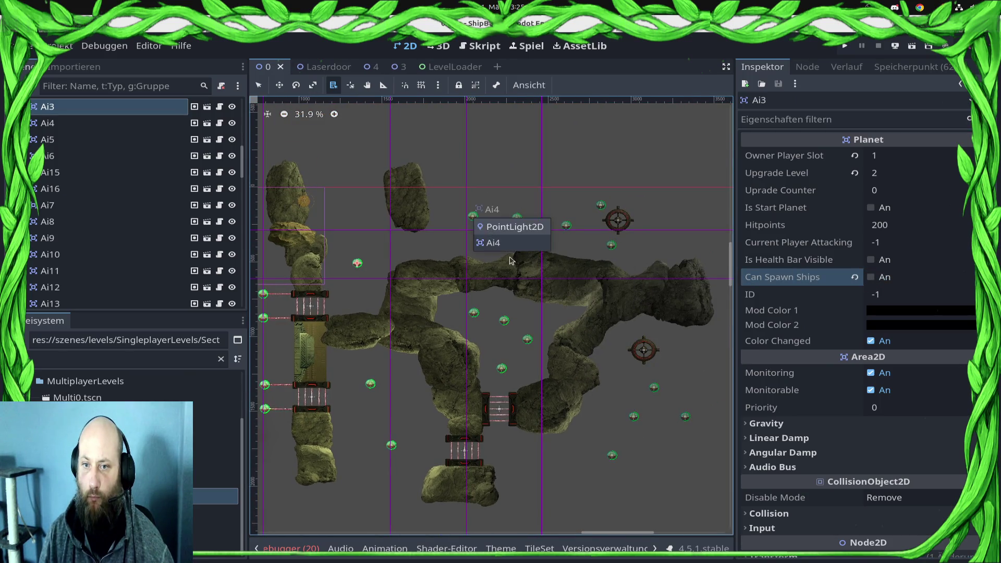
click(493, 242)
click(876, 279)
click(877, 281)
key(ctrl+s)
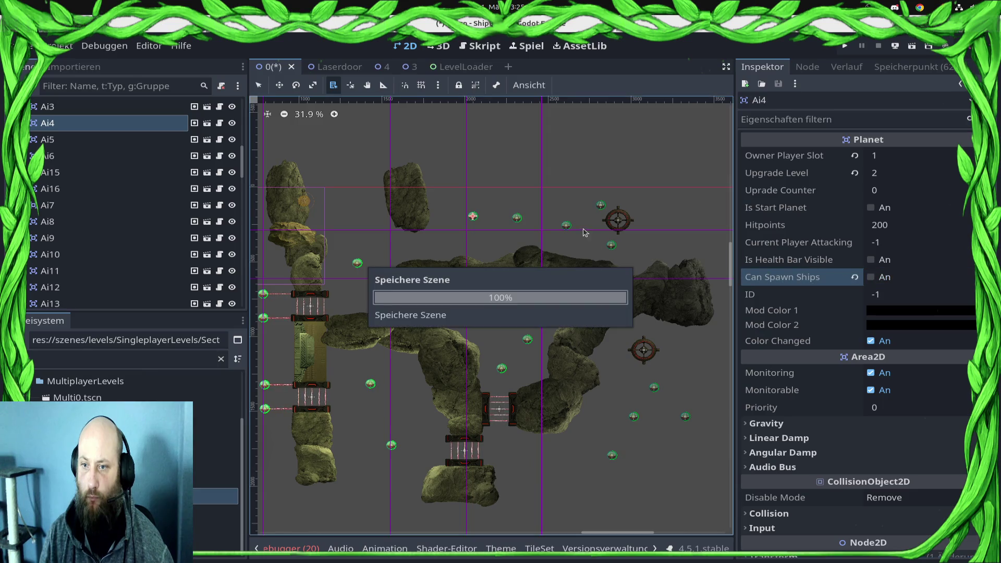
Step: Switch off Can Spawn Ships on planets Ai16 and Ai15, saving after each
alt+right_click(519, 222)
click(547, 245)
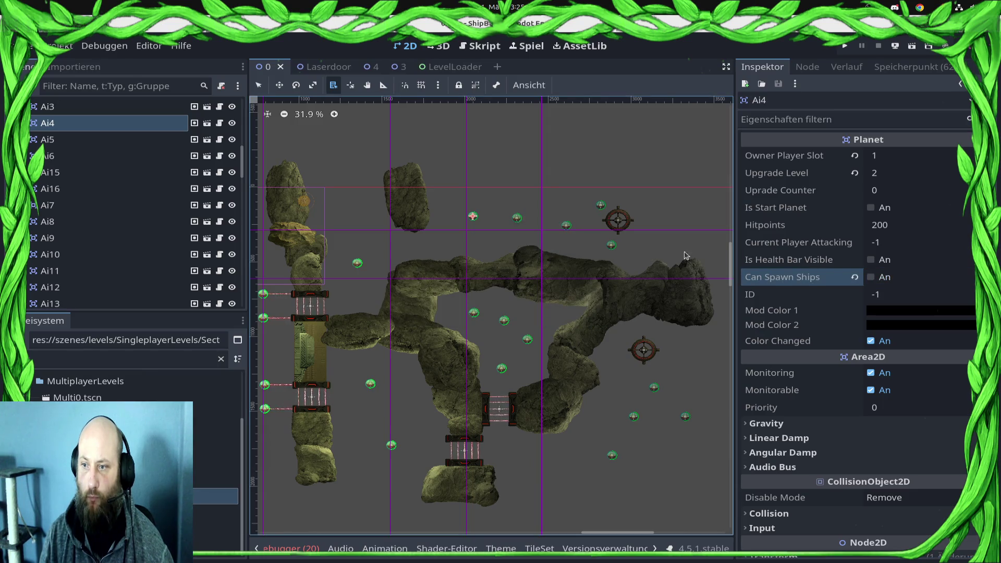
click(872, 278)
key(ctrl+s)
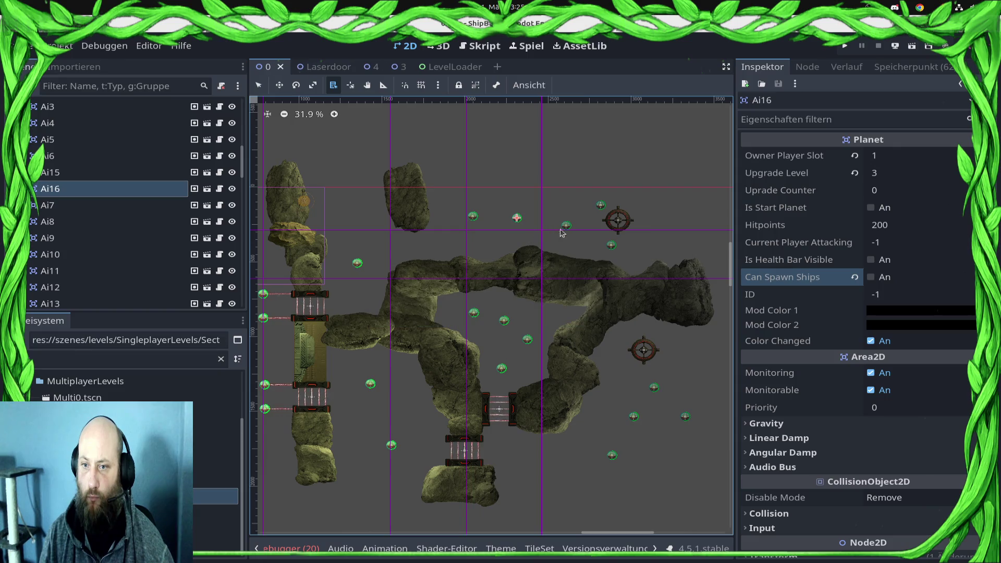
alt+right_click(568, 232)
click(589, 253)
click(876, 281)
key(ctrl+s)
Step: Switch off Can Spawn Ships on planets Ai5 and Ai6 and save the scene
alt+right_click(602, 209)
click(623, 228)
click(871, 278)
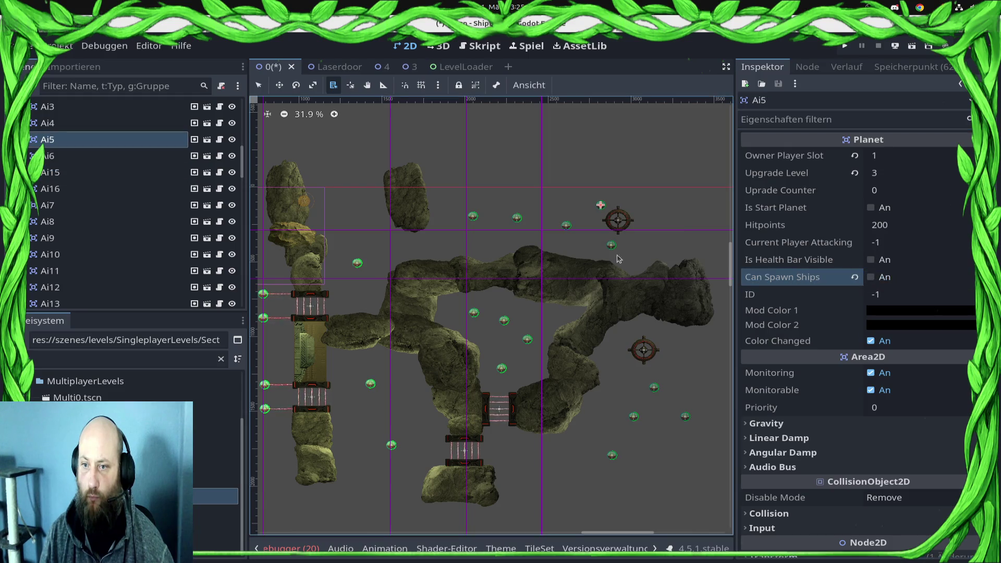
alt+right_click(615, 256)
click(639, 276)
click(871, 277)
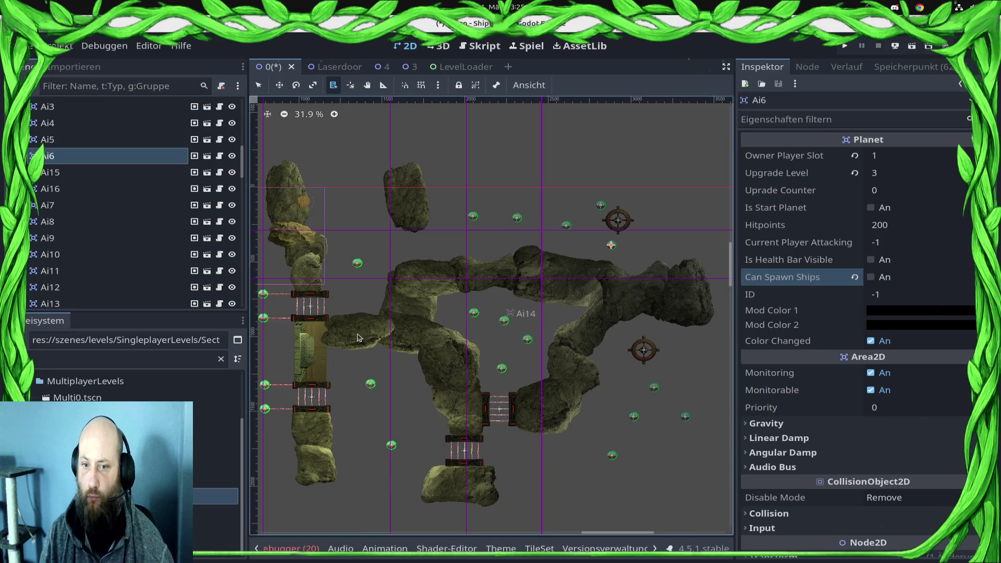
key(ctrl+s)
scroll(417, 334, left, 5)
scroll(469, 334, down, 2)
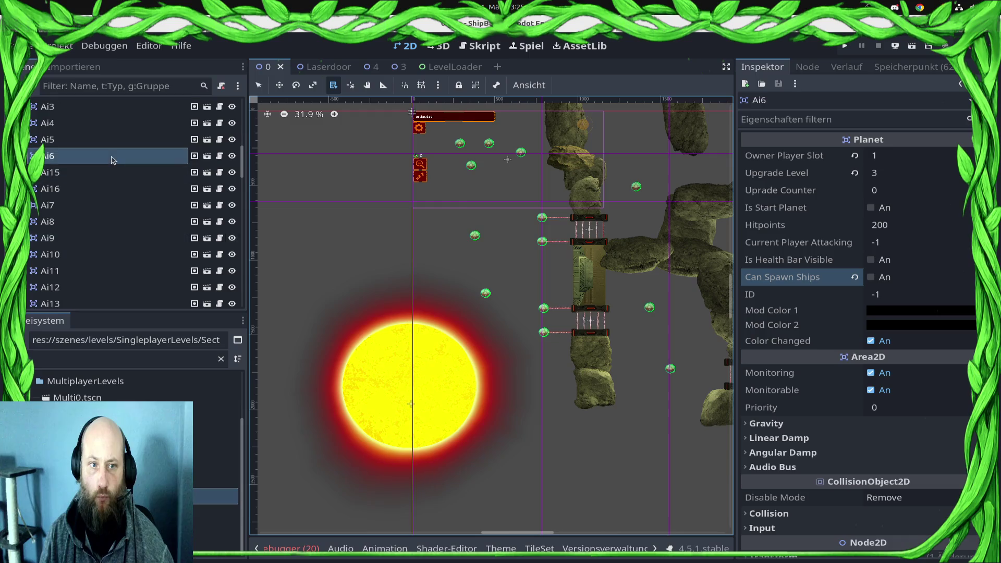
scroll(111, 159, down, 15)
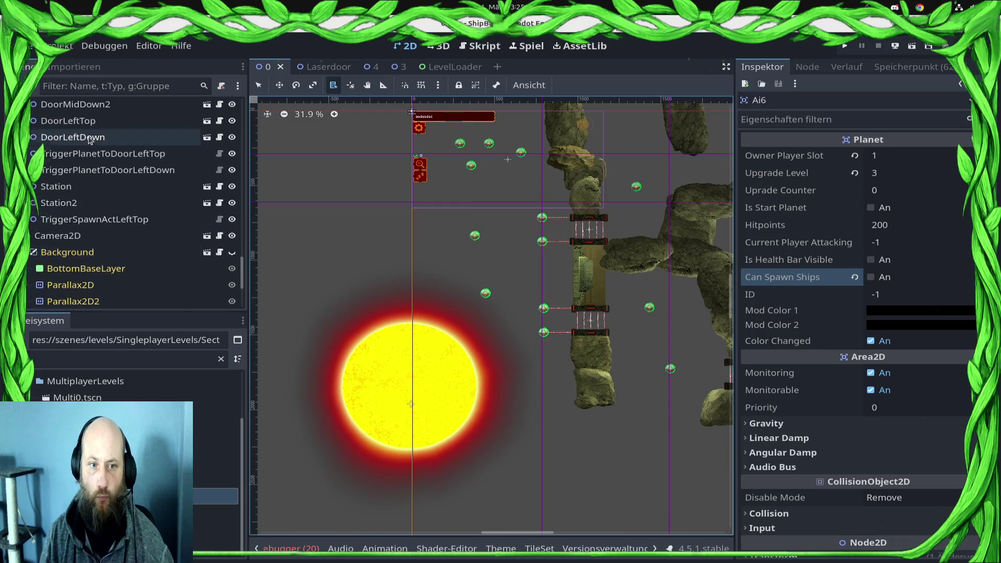
scroll(90, 140, up, 2)
click(86, 123)
Step: Create a TriggerActivatePlanetsAndSpawnShips child of RootTrigger and rename it TriggerSpawnActLeftDown
right_click(86, 124)
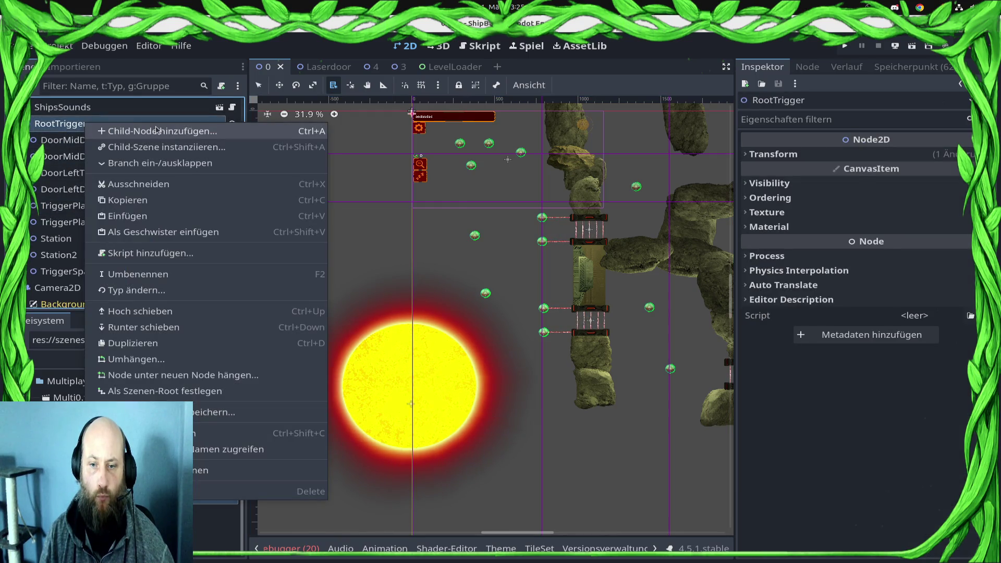
click(157, 130)
text(Trig)
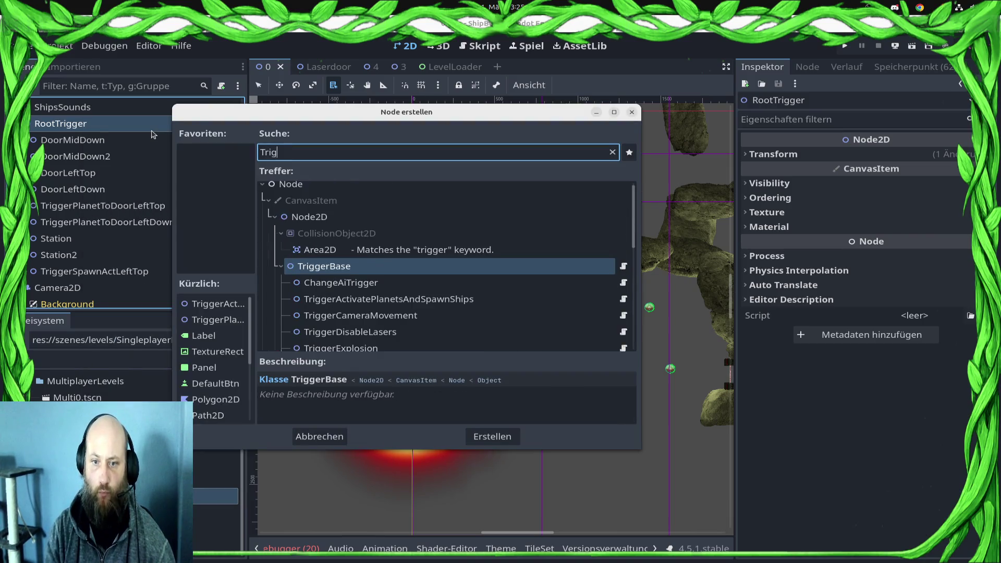
key(Down)
key(Down)
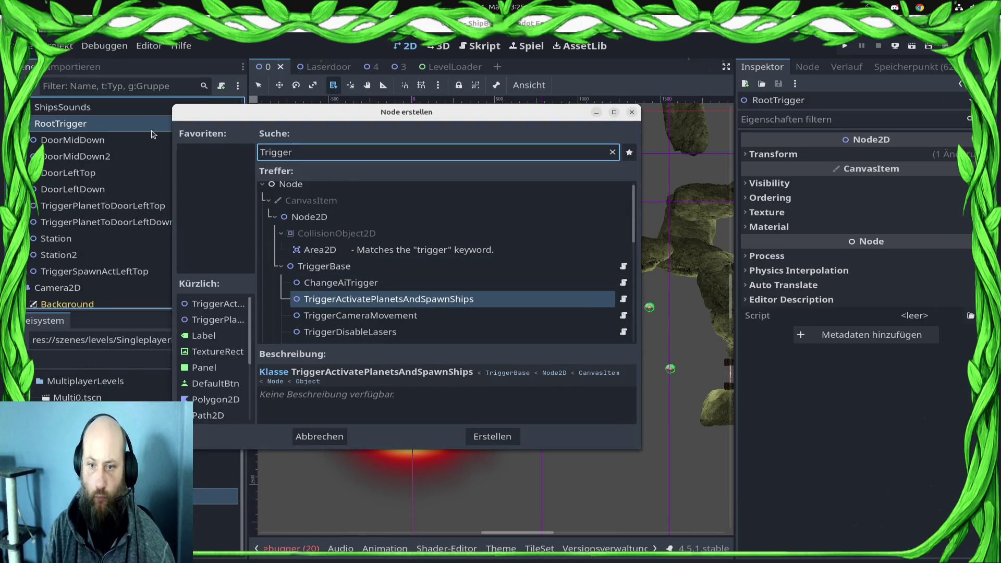
key(Return)
key(F2)
text(TriggerSpawnActLeft)
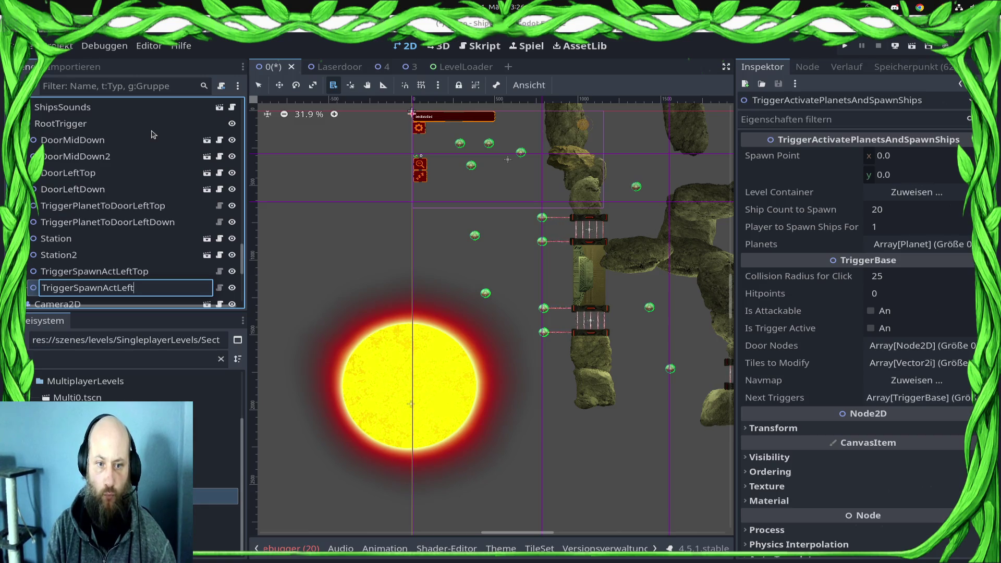
key(Return)
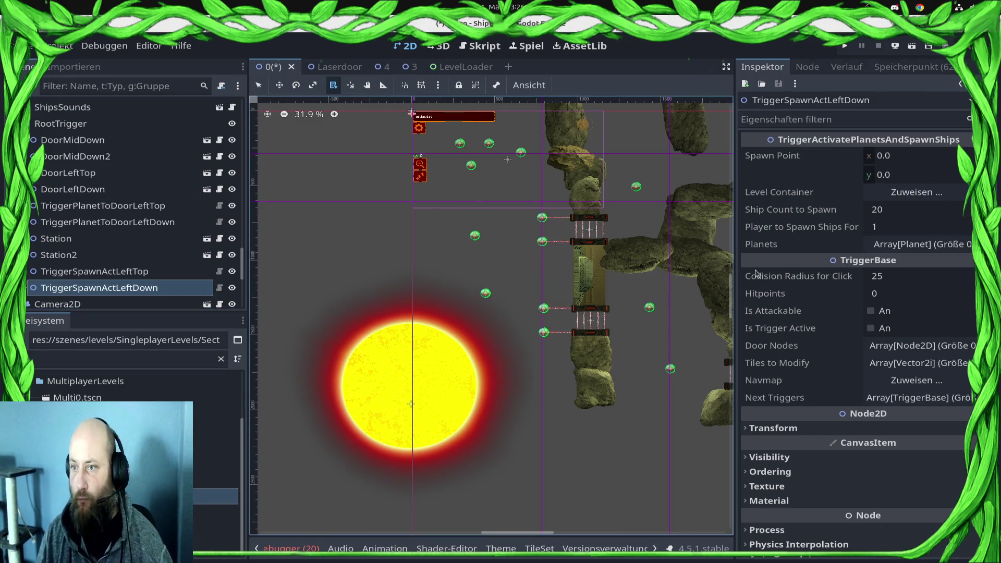
scroll(529, 265, right, 2)
scroll(528, 265, right, 3)
scroll(529, 265, down, 1)
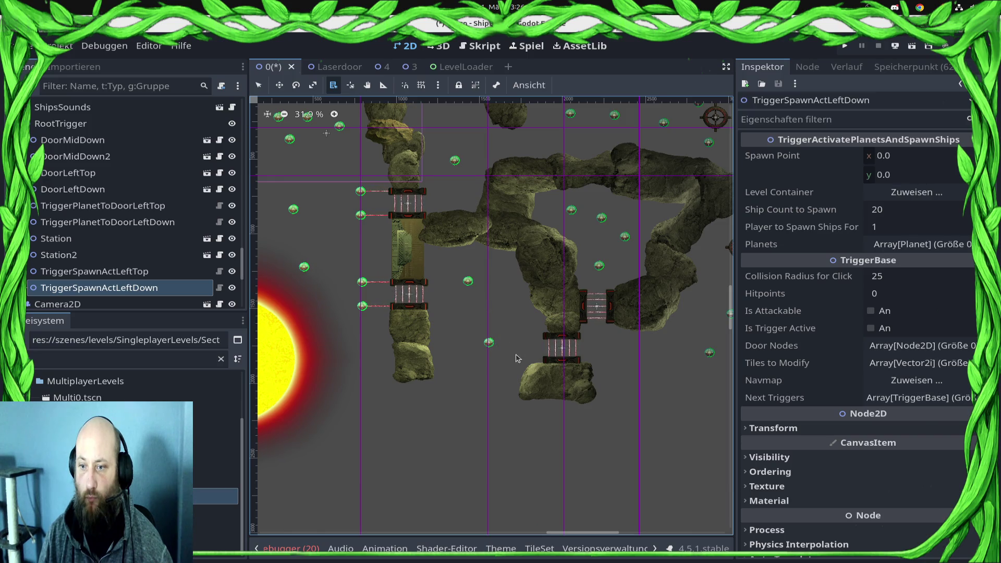
scroll(518, 358, right, 2)
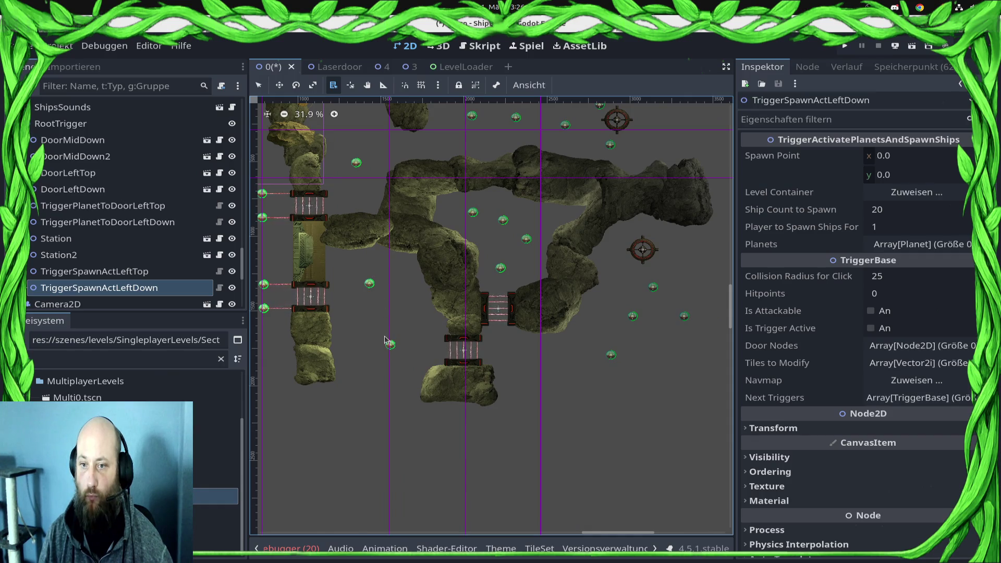
Step: Delete the DoorMidDown node at the lower middle door
alt+right_click(491, 319)
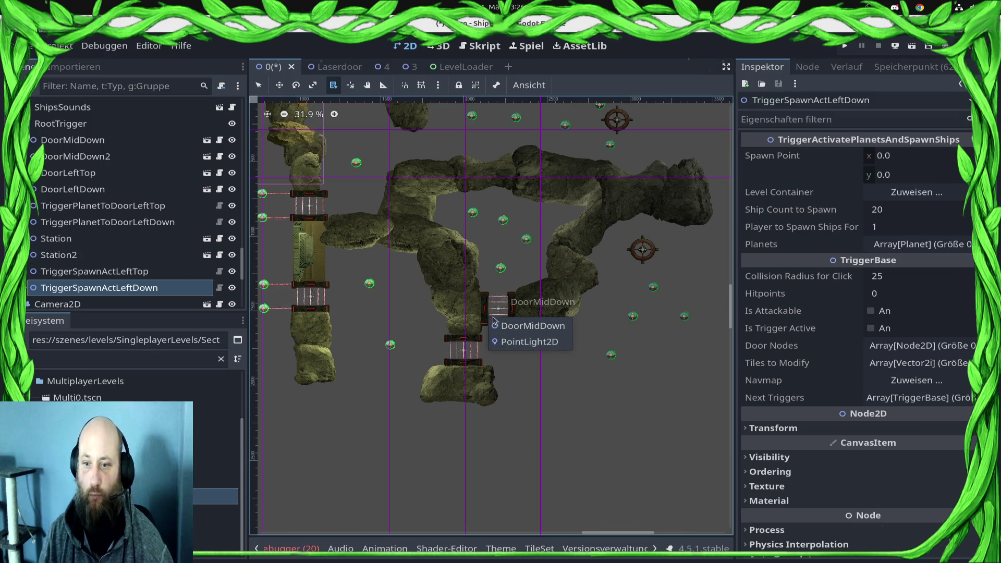
click(532, 325)
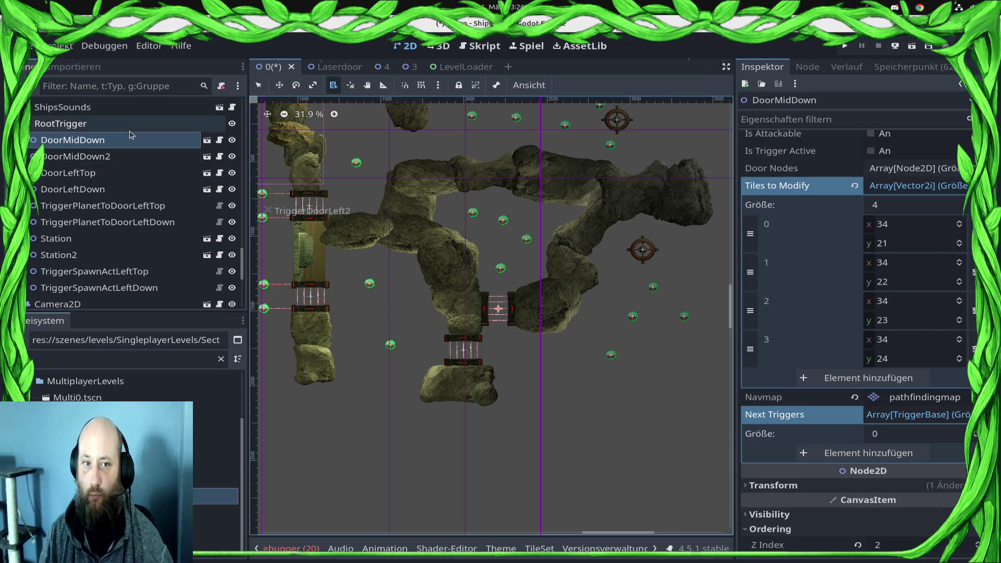
right_click(129, 125)
key(Escape)
click(91, 144)
right_click(92, 144)
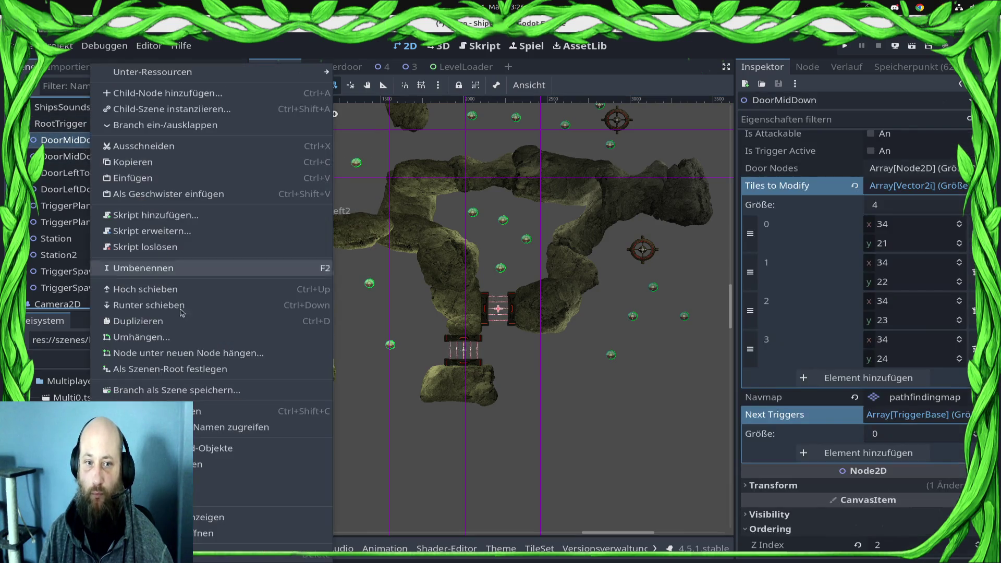
click(119, 268)
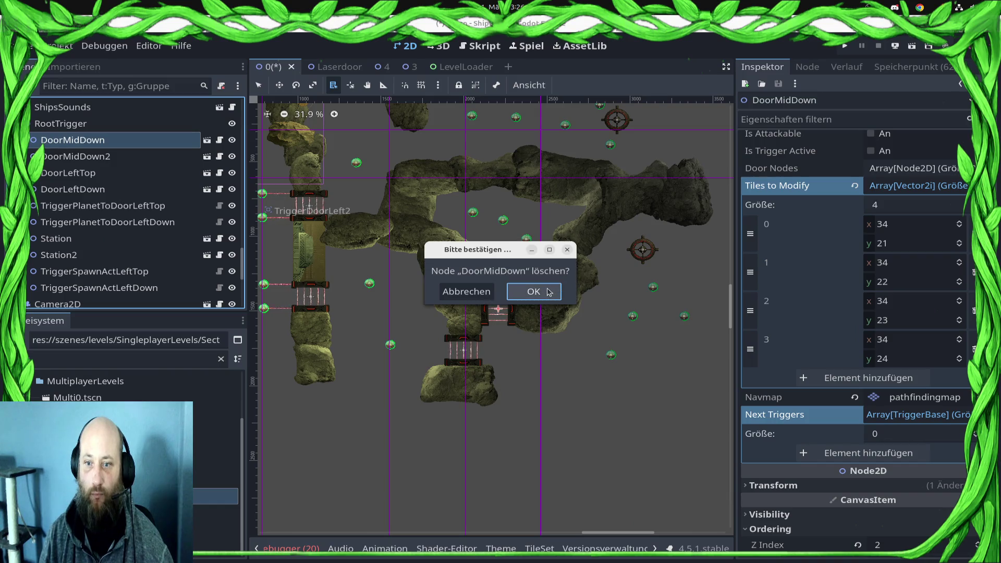
click(549, 292)
Step: Delete the Station2 node and save the level scene
click(641, 258)
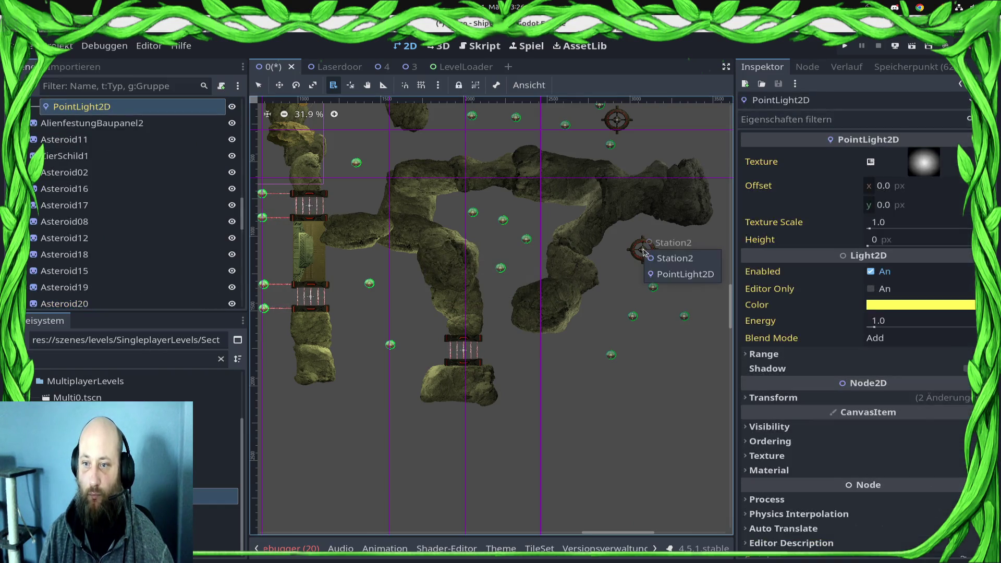
right_click(641, 250)
click(630, 261)
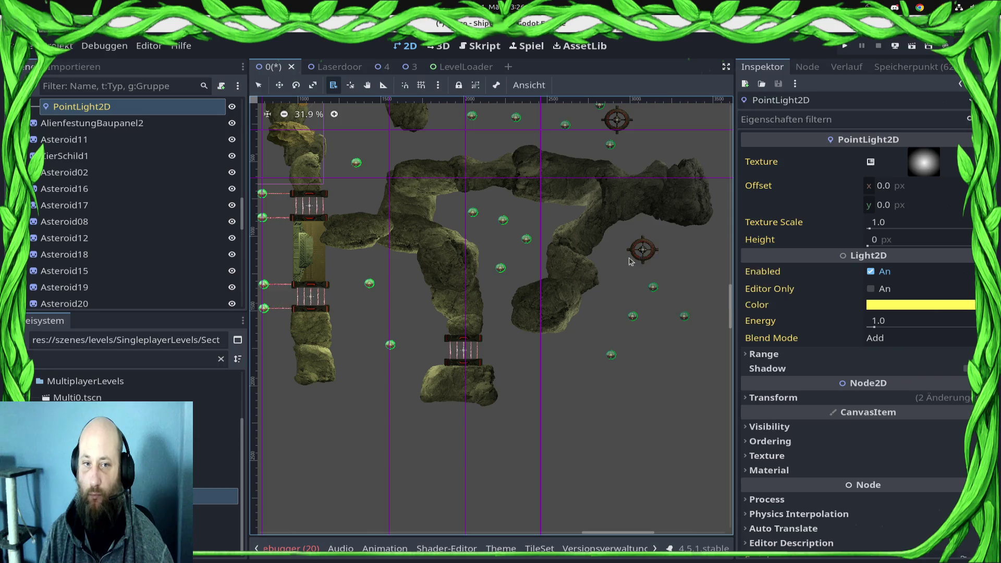
alt+right_click(645, 254)
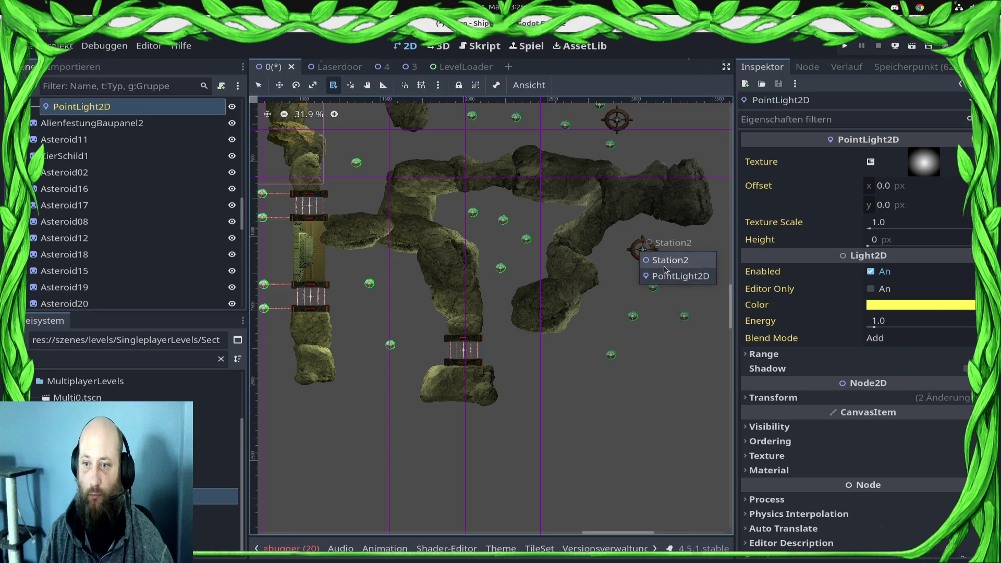
click(665, 269)
right_click(103, 298)
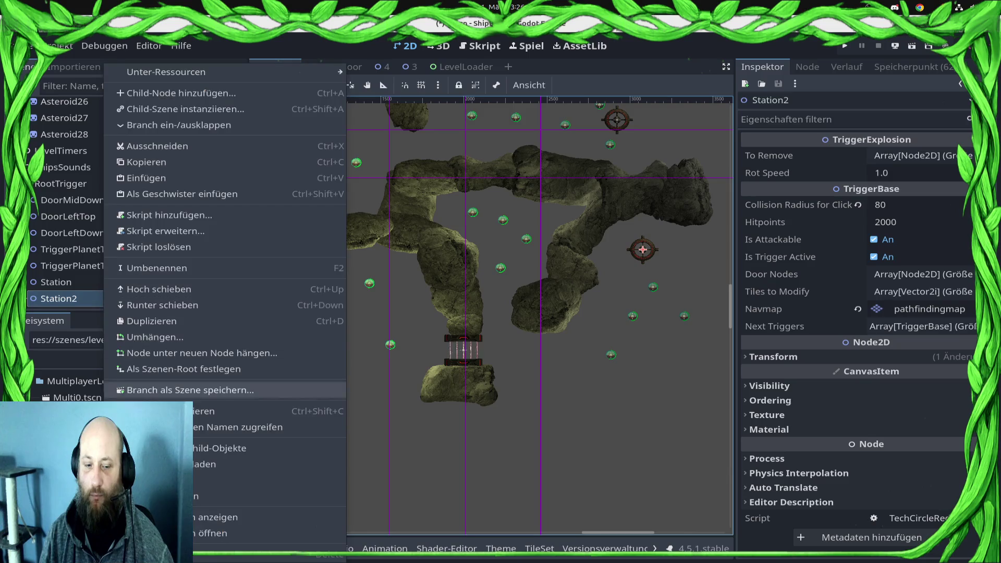
click(234, 549)
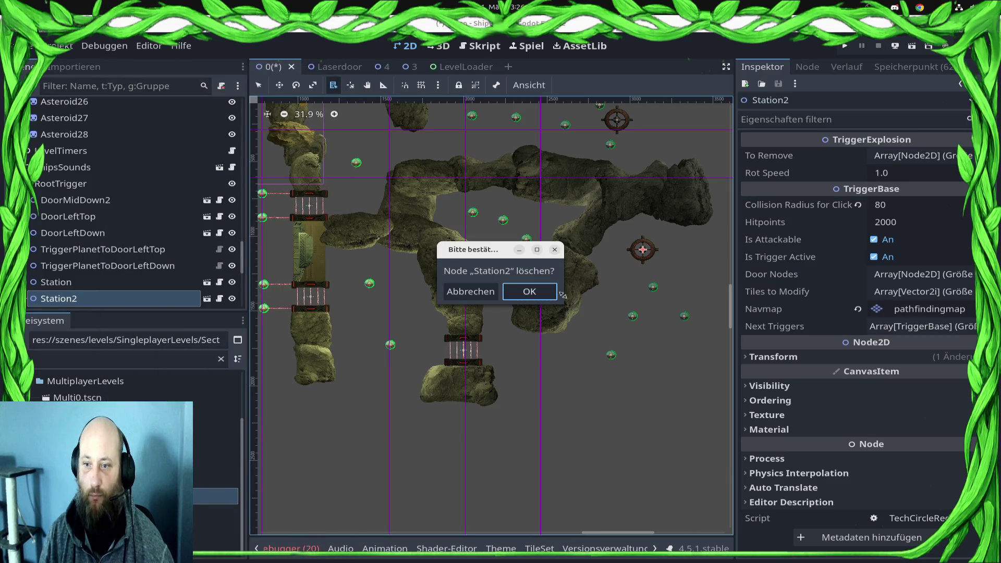
click(552, 293)
key(ctrl+s)
Step: Select the pathfindingmap tile map layer in the Scene tree for editing
scroll(150, 232, down, 3)
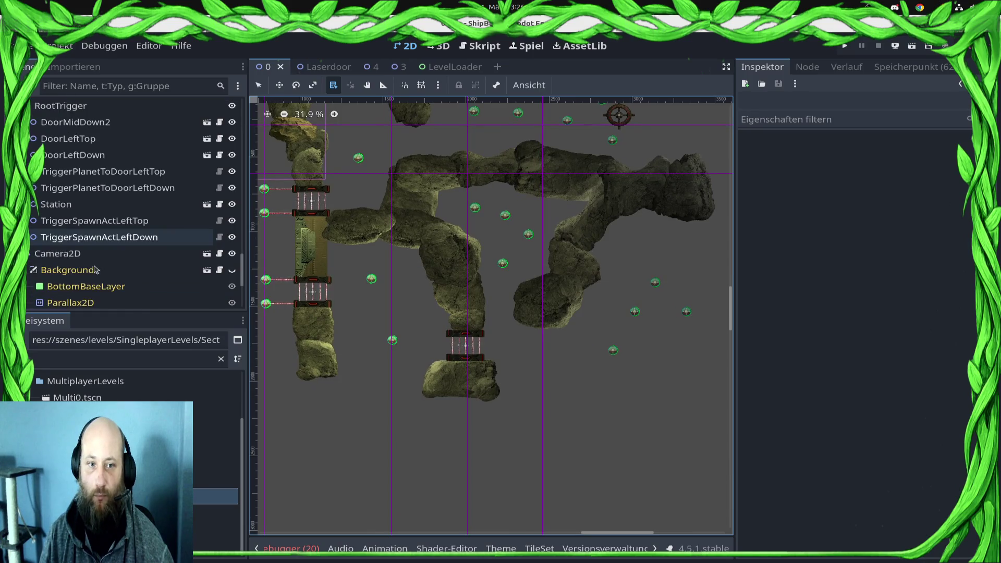
click(149, 235)
scroll(125, 255, down, 5)
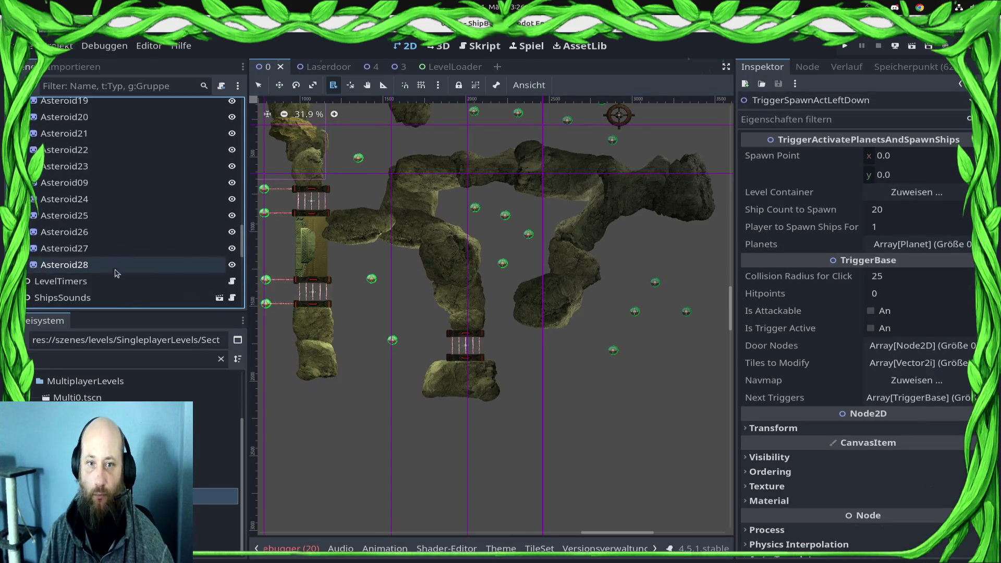
scroll(157, 251, up, 3)
drag(242, 233, 241, 112)
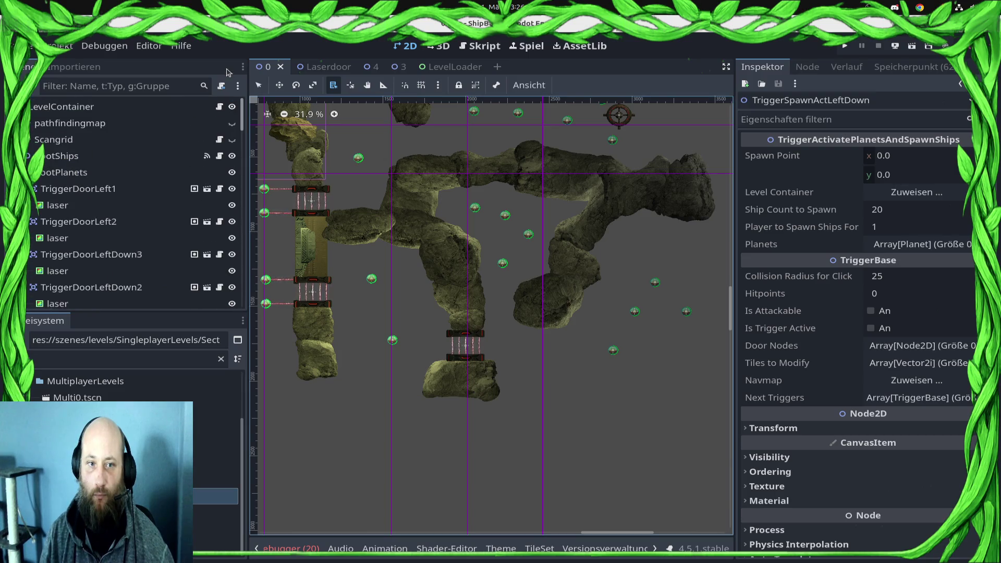
click(224, 123)
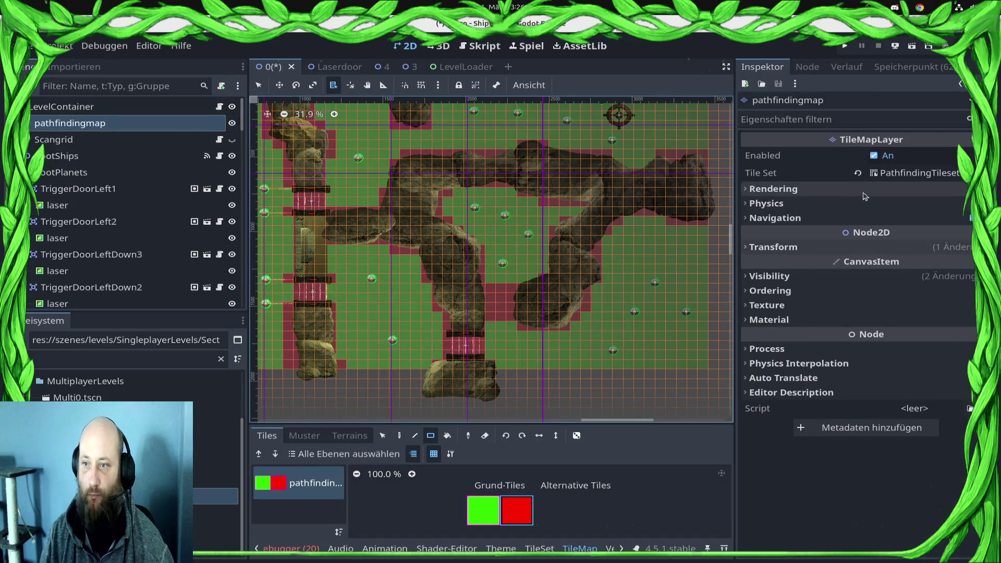
Step: Pick the green walkable tile, return to the Select tool, and save the scene
click(483, 517)
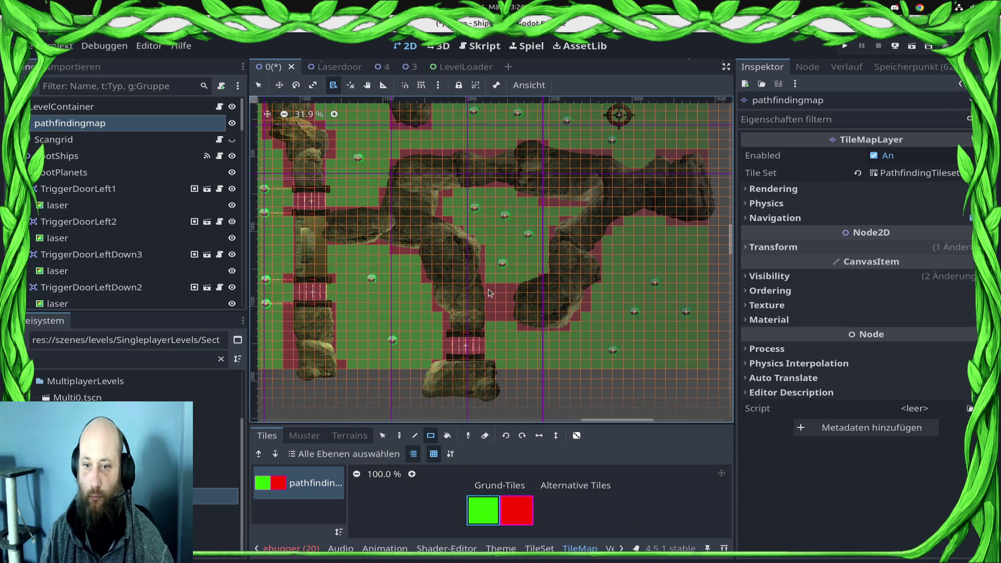
right_click(489, 289)
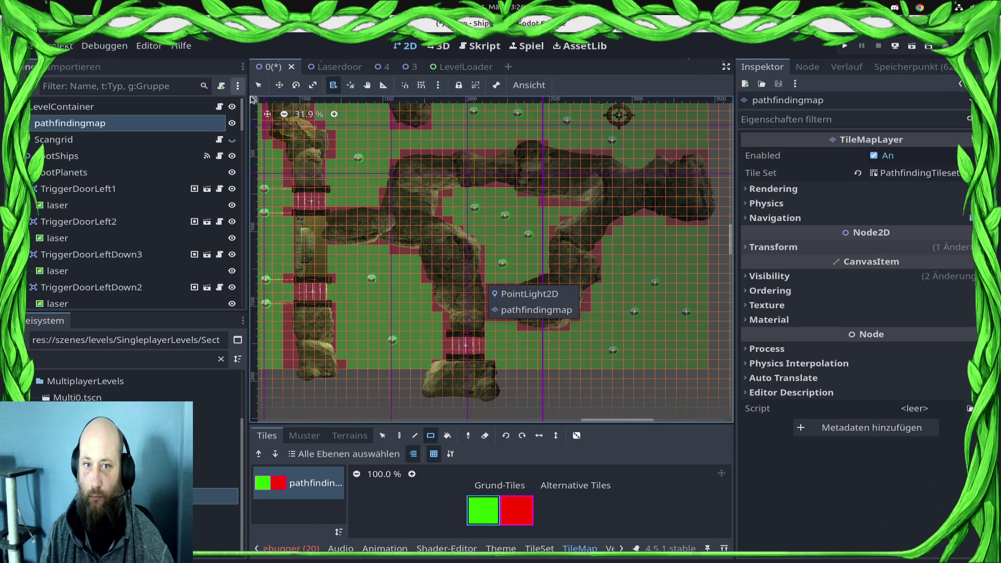
click(255, 86)
click(258, 85)
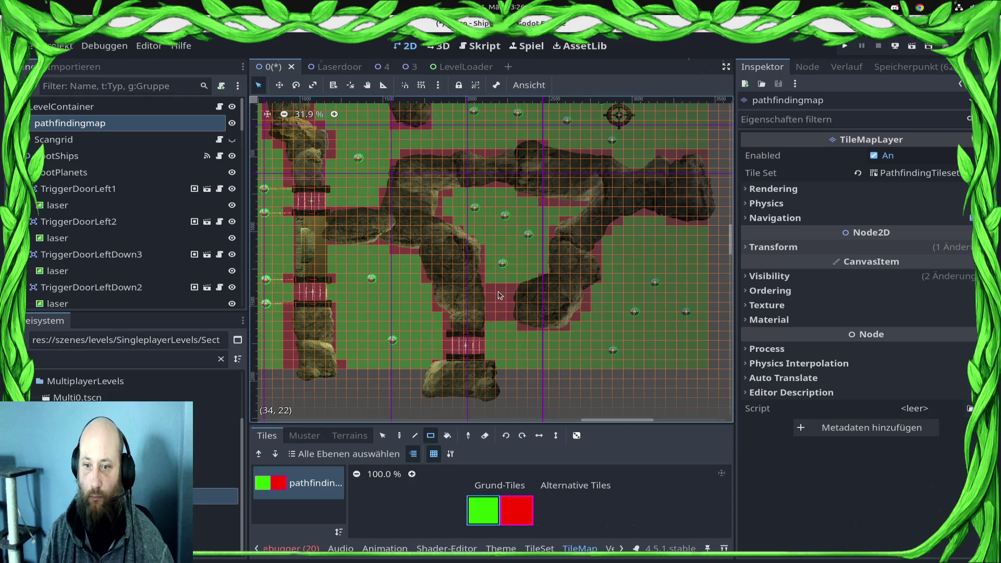
key(ctrl+s)
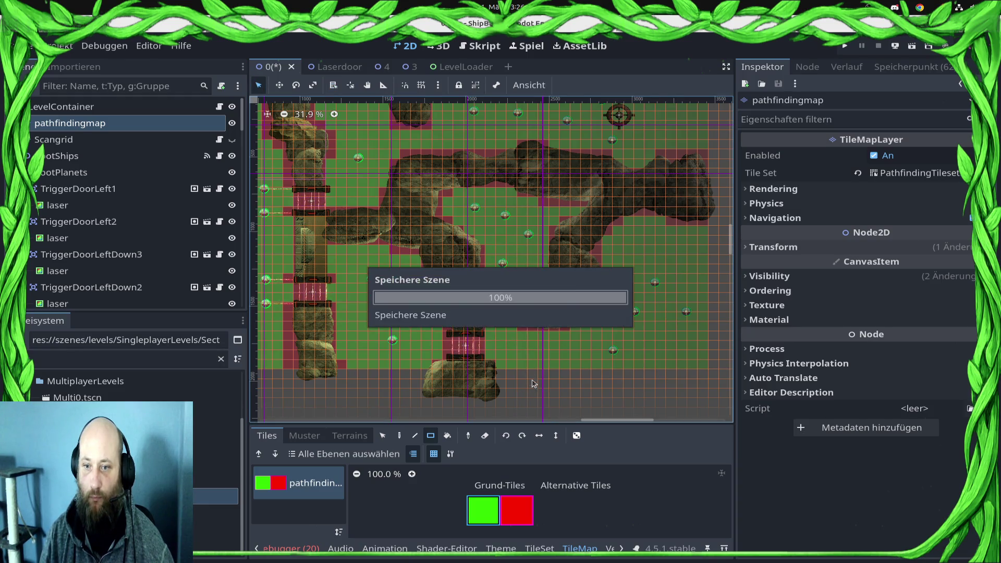
Step: Select the TriggerSpawnActLeftDown trigger in the Scene tree
scroll(96, 208, down, 3)
scroll(96, 209, down, 10)
scroll(107, 236, down, 10)
scroll(109, 241, down, 1)
scroll(151, 232, up, 5)
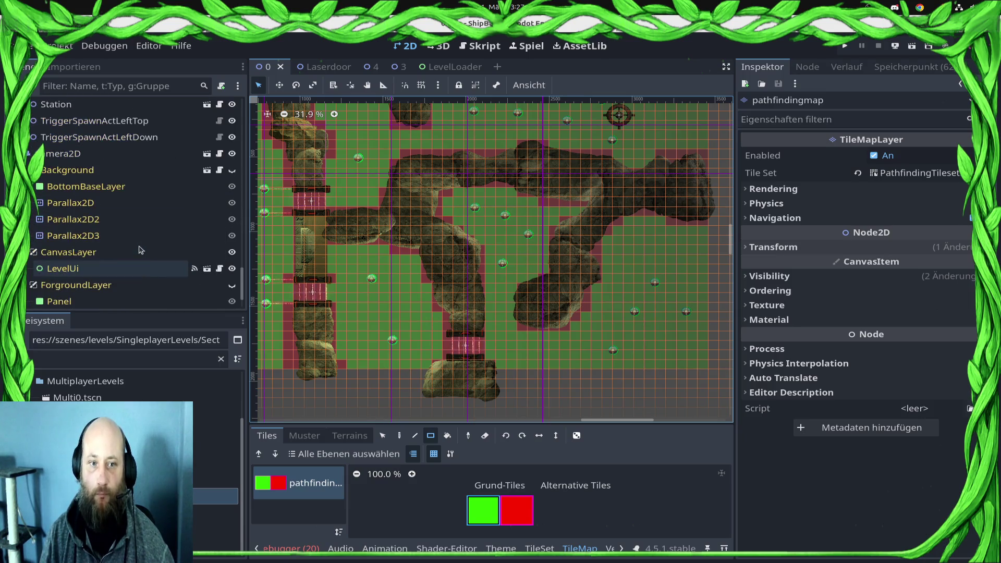
click(147, 224)
key(Up)
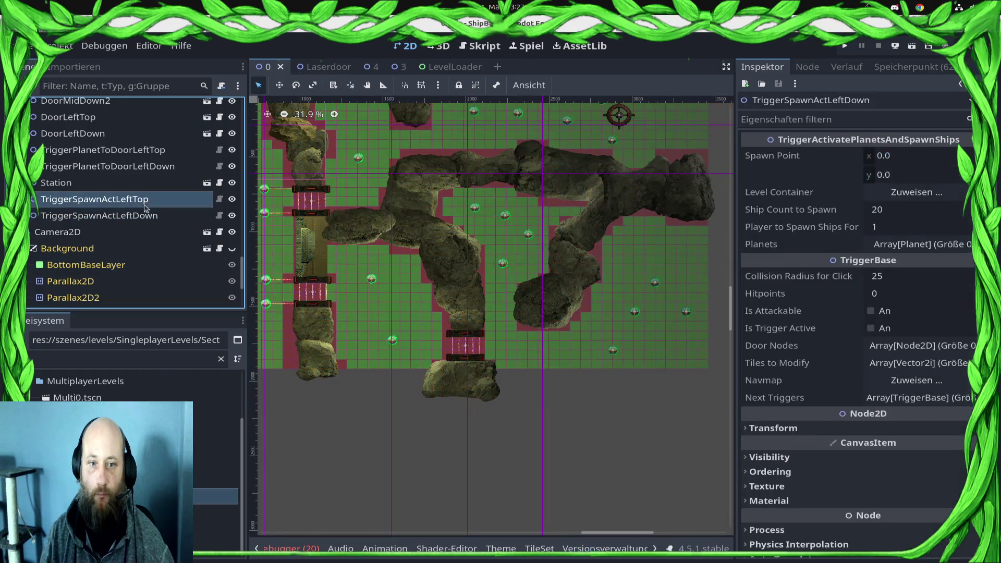
Step: Set TriggerSpawnActLeftDown's spawn point to 3100, 1600, measured with ruler guides
key(Down)
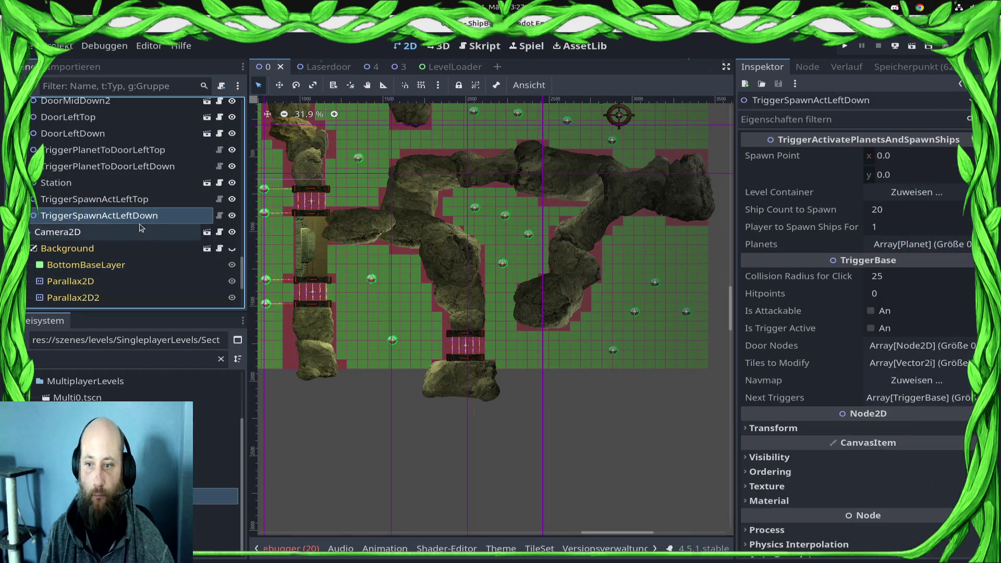
scroll(547, 328, left, 1)
scroll(547, 328, left, 4)
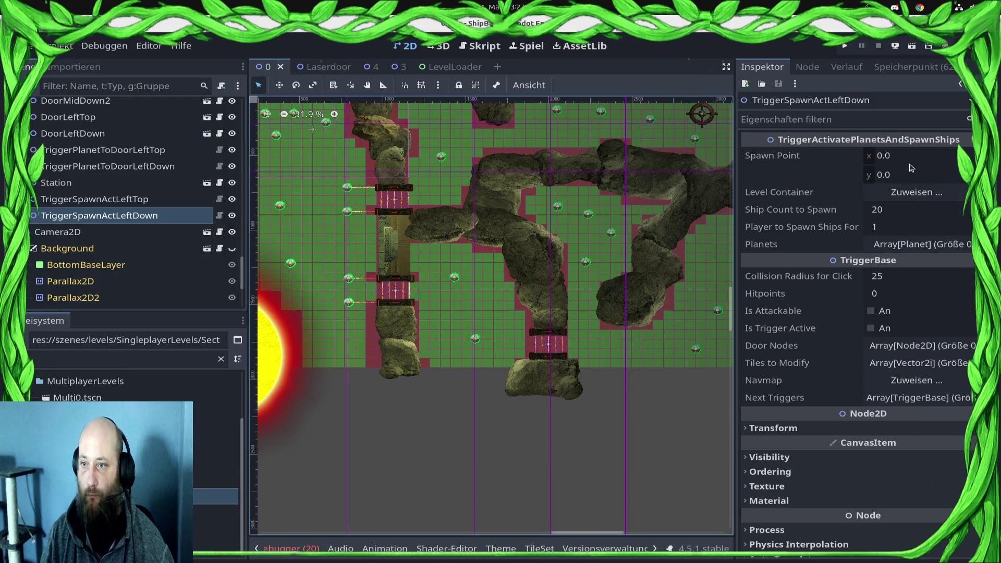
scroll(474, 217, right, 8)
mouse_move(487, 99)
mouse_down()
mouse_move(621, 113)
mouse_move(598, 113)
mouse_up()
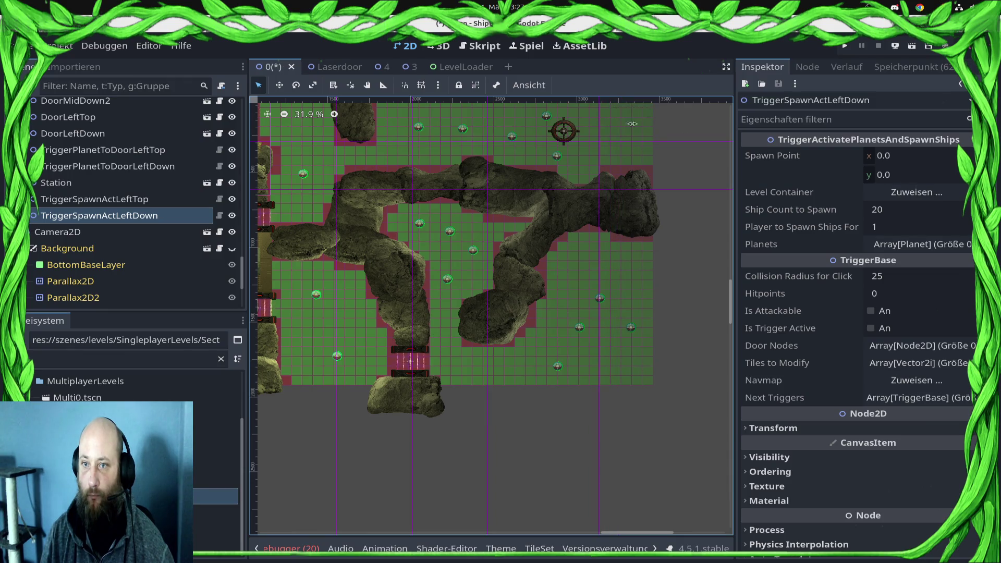
click(920, 161)
text(00)
key(Return)
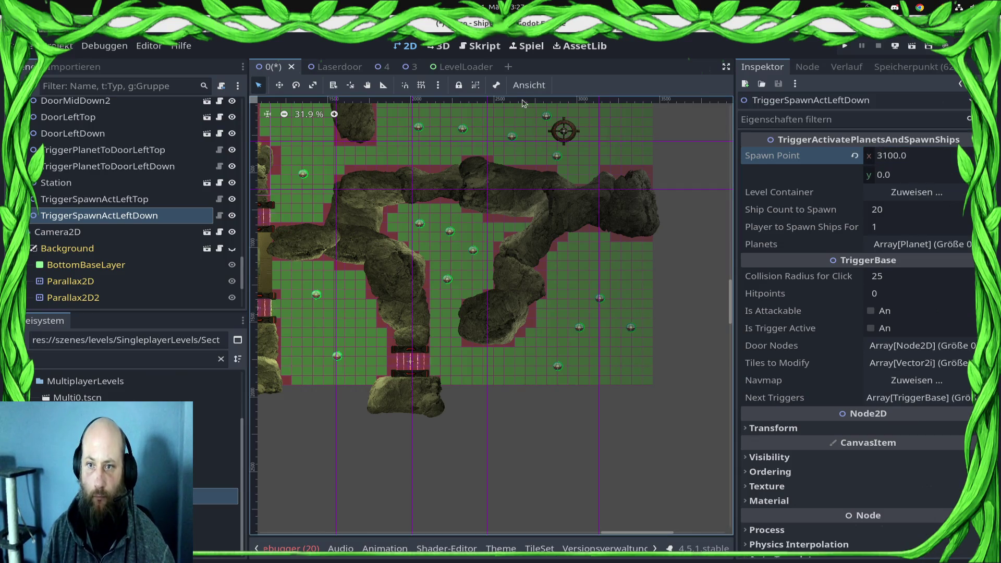
drag(329, 419, 332, 339)
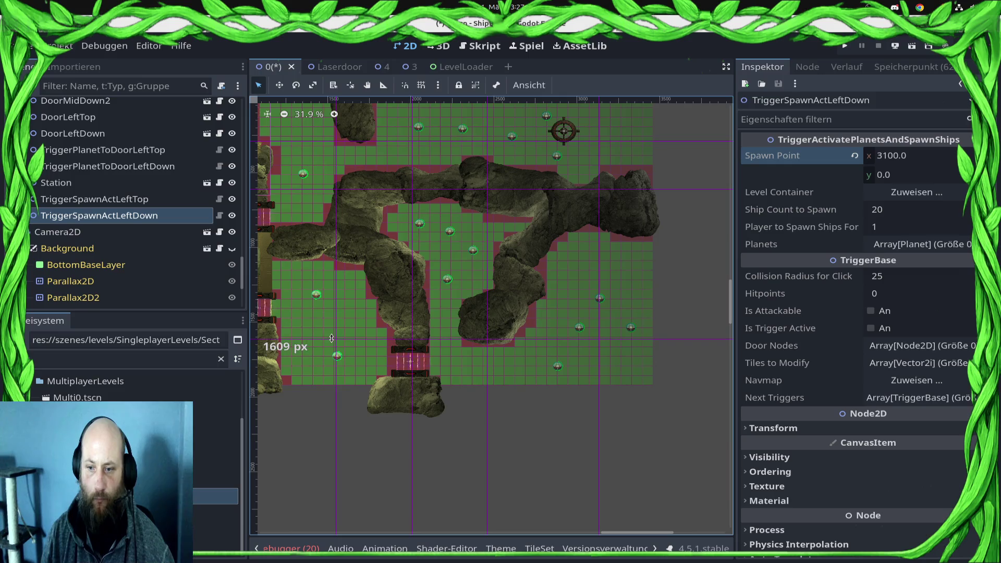
click(910, 172)
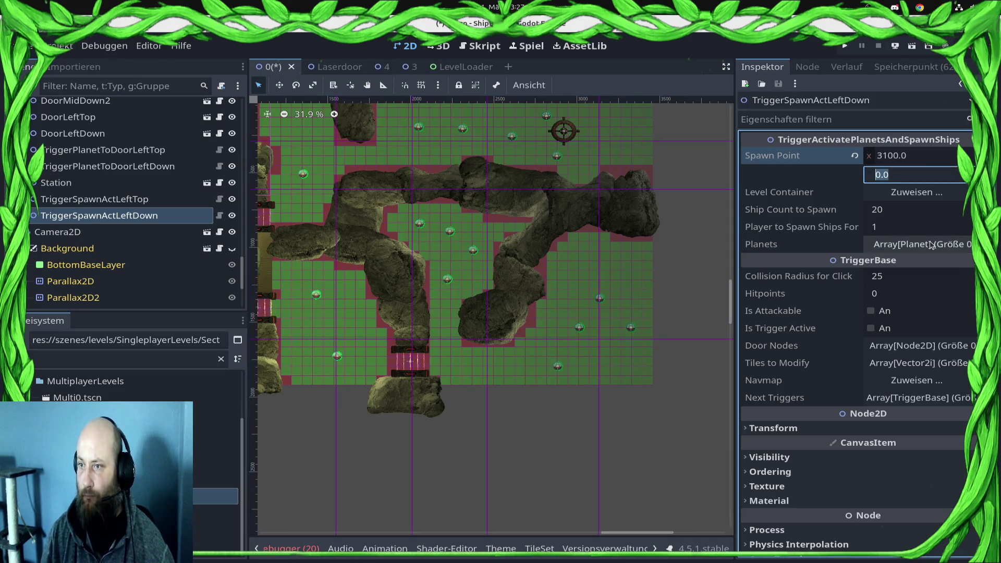
text(1600)
key(Return)
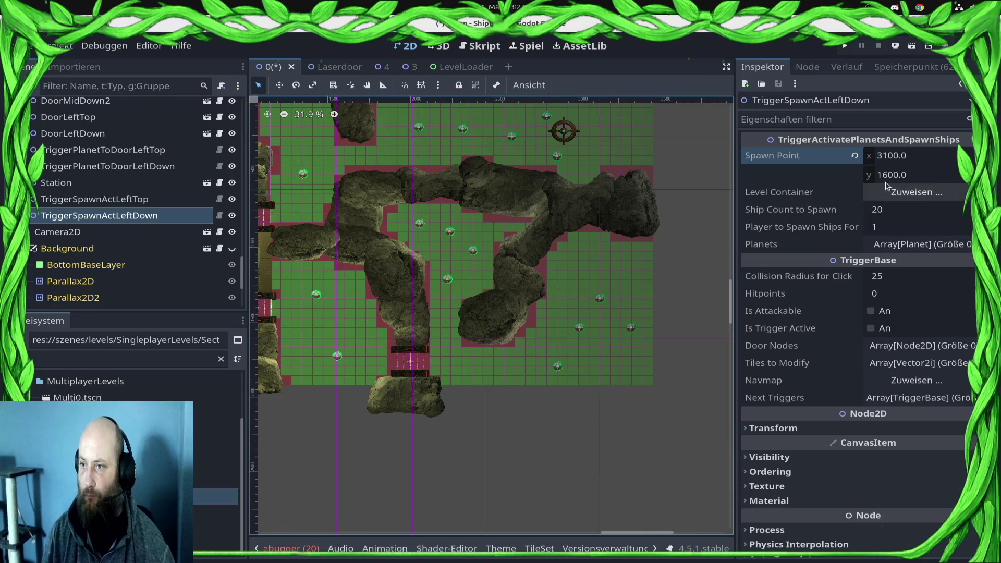
Step: Assign LevelContainer as the level container and set Ship Count to Spawn to 175
click(890, 193)
click(470, 168)
click(537, 431)
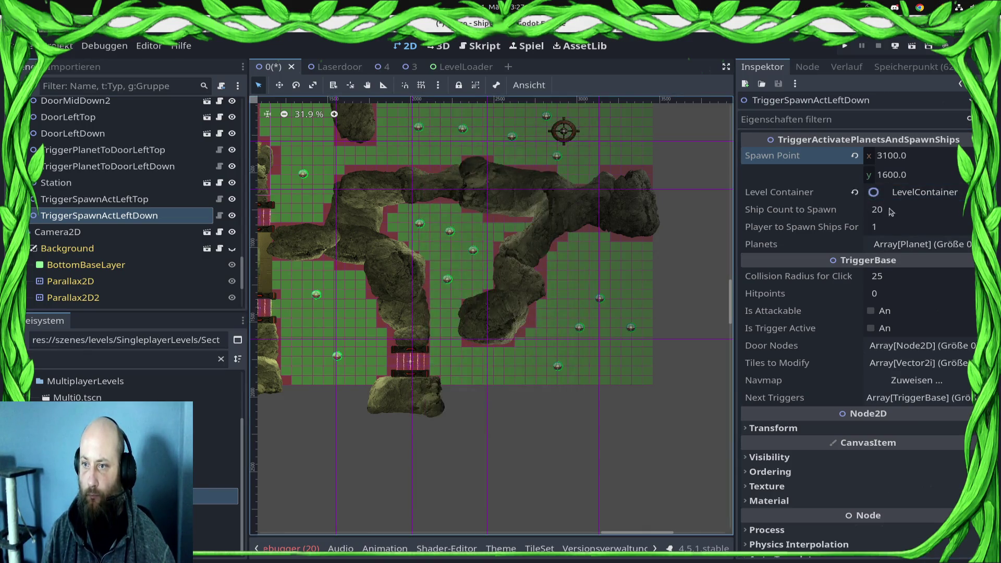
click(933, 208)
text(200)
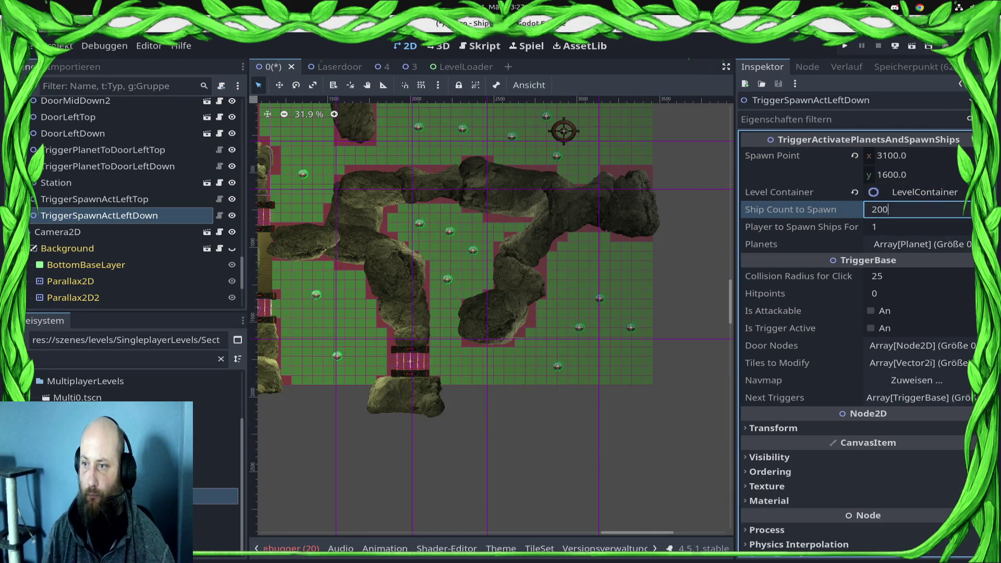
text(3)
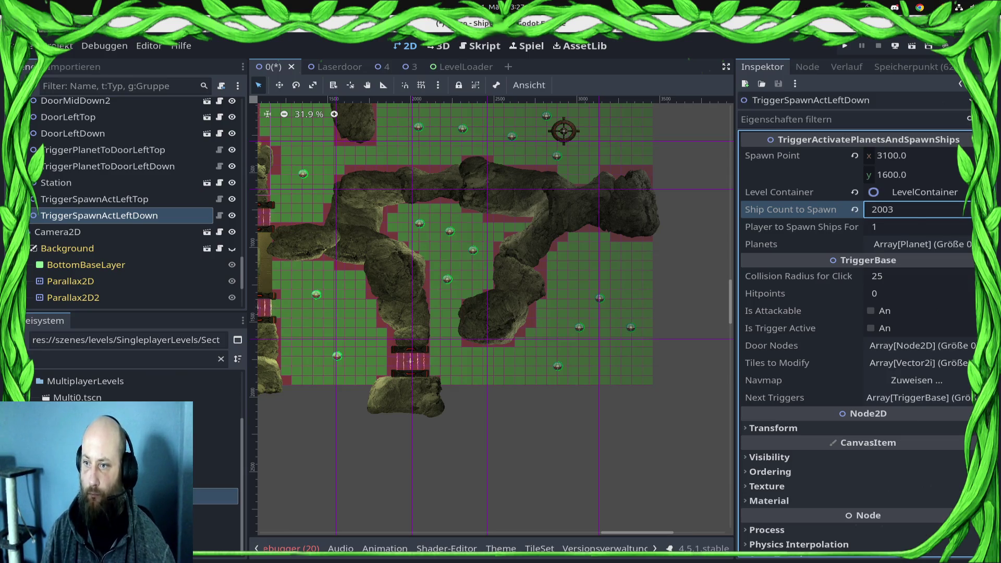
click(898, 193)
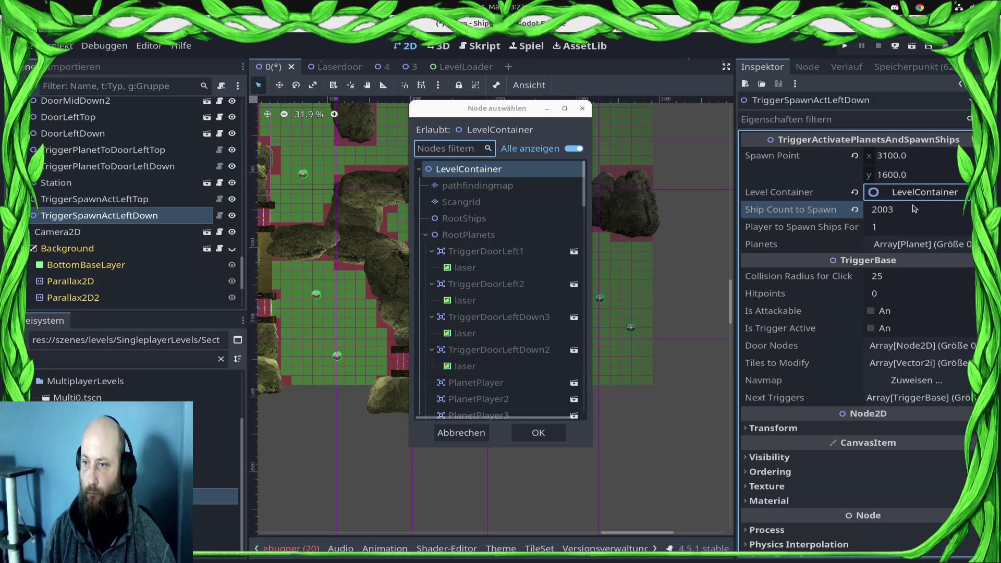
click(583, 109)
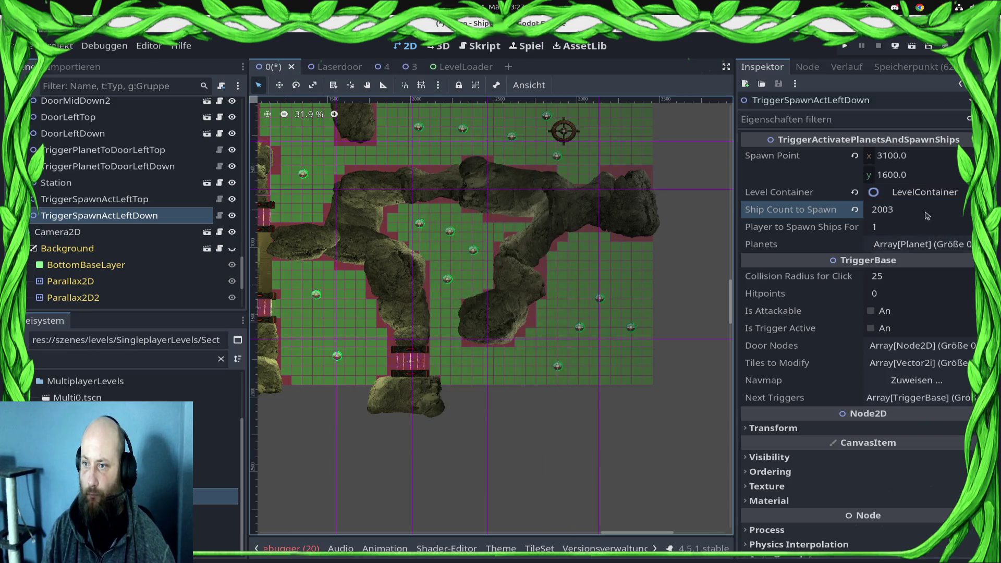
click(916, 209)
text(175)
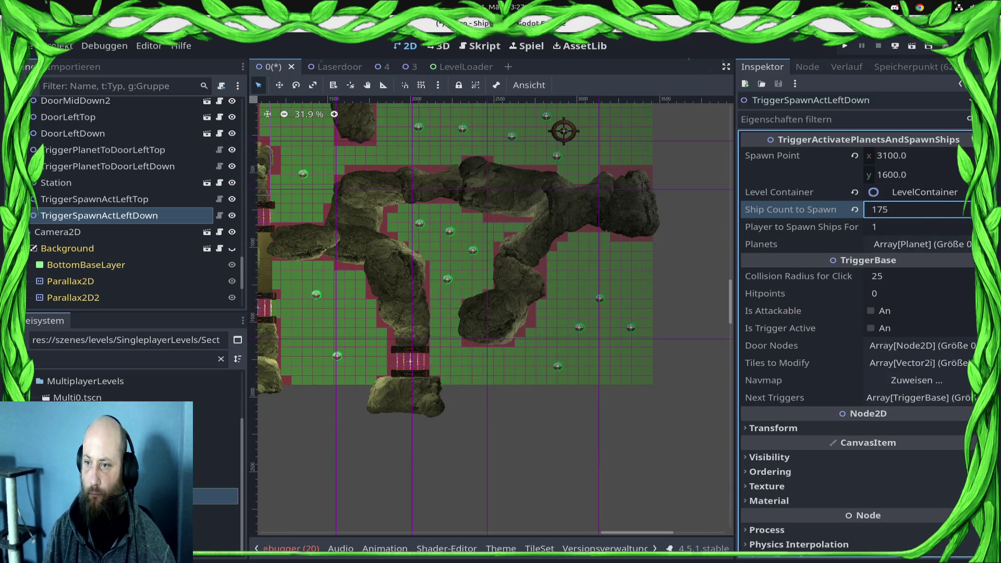
click(917, 244)
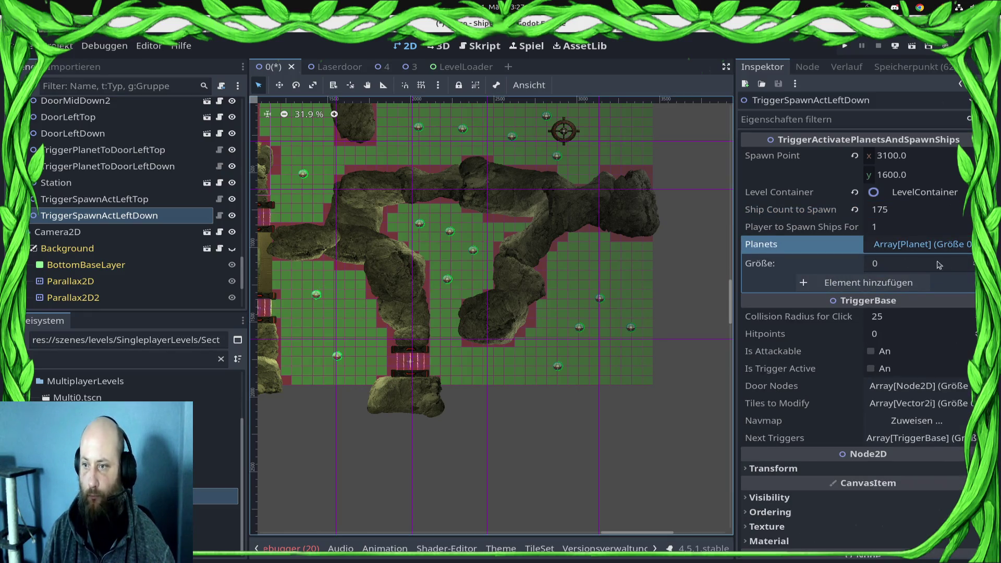
Step: Add Ai2 and Ai as the first two entries of TriggerSpawnActLeftDown's Planets list
click(896, 283)
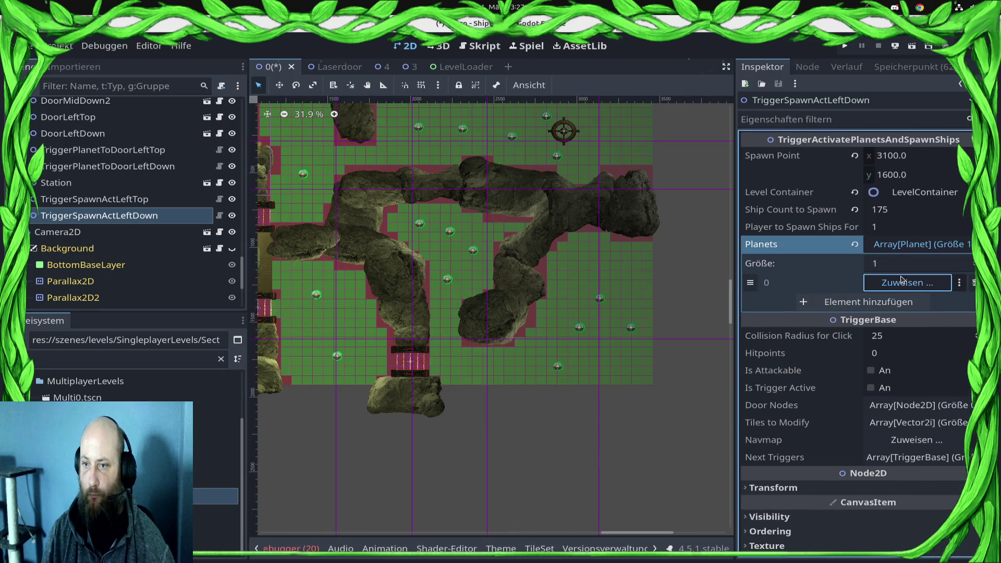
click(901, 282)
text(a)
text(m)
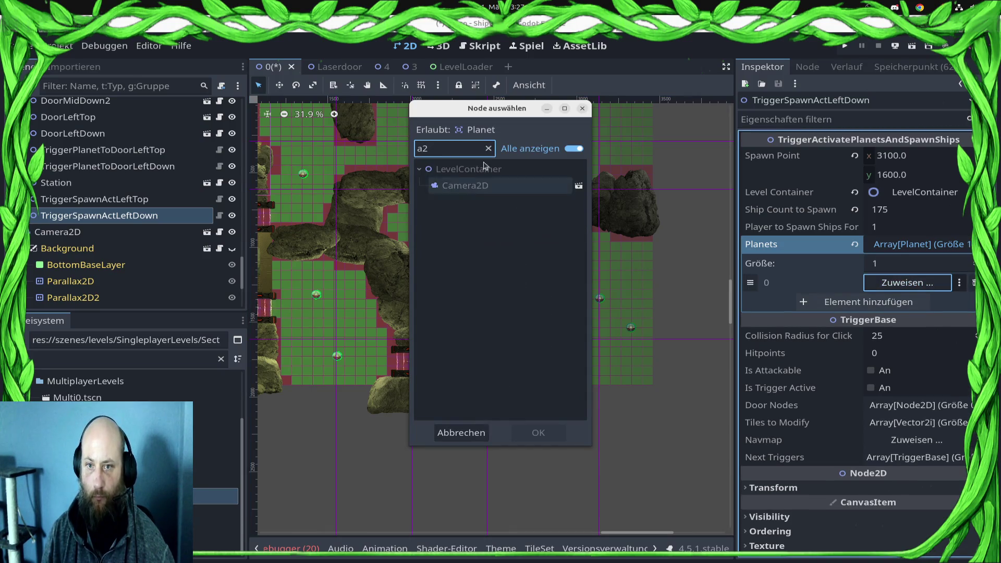
key(BackSpace)
key(BackSpace)
text(2)
click(455, 267)
click(538, 433)
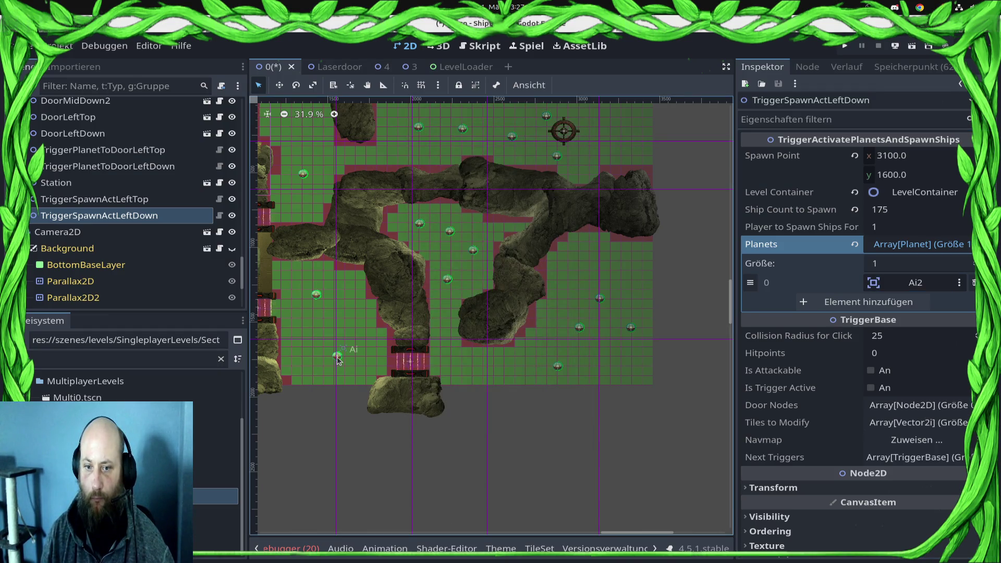
click(823, 302)
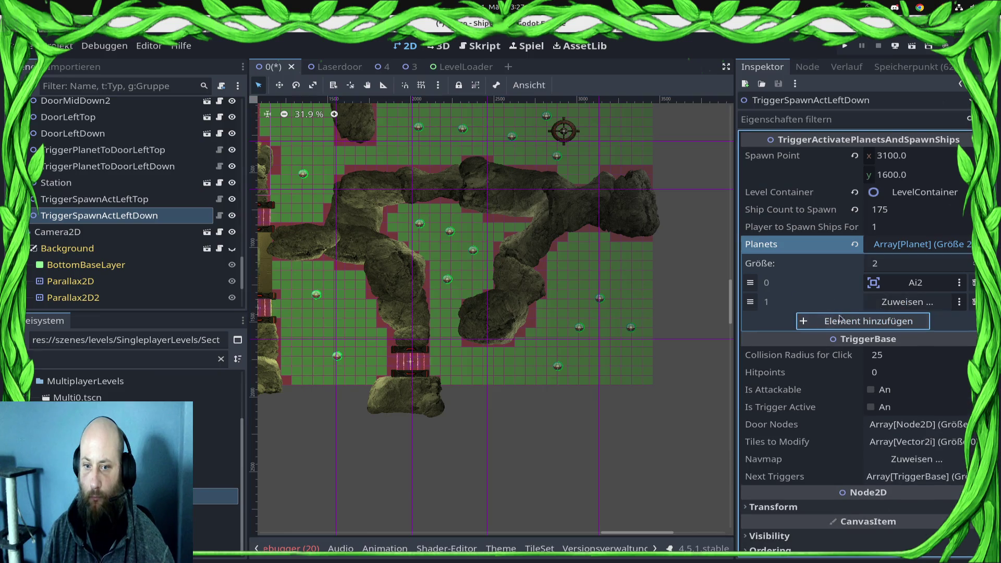
click(921, 306)
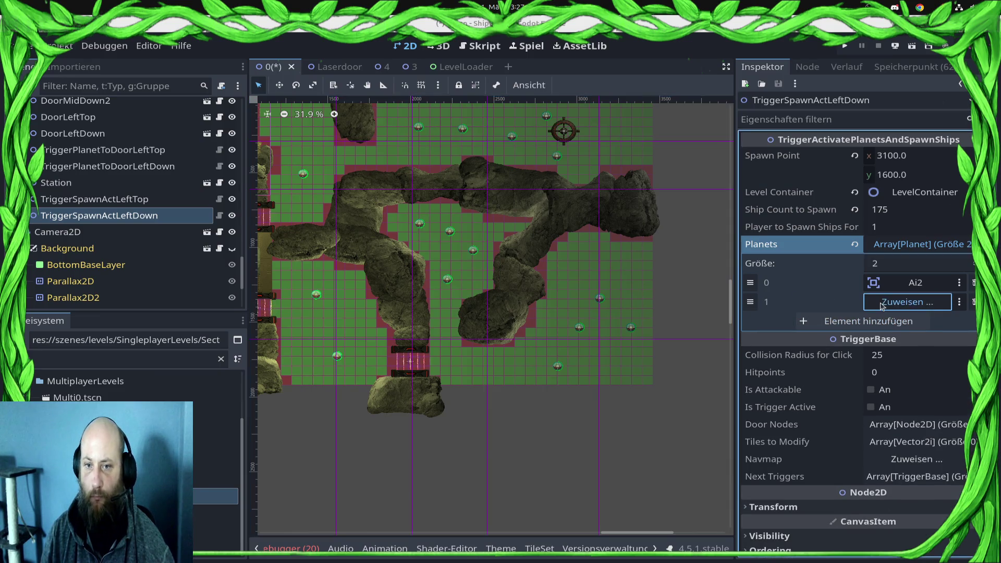
scroll(534, 290, down, 5)
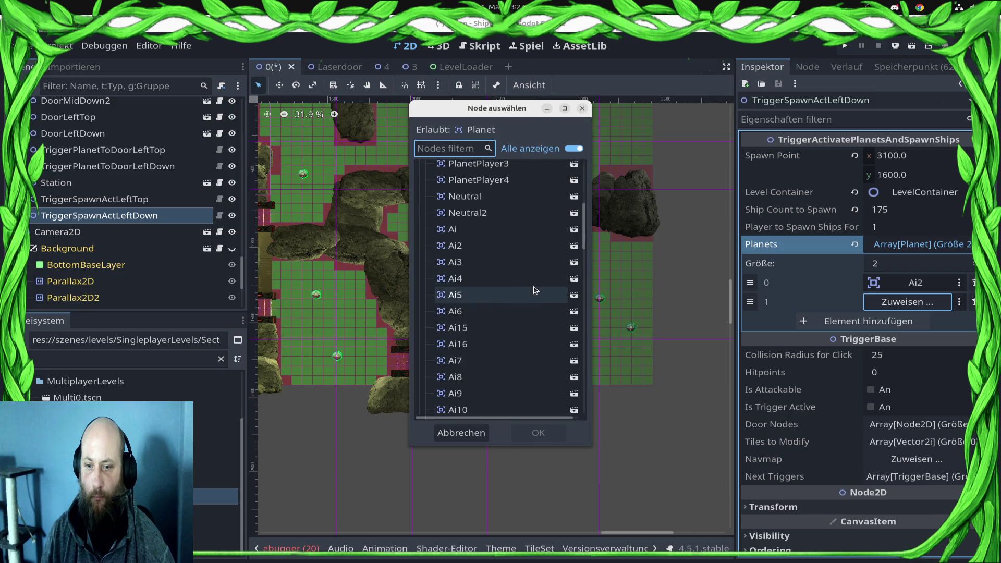
double_click(488, 230)
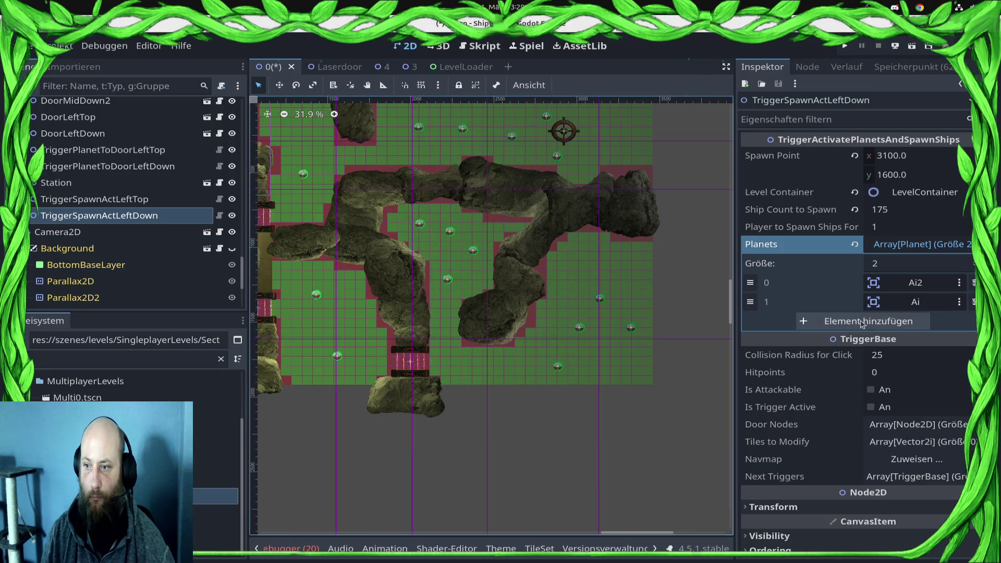
Step: Add Ai13 and Ai12 as the third and fourth planets
click(886, 327)
click(907, 321)
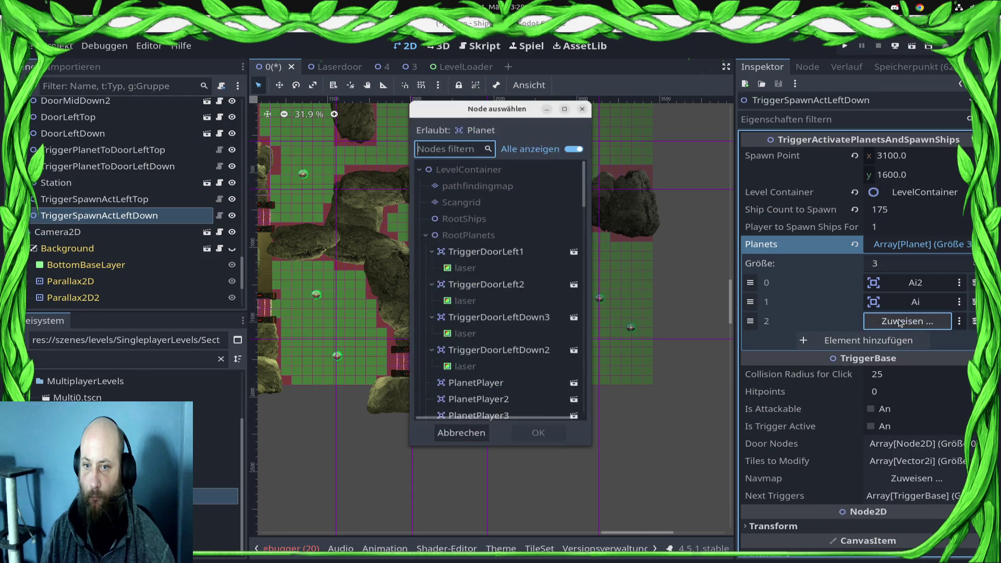
text(13)
double_click(507, 202)
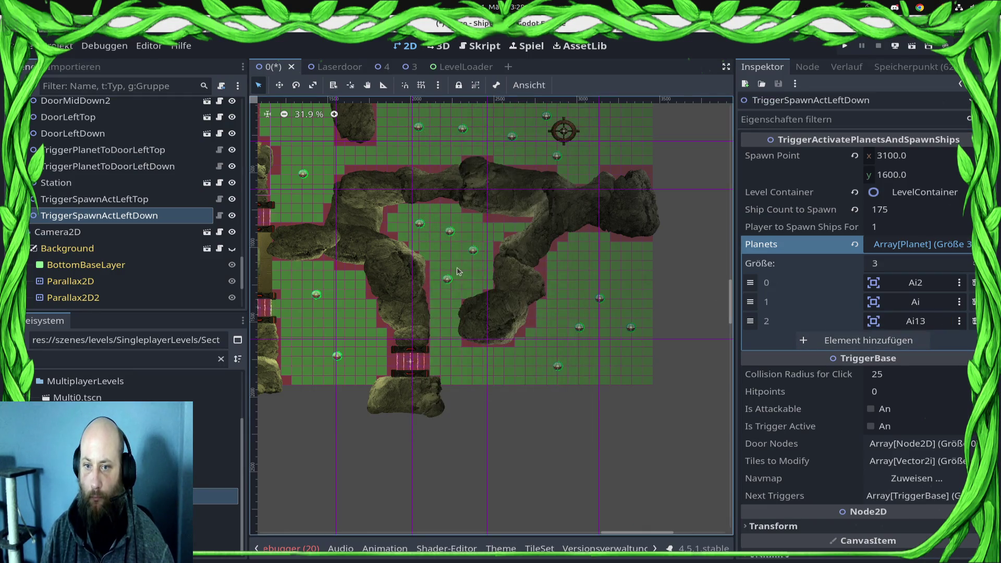
click(866, 340)
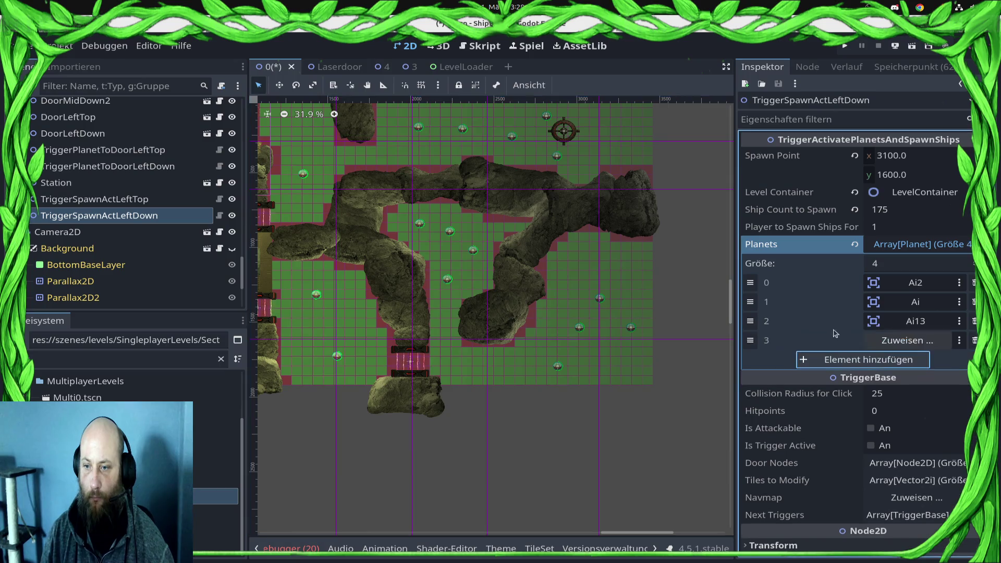
click(907, 340)
text(12)
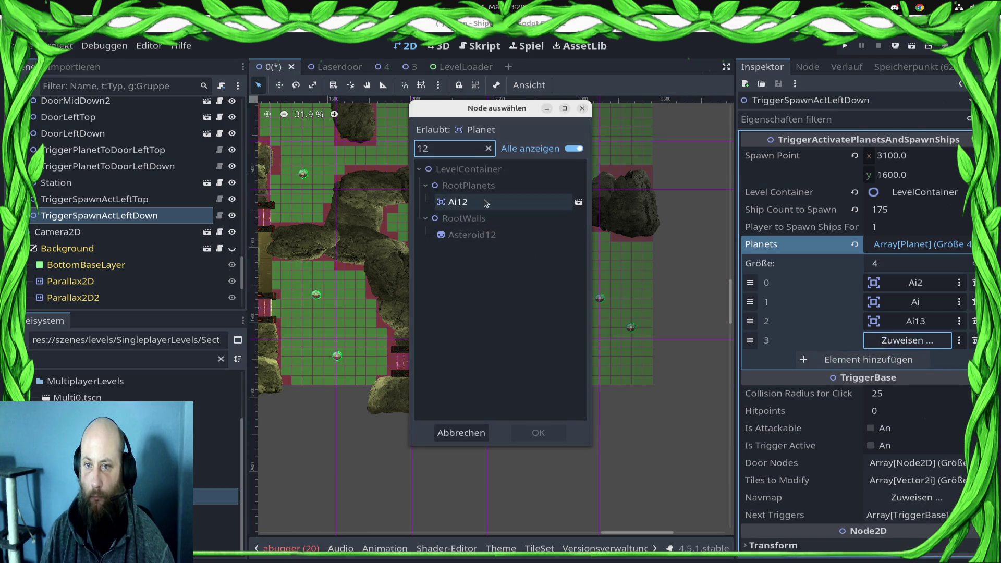
double_click(458, 201)
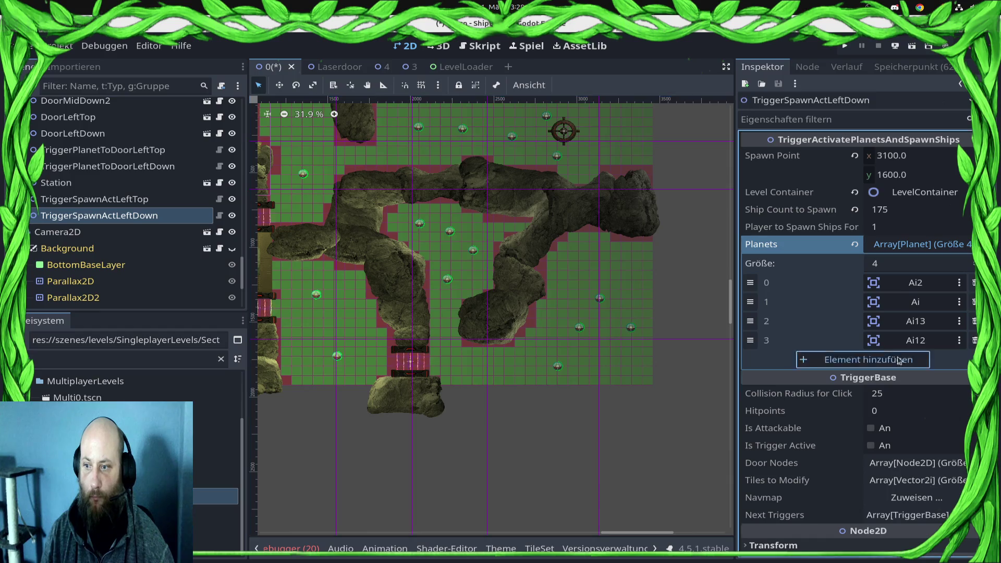
Step: Add Ai14 and Ai11 as the fifth and sixth planets
click(865, 359)
click(907, 359)
text(13)
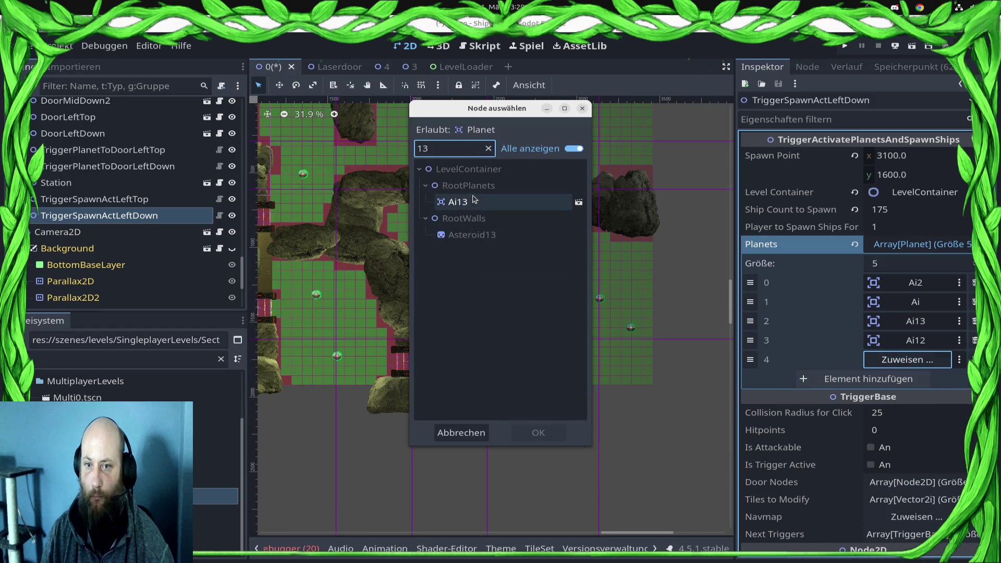
key(BackSpace)
text(4)
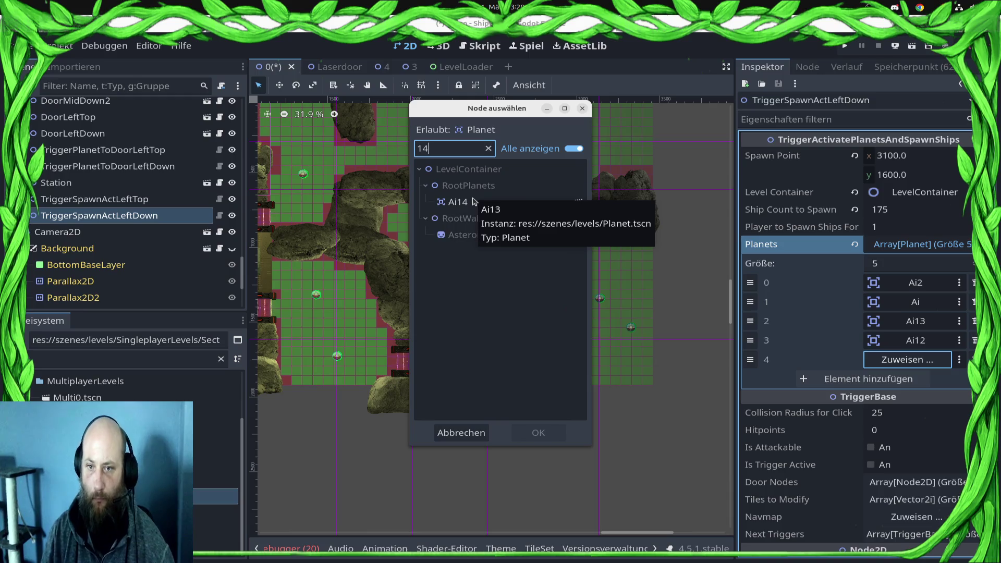
click(474, 201)
double_click(475, 201)
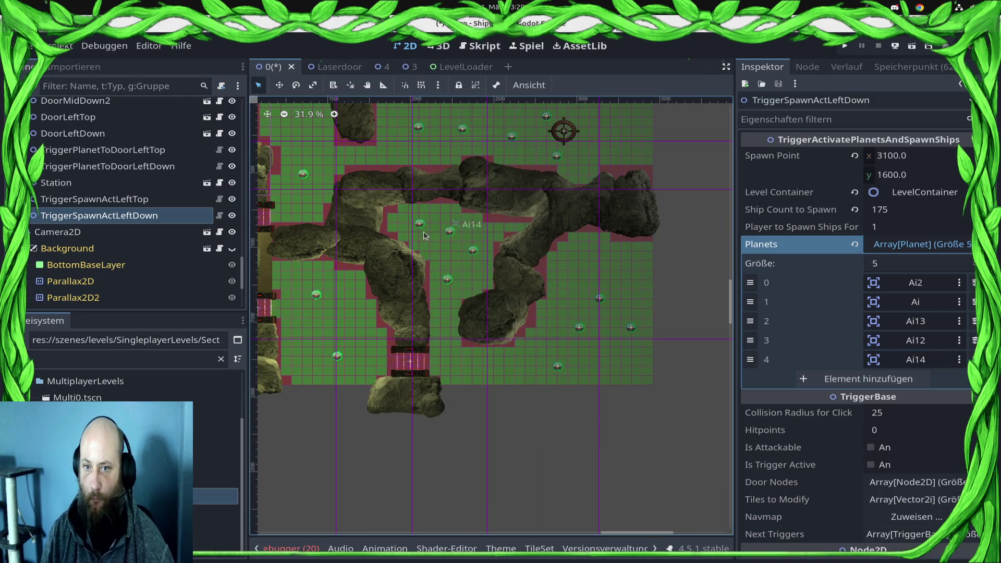
click(915, 380)
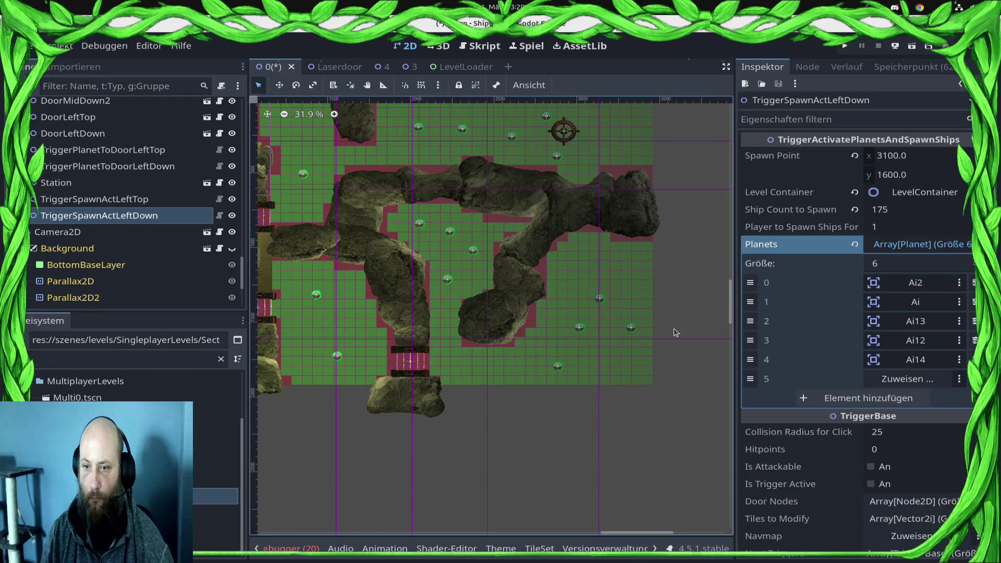
click(896, 379)
text(11)
click(477, 210)
key(Return)
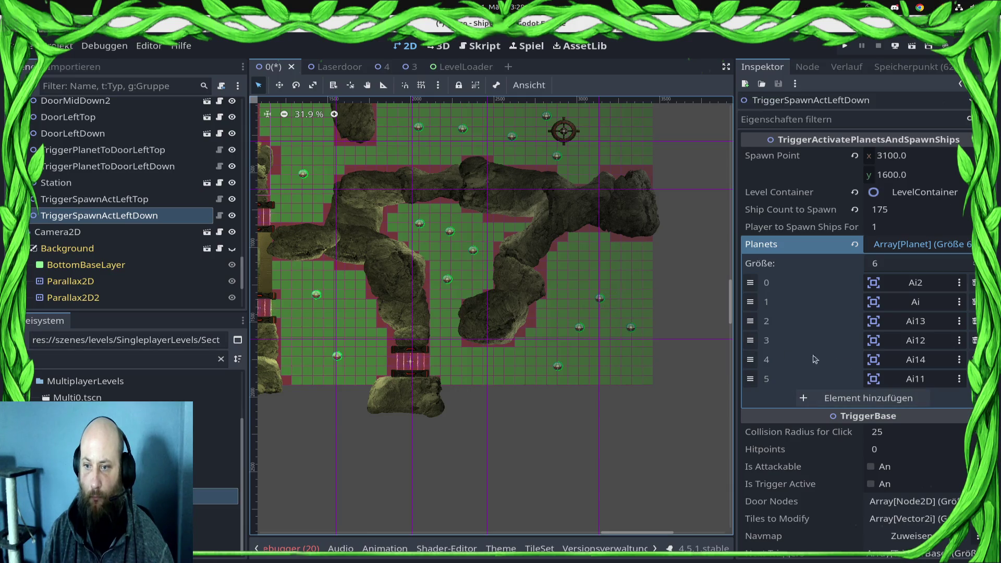
Step: Add Ai7 and Ai8 as the seventh and eighth planets
click(866, 399)
click(893, 398)
text(7)
click(490, 200)
key(Return)
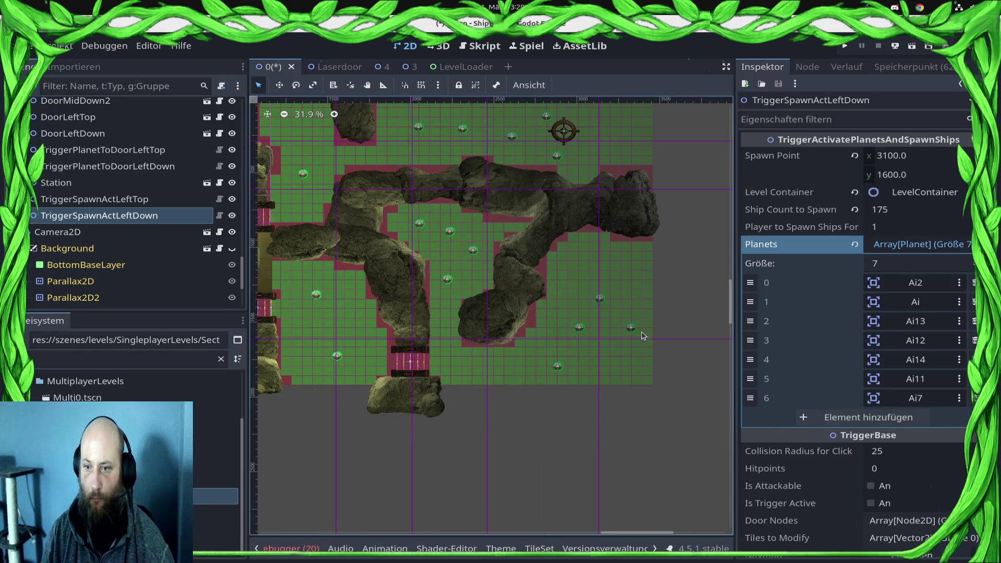
click(865, 417)
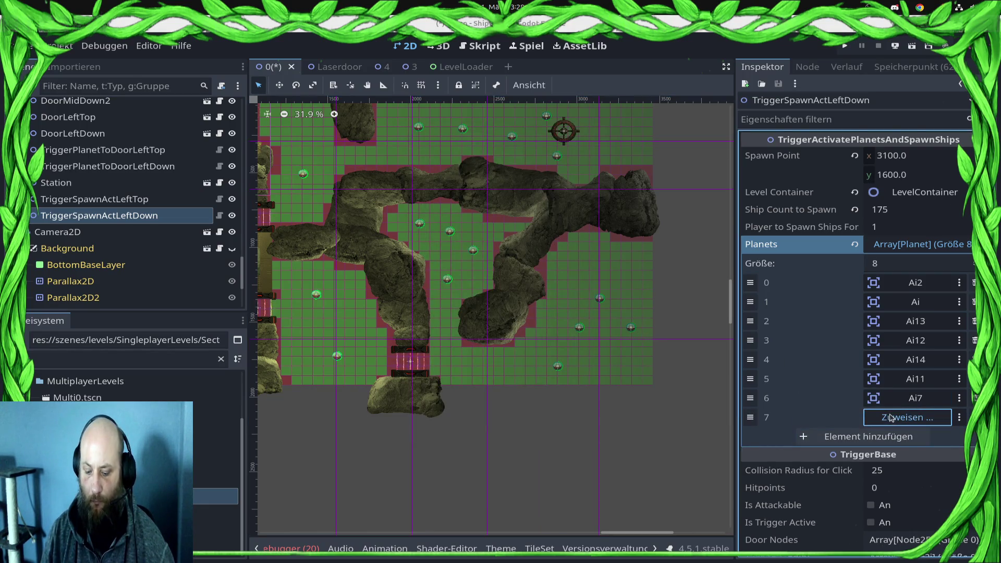
click(907, 417)
text(8)
click(455, 201)
key(Return)
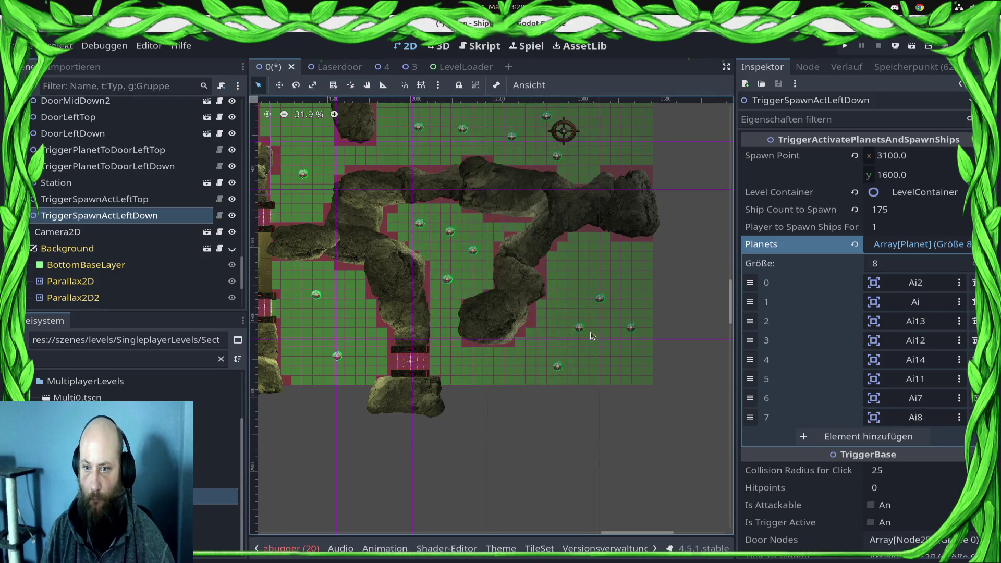
Step: Add Ai10 and Ai9 as the last two planets and save the level
click(866, 437)
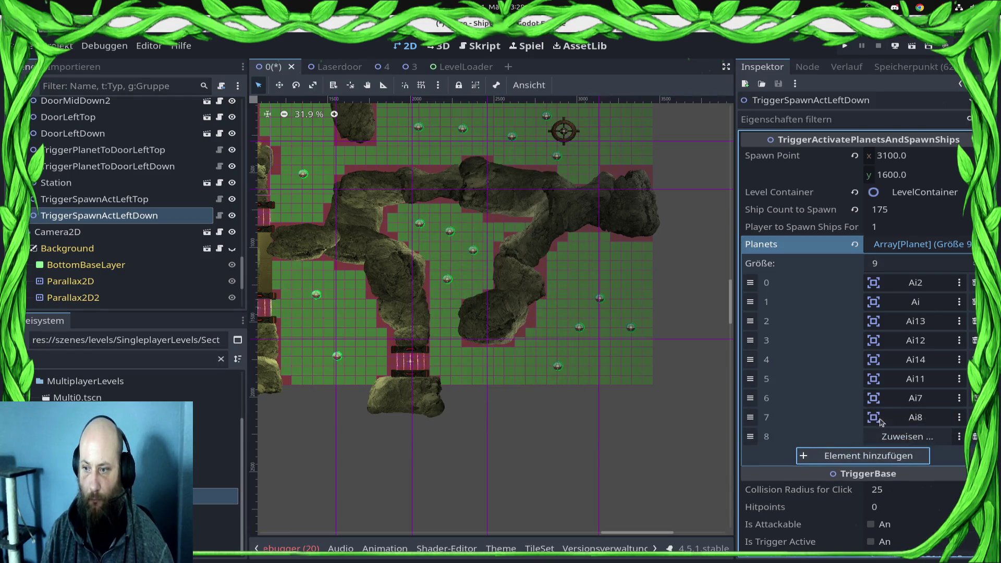
click(898, 441)
text(10)
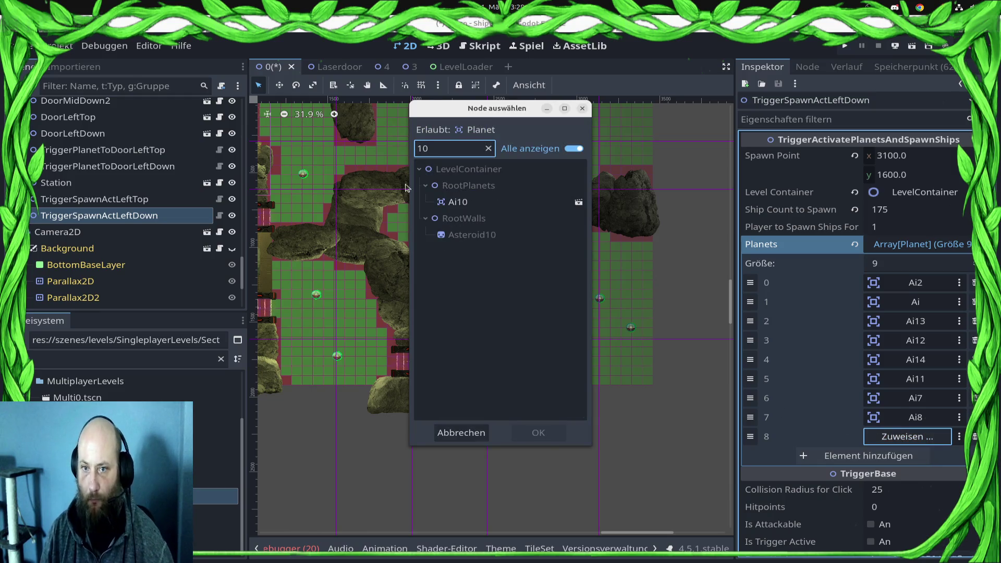
key(Return)
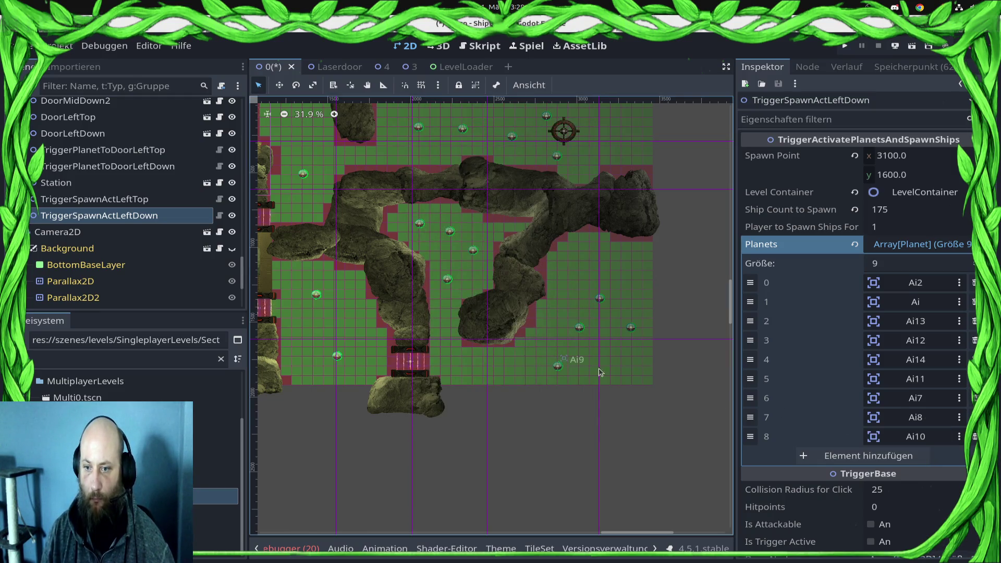
click(886, 456)
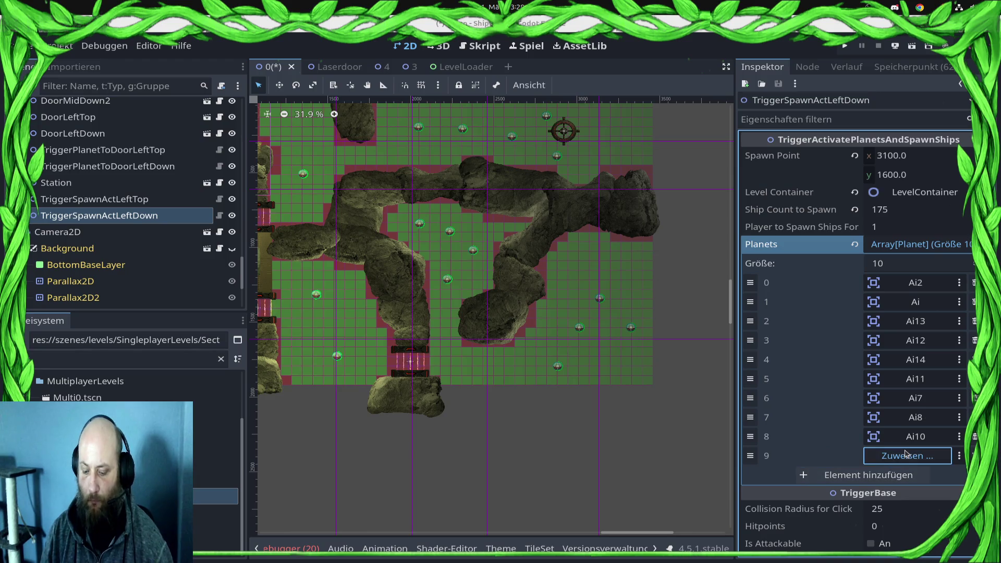
click(905, 454)
text(9)
key(ctrl+s)
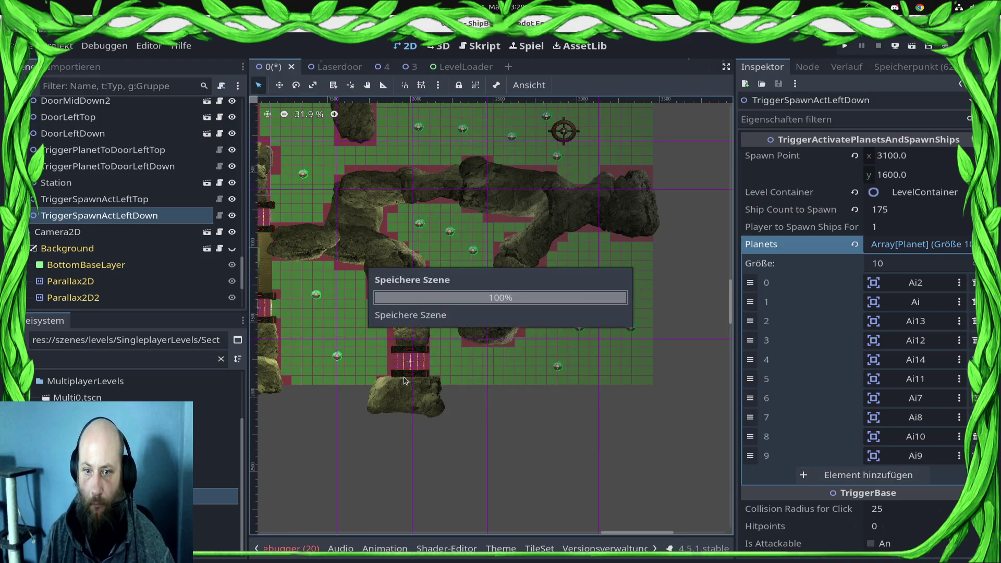
scroll(522, 313, left, 5)
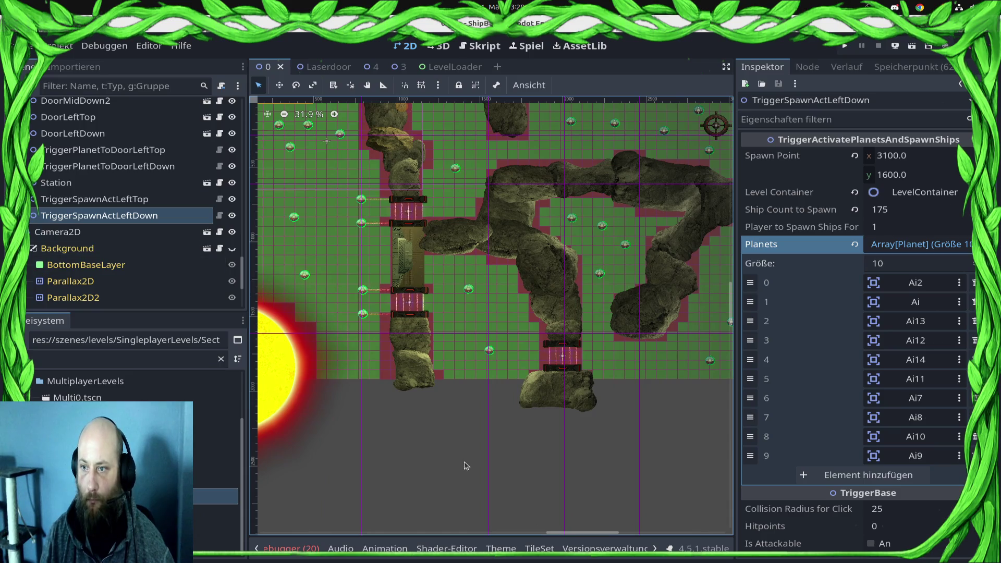
Step: Pan the level view and turn the Background layer's visibility back on in the Scene tree
drag(501, 449, 559, 479)
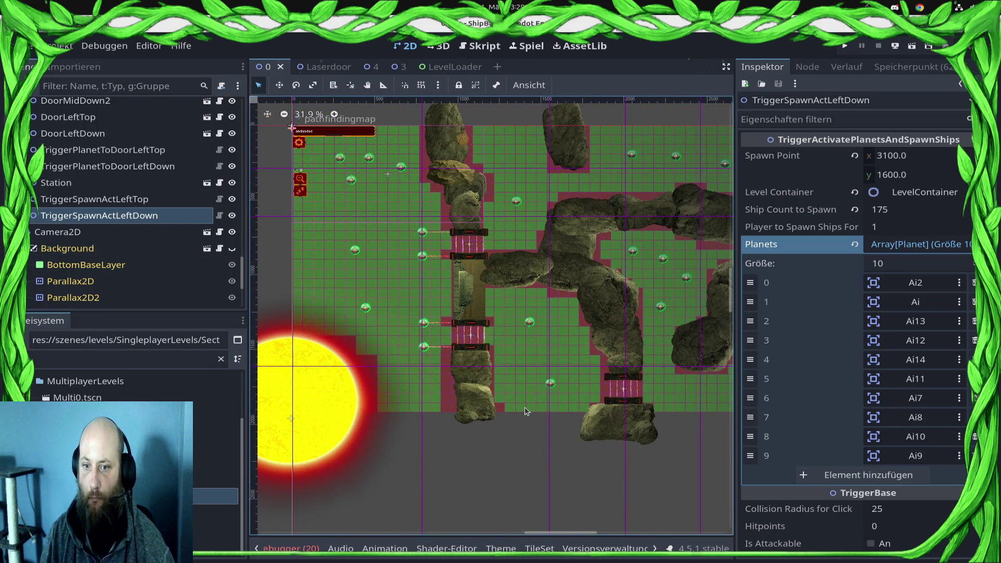
scroll(436, 421, down, 3)
scroll(435, 422, up, 3)
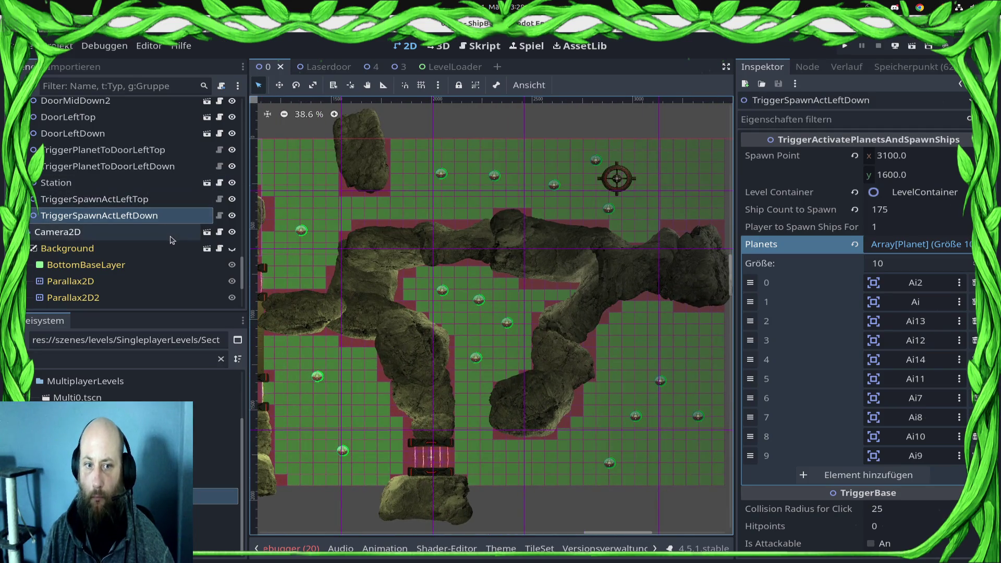
click(232, 248)
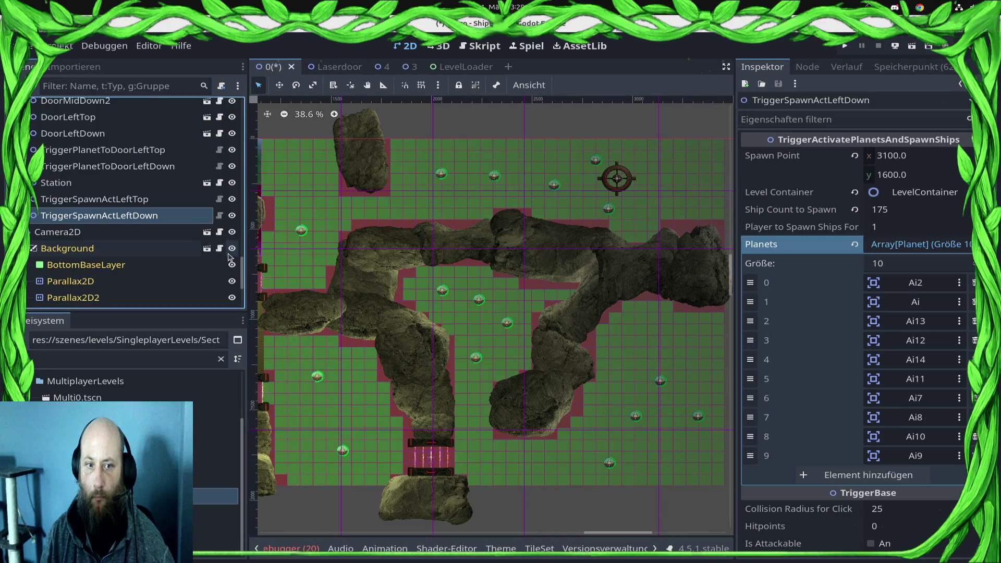
scroll(193, 256, down, 3)
scroll(192, 255, down, 3)
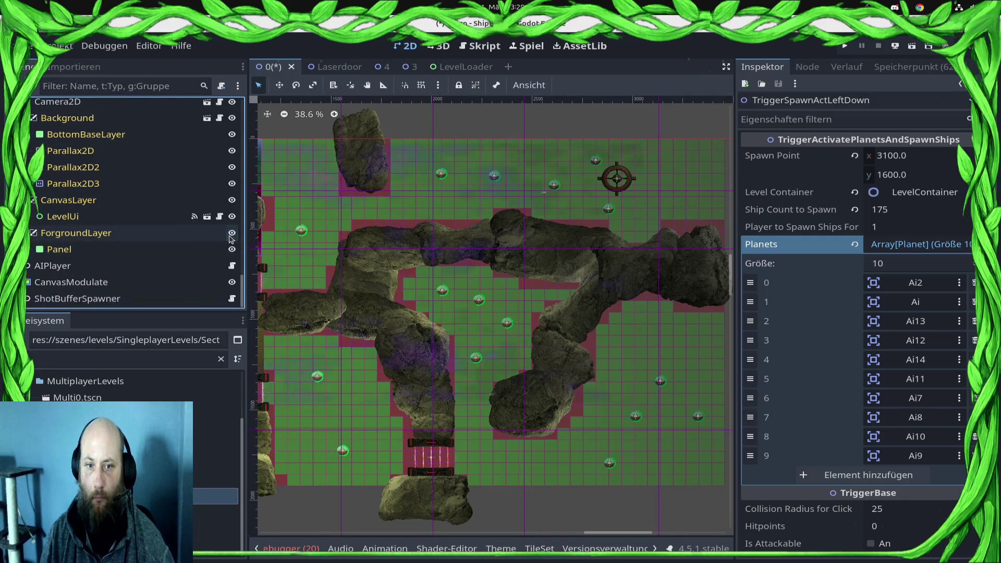
scroll(183, 244, up, 1)
scroll(401, 283, down, 4)
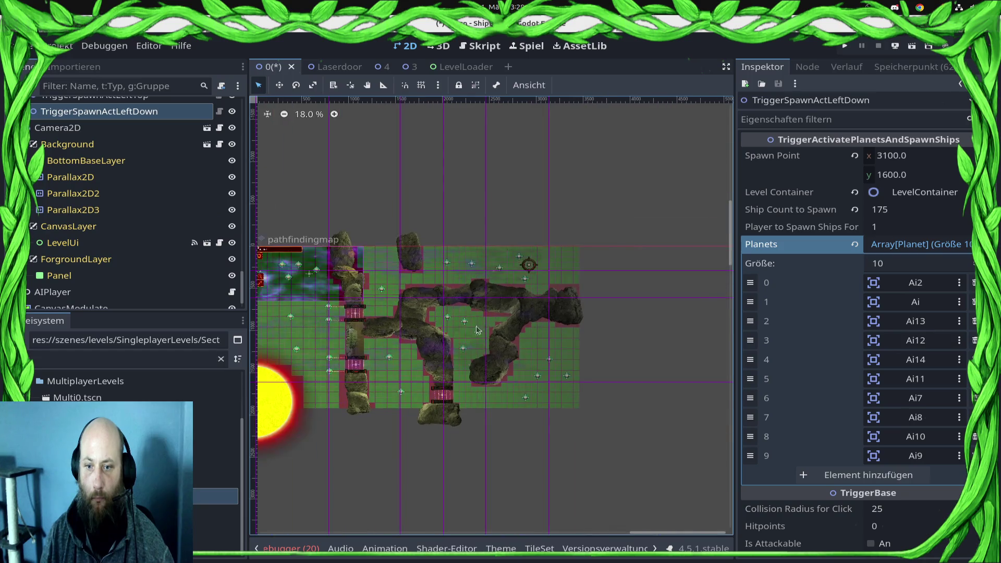
Step: Inspect the Panel, Parallax2D, Parallax2D2, Background and Camera2D nodes and their parallax layer scenes
click(392, 270)
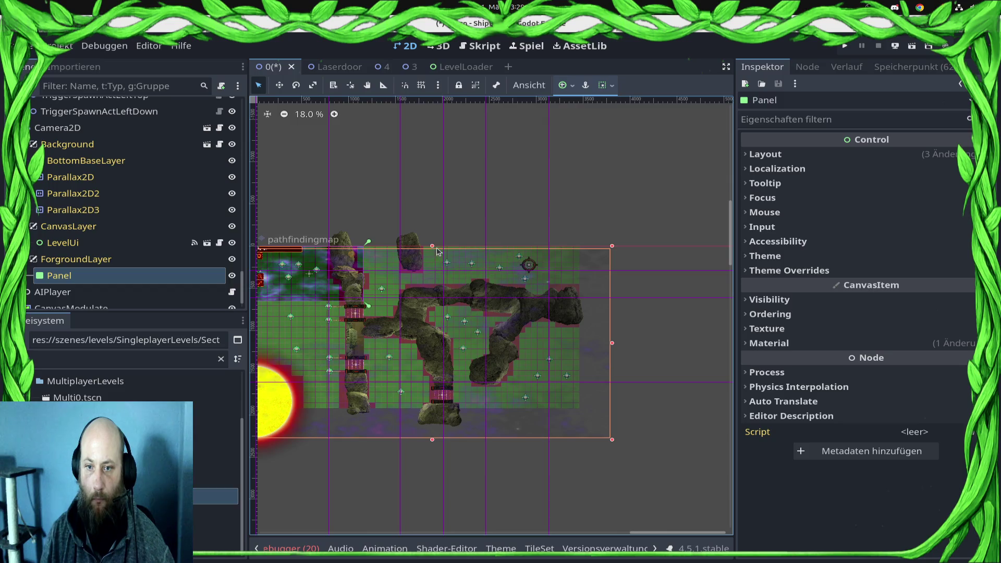
drag(437, 249, 437, 222)
scroll(96, 206, up, 1)
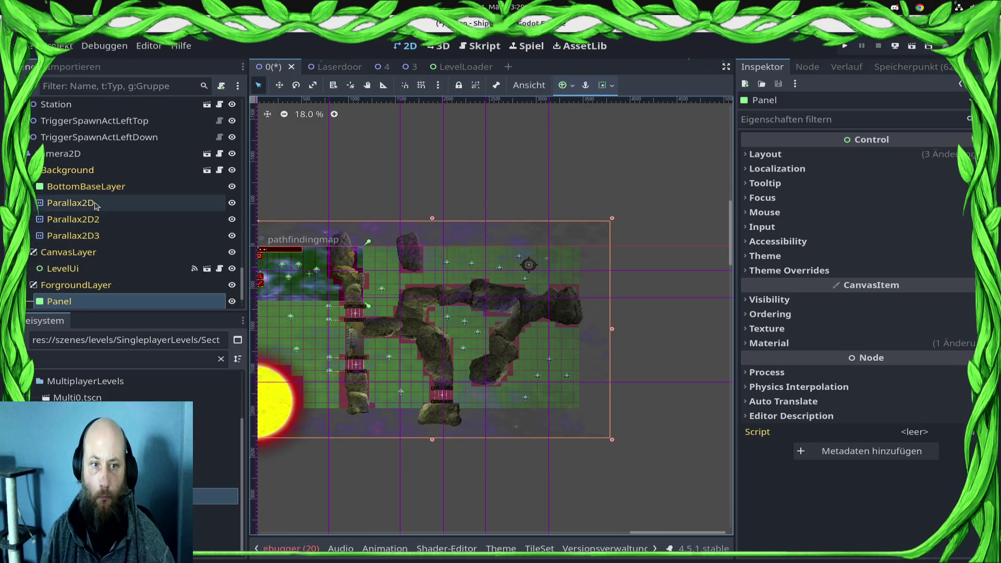
click(95, 204)
click(102, 220)
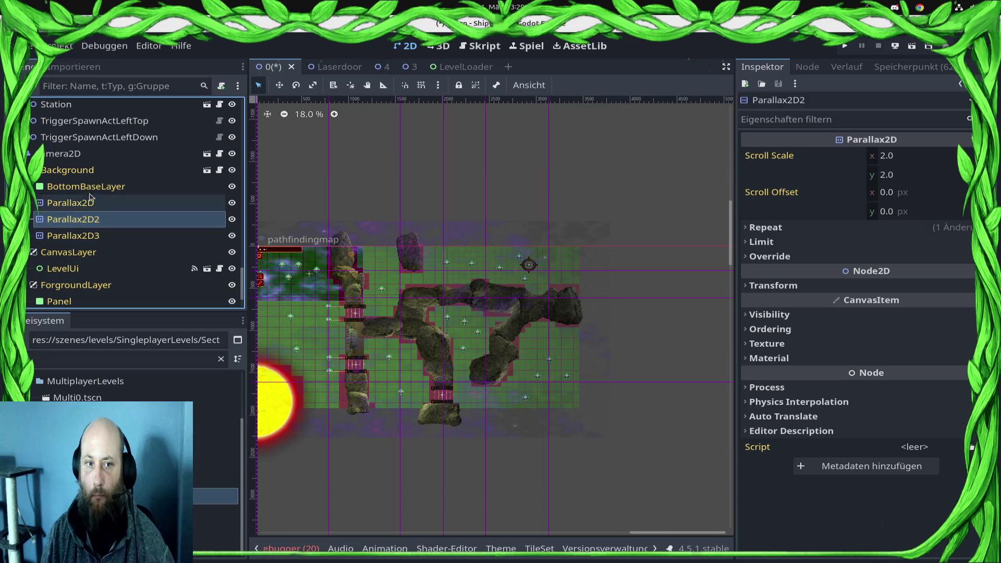
click(73, 170)
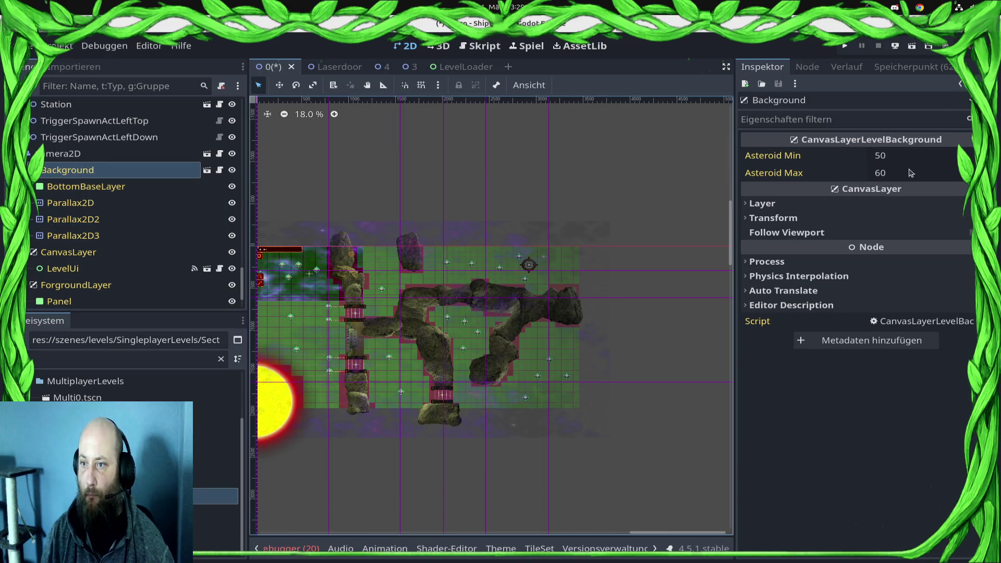
click(125, 153)
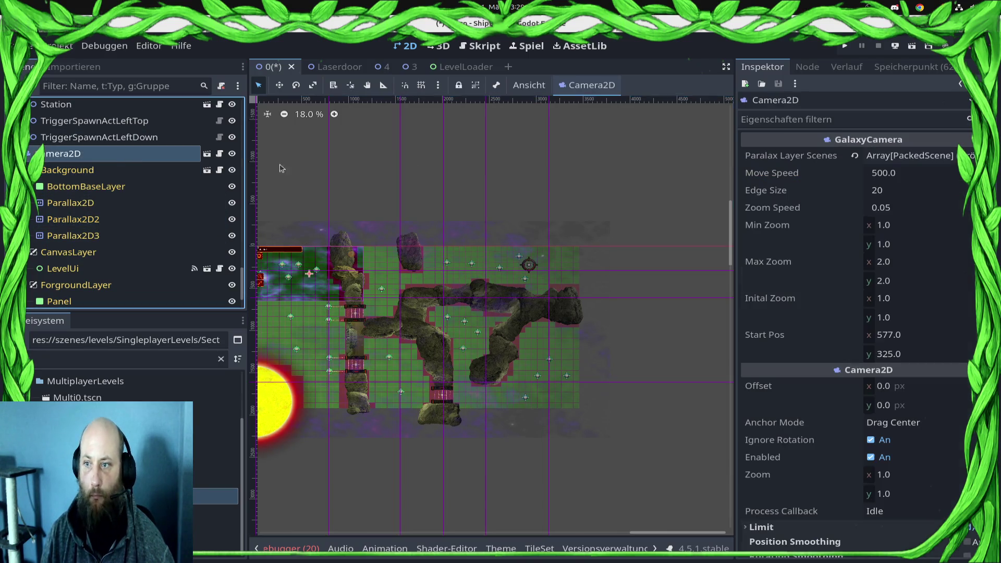
click(928, 156)
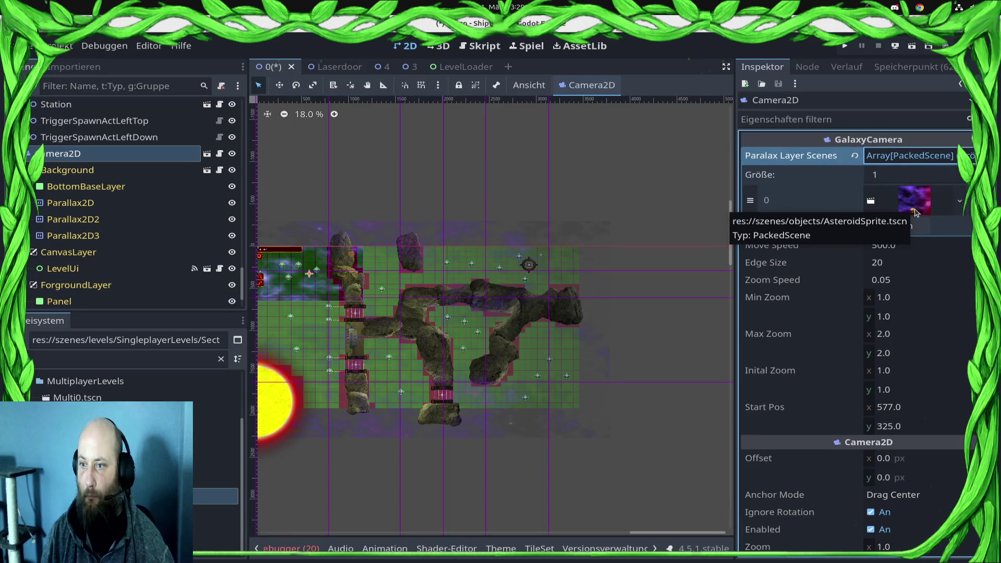
scroll(308, 317, up, 2)
scroll(308, 317, up, 2)
Step: Save the level and hide the pathfindingmap grid overlay
key(ctrl+s)
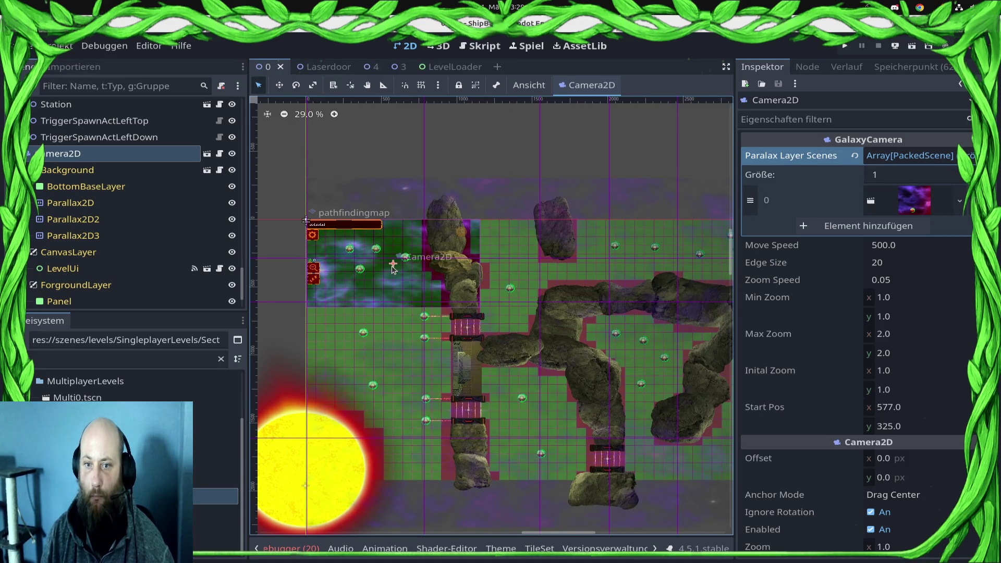
scroll(392, 268, down, 4)
scroll(165, 264, up, 4)
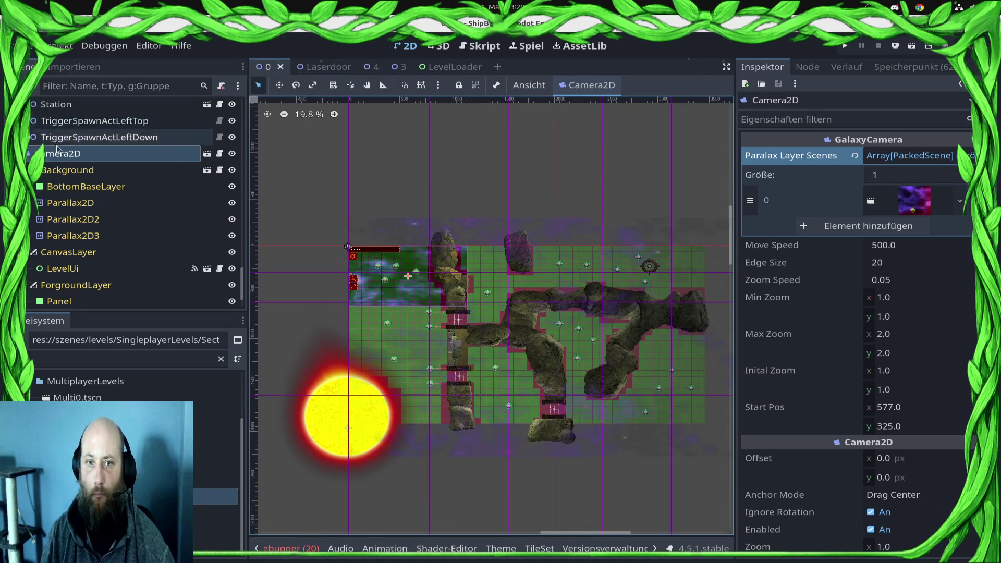
scroll(164, 263, up, 2)
drag(243, 255, 243, 114)
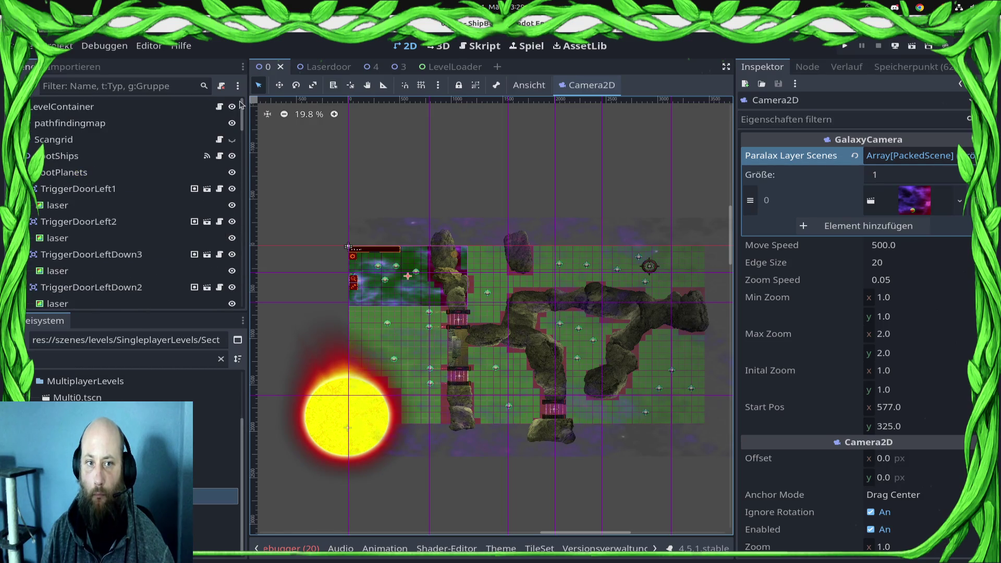
click(231, 123)
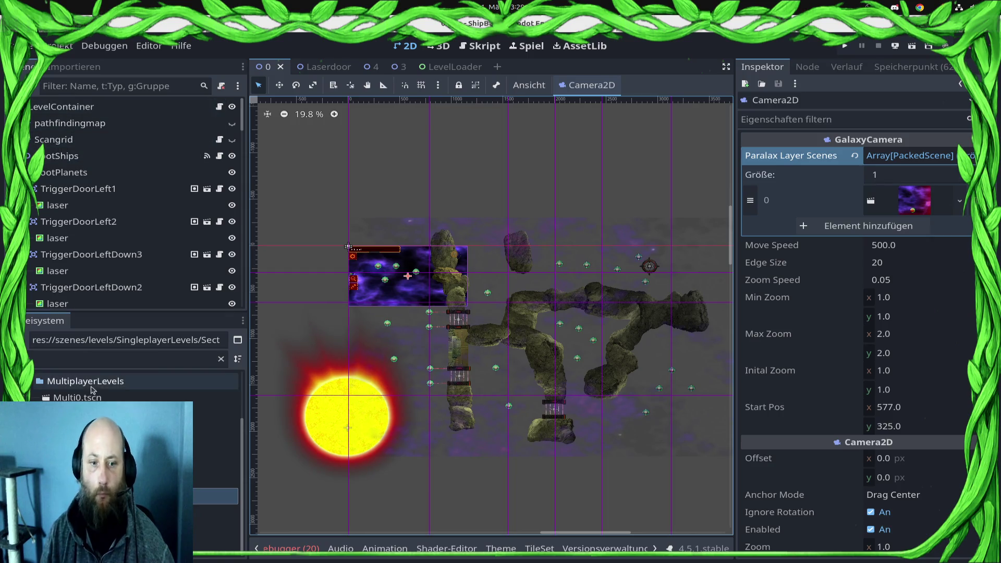
Step: Filter the FileSystem dock for 'St' and open TextStatics.gd
mouse_move(15, 394)
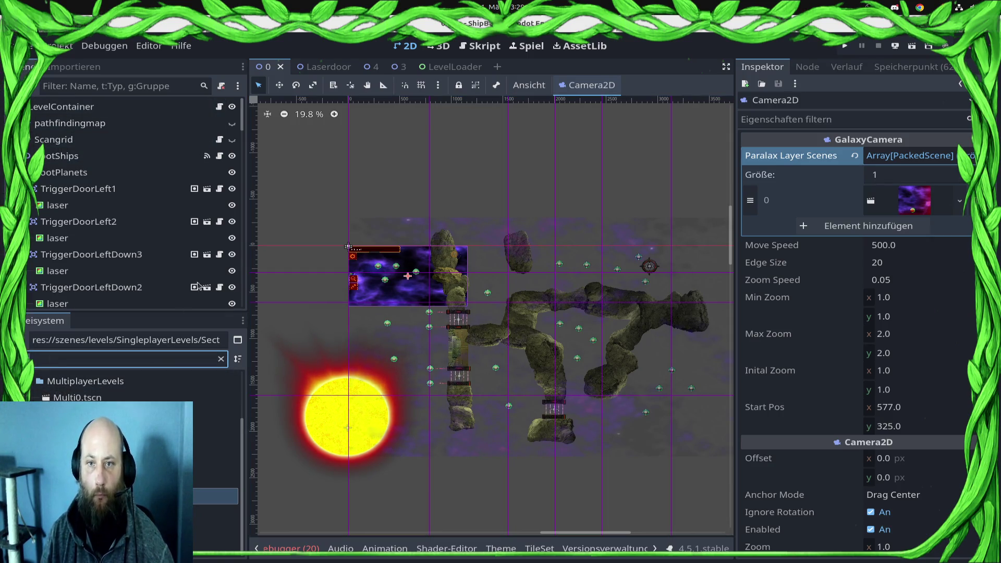
scroll(131, 396, up, 5)
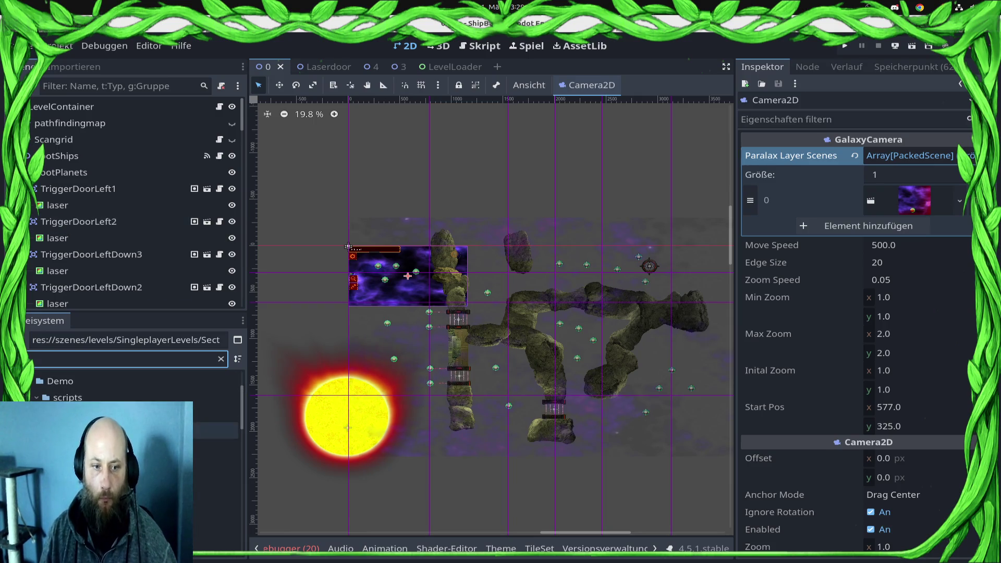
text(St)
double_click(219, 429)
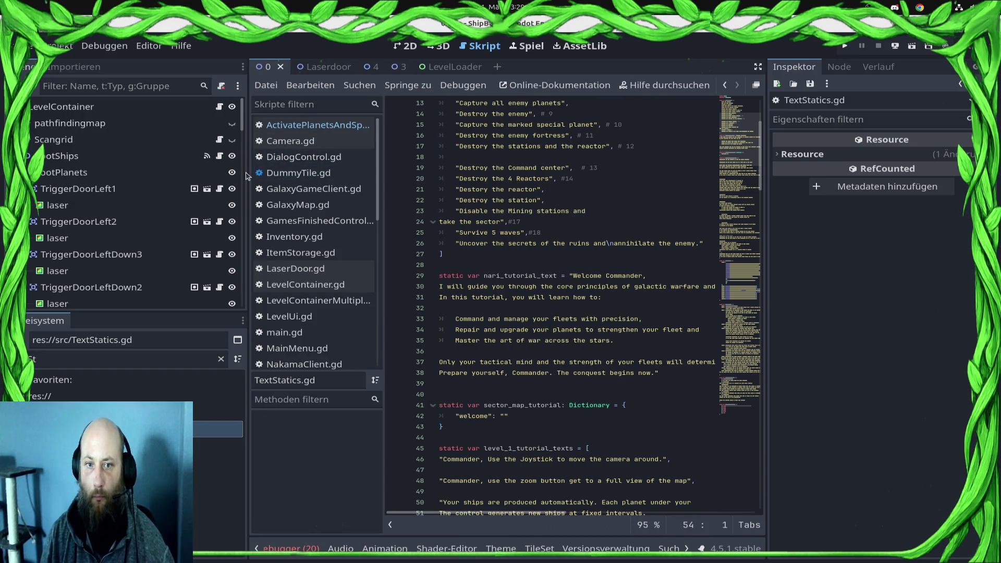
Step: Widen the script editor and place the cursor at the end of the last dialog_texts entry, line 197
drag(250, 175, 94, 175)
scroll(433, 268, down, 20)
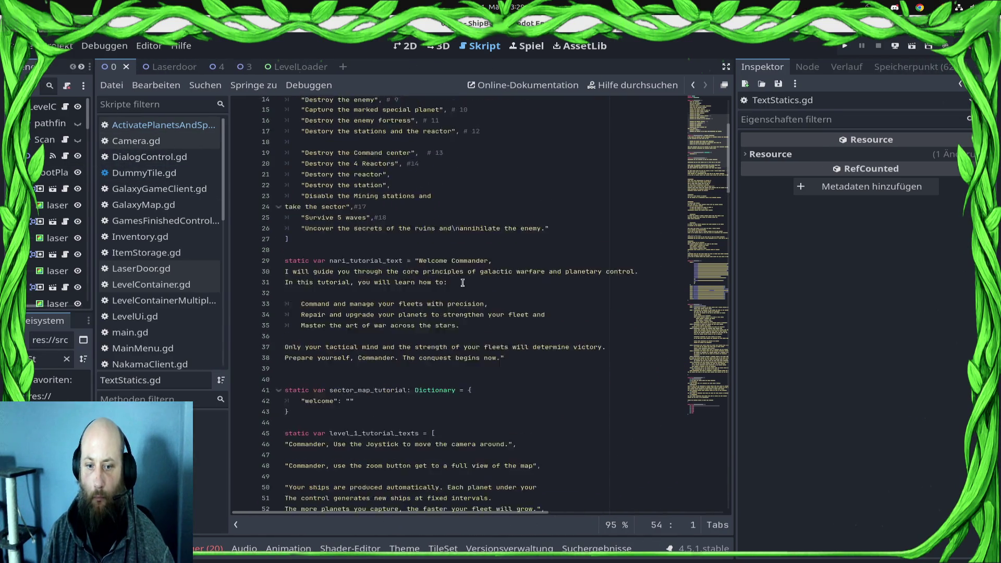
scroll(467, 297, down, 15)
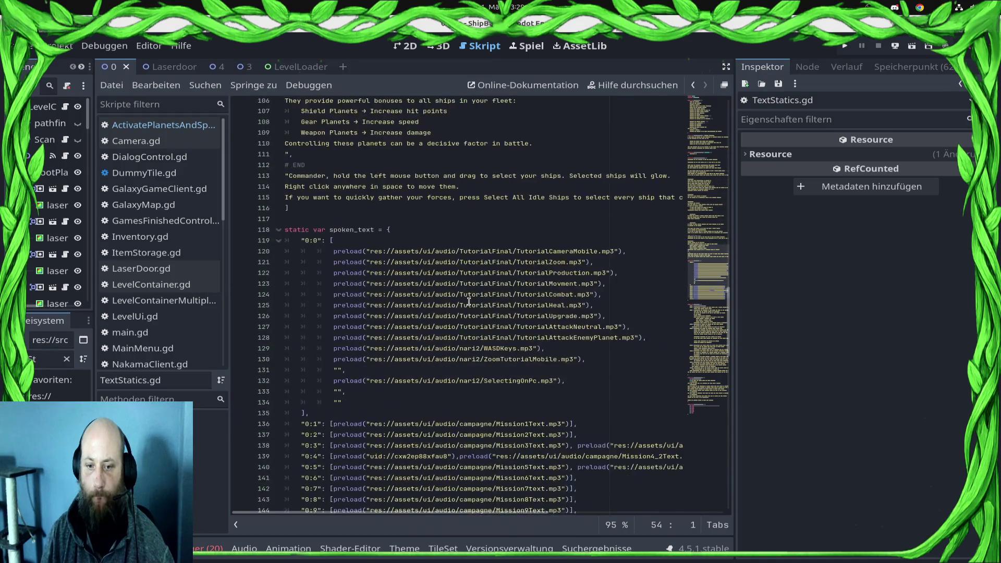
scroll(471, 310, down, 3)
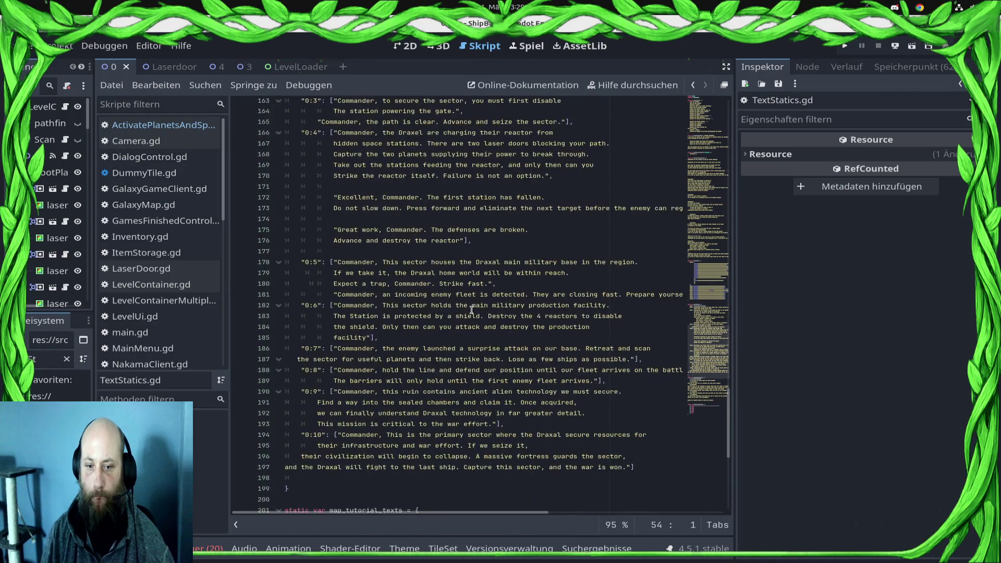
scroll(433, 345, up, 6)
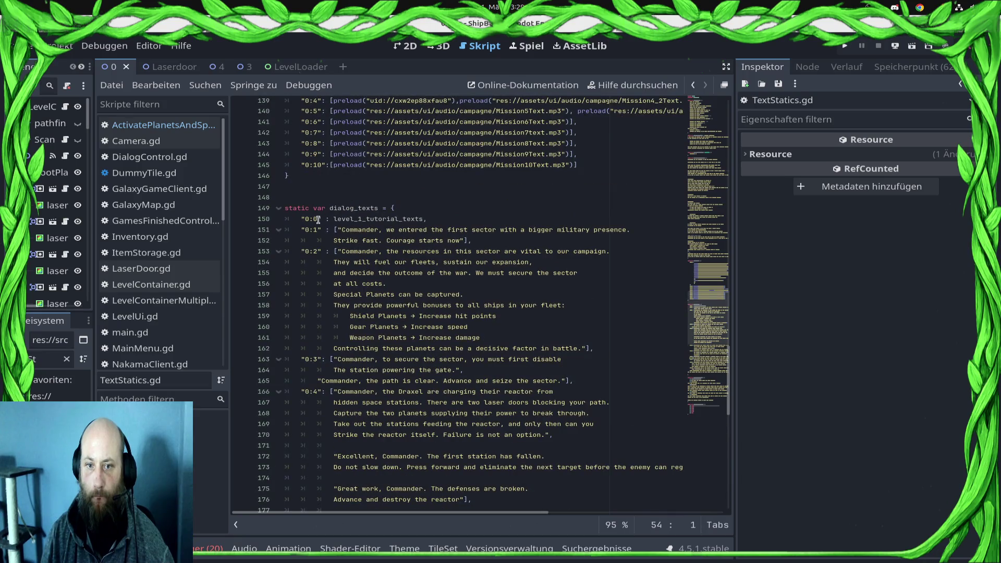
click(306, 220)
scroll(469, 313, down, 8)
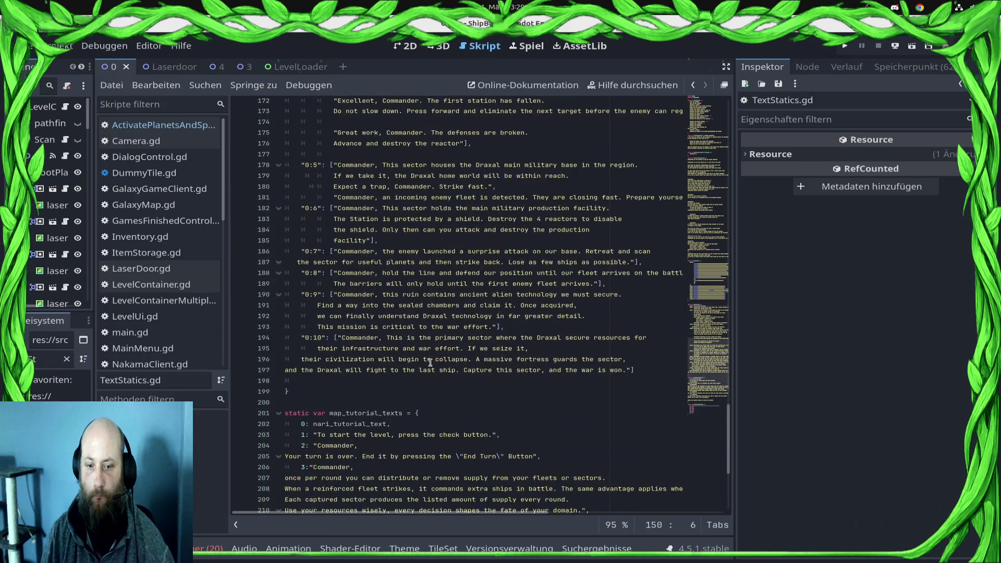
click(652, 368)
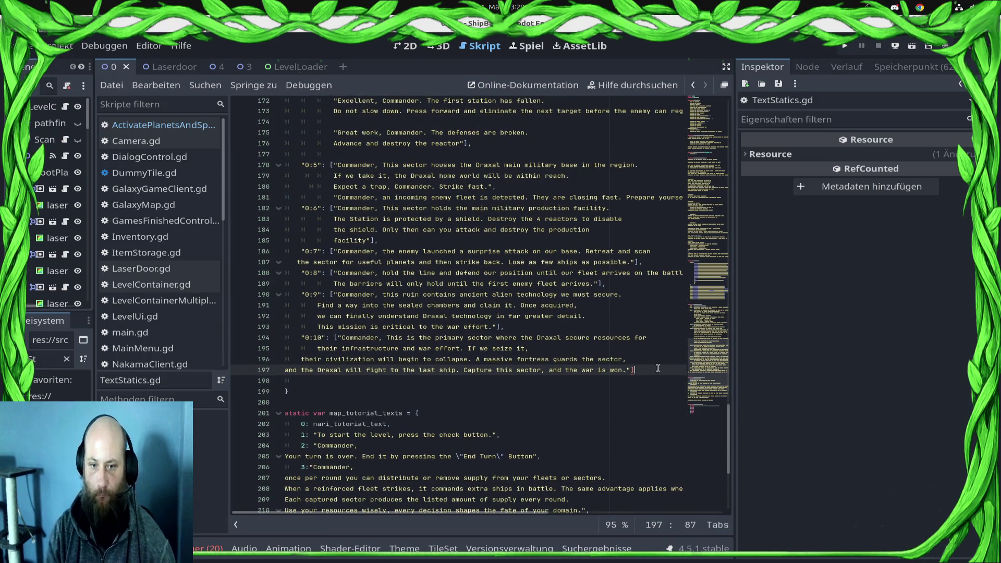
Step: Start a new "1:0" dialog_texts entry after "0:10" telling the Commander to gain a foothold
text(,)
key(Return)
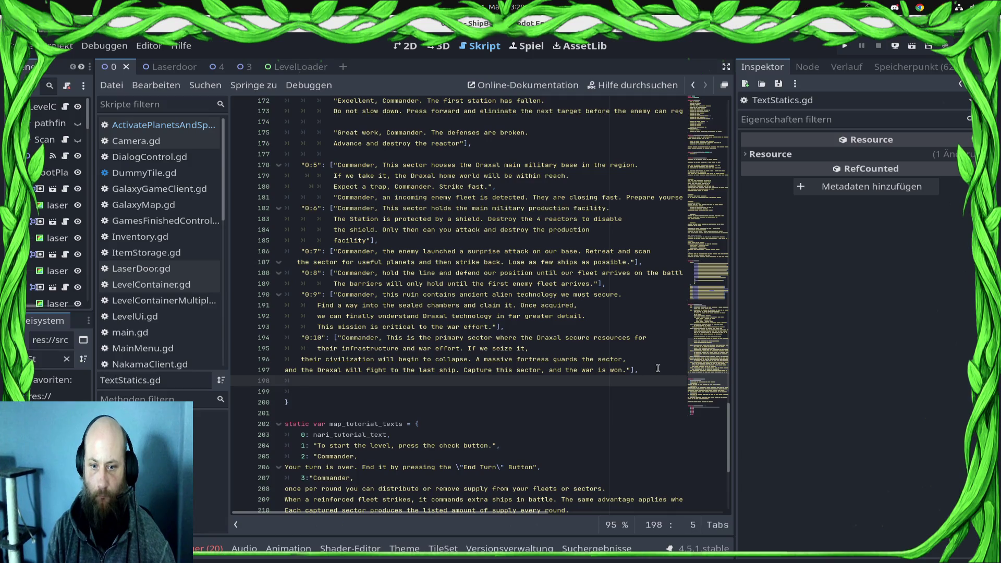
key(Return)
text(1:0": )
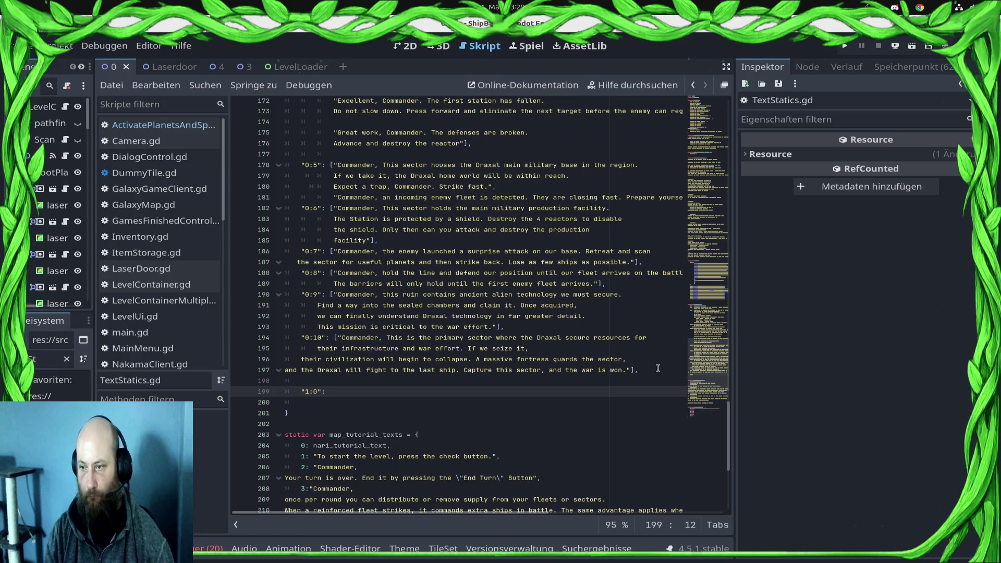
text(["Commander to g)
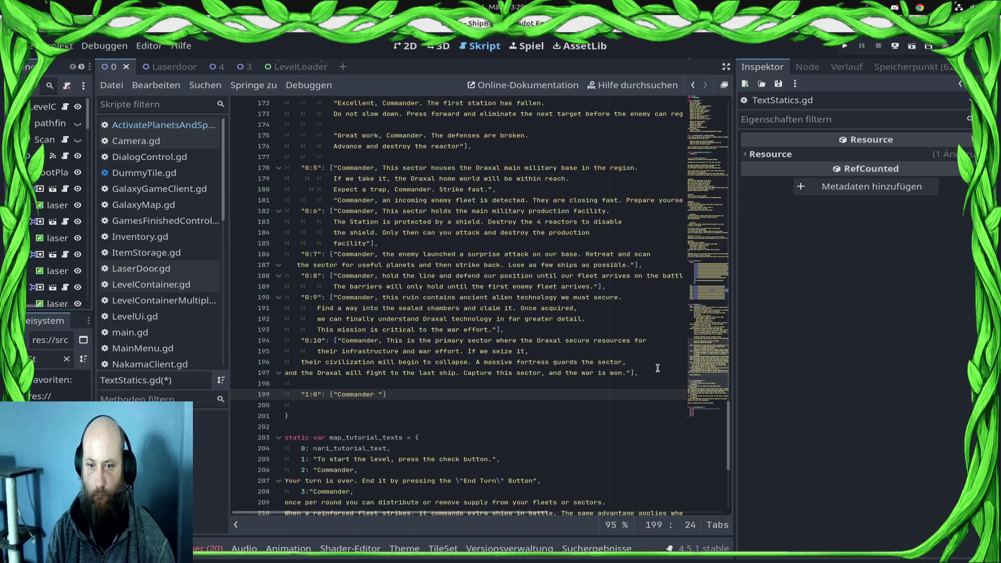
text(ain a foothol)
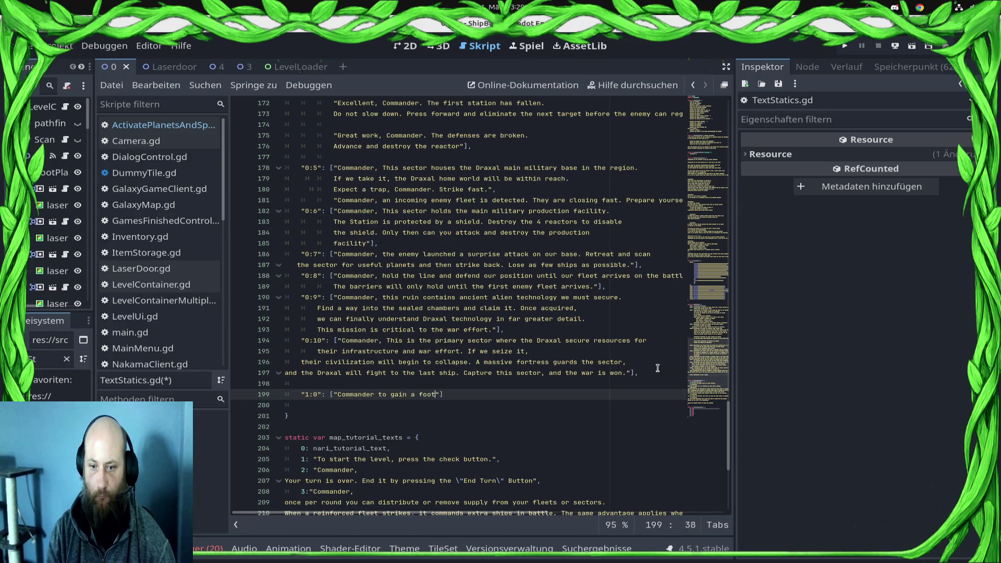
text(d in the)
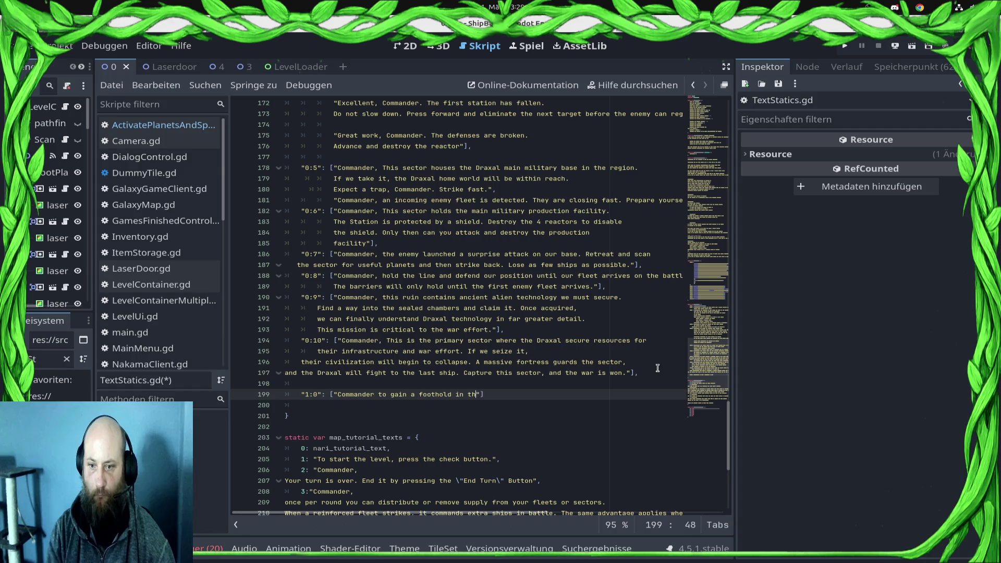
key(BackSpace)
key(BackSpace)
key(BackSpace)
text(or the a)
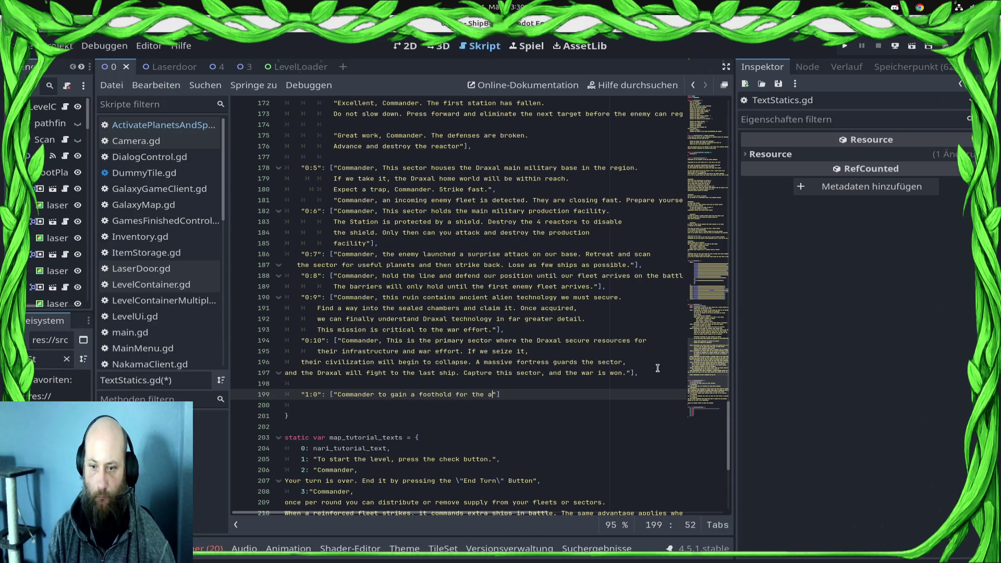
text(k in this sec)
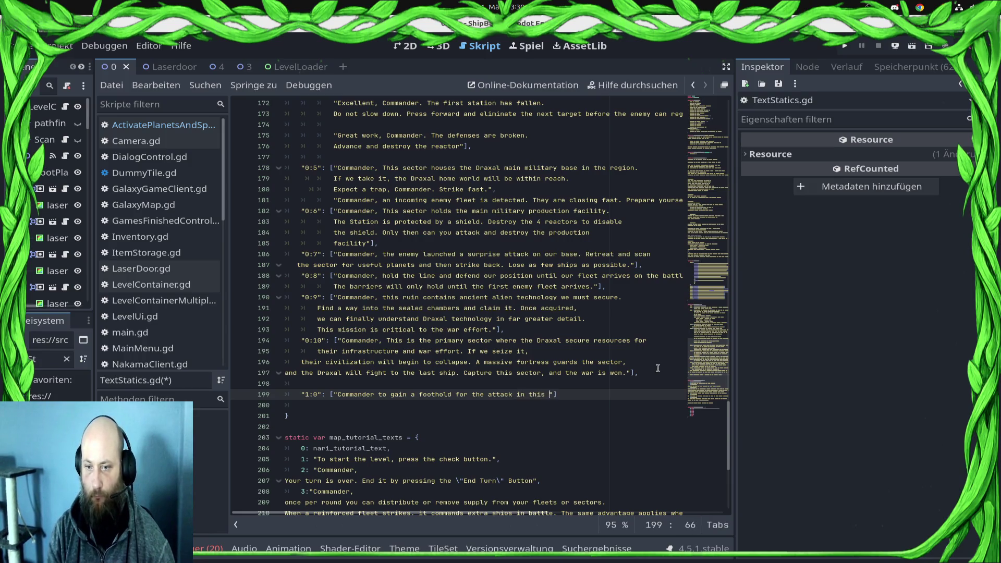
text(tor fi)
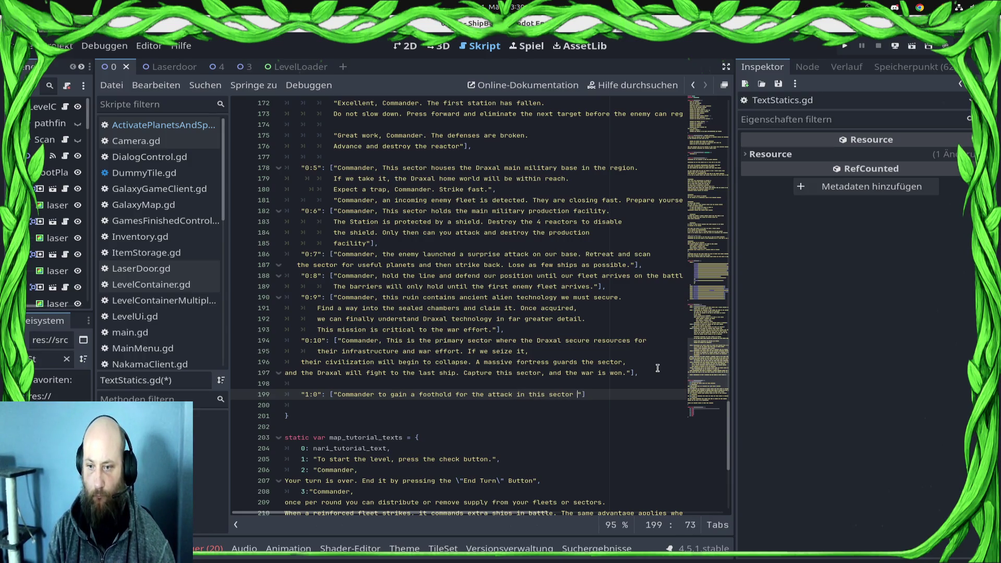
text(nd a way troug)
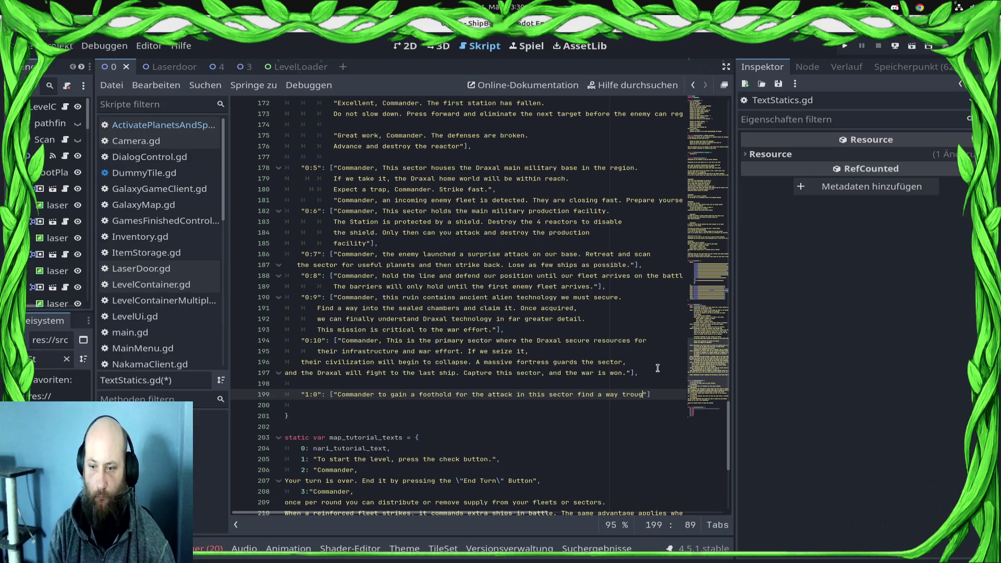
Step: Continue the text on a new line to wipe out every enemy presence, then select the entry
key(Return)
key(Tab)
key(Tab)
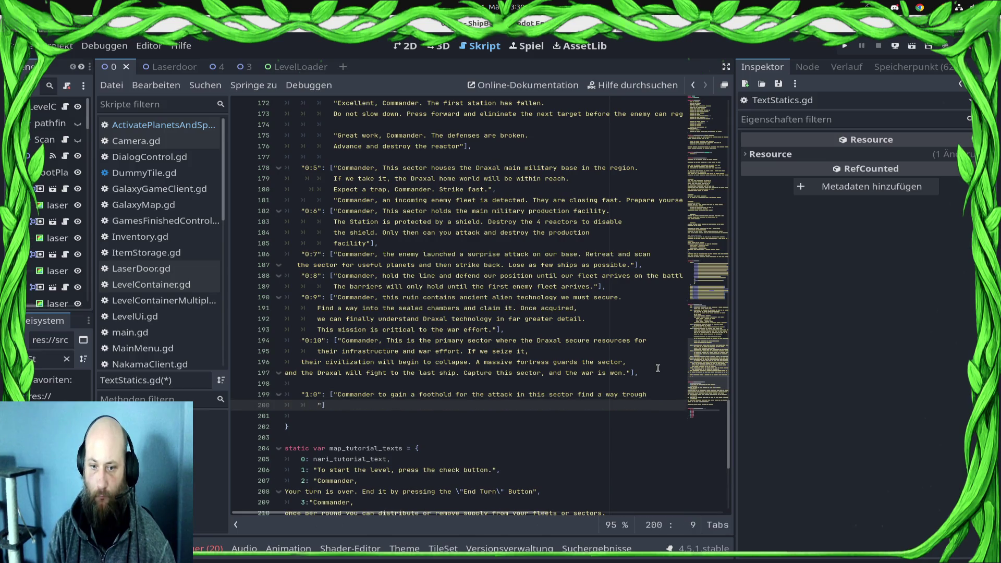
text(the )
text(sector and )
text(wipe out ev)
text(ery a)
text(enemy presence)
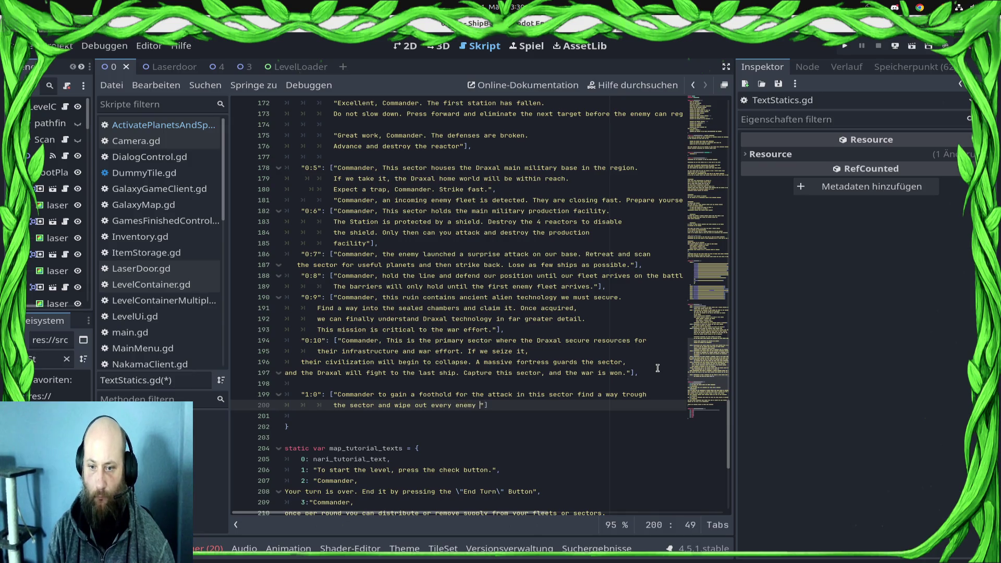
key(shift+Up)
key(shift+Home)
key(shift+Right)
key(shift+Right)
key(shift+Right)
key(shift+Right)
key(shift+Right)
key(shift+Right)
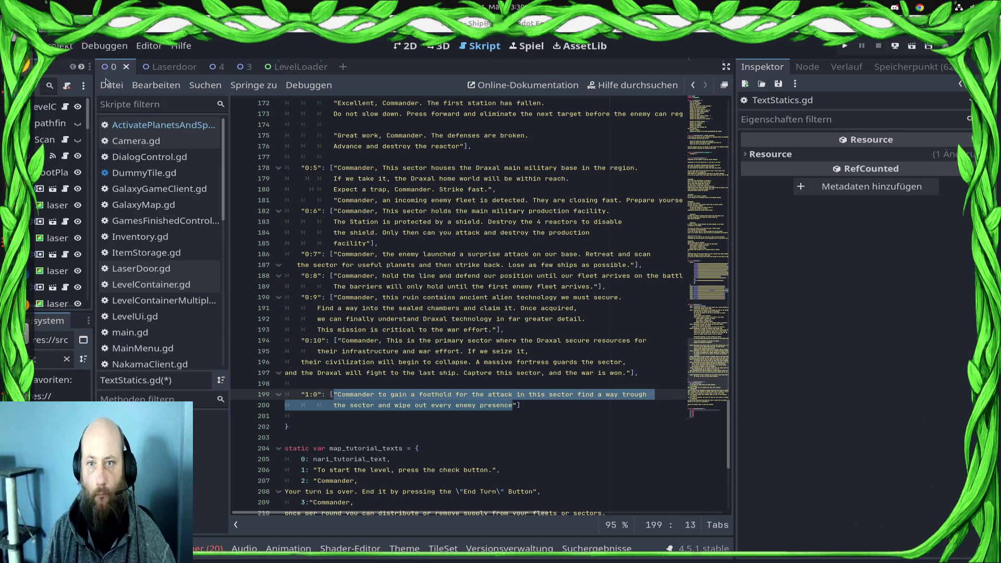
Step: Open a new Chrome window from the dock and move it to the other monitor
right_click(18, 62)
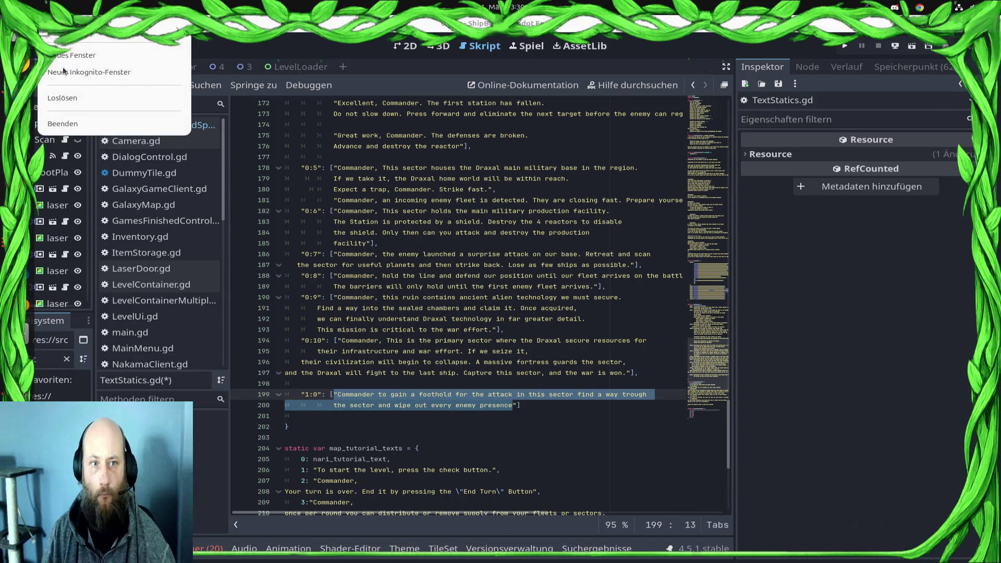
click(81, 63)
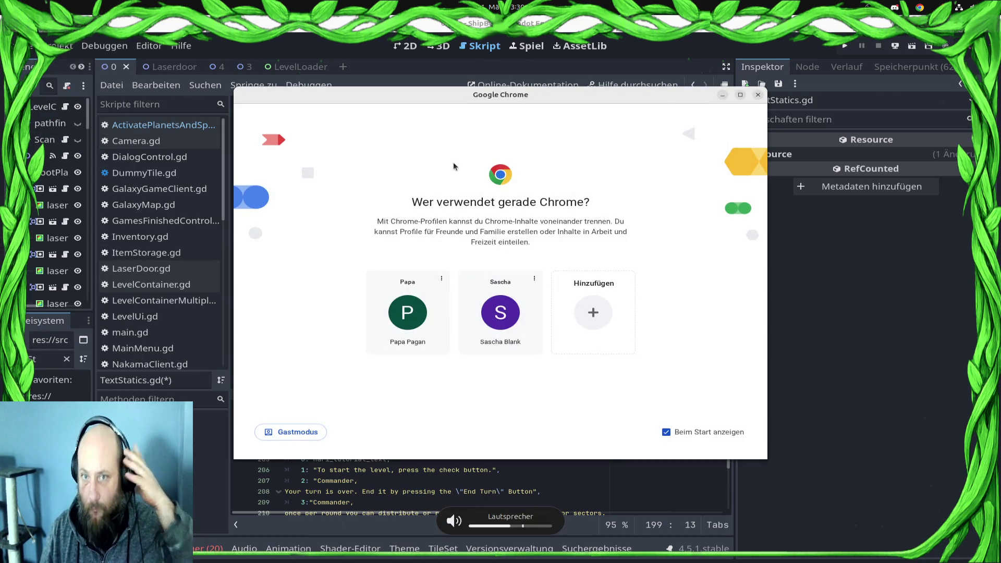
drag(462, 100, 998, 105)
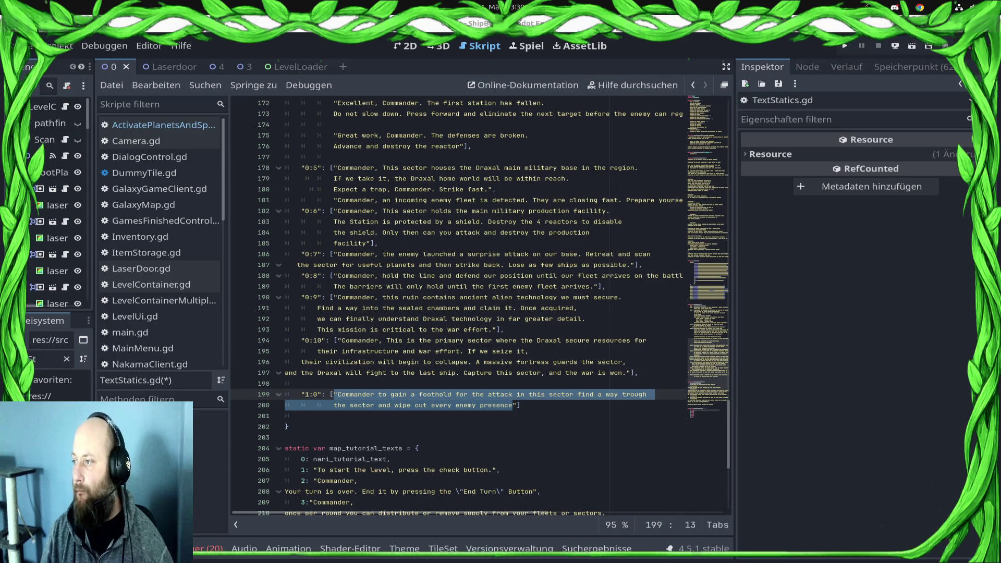
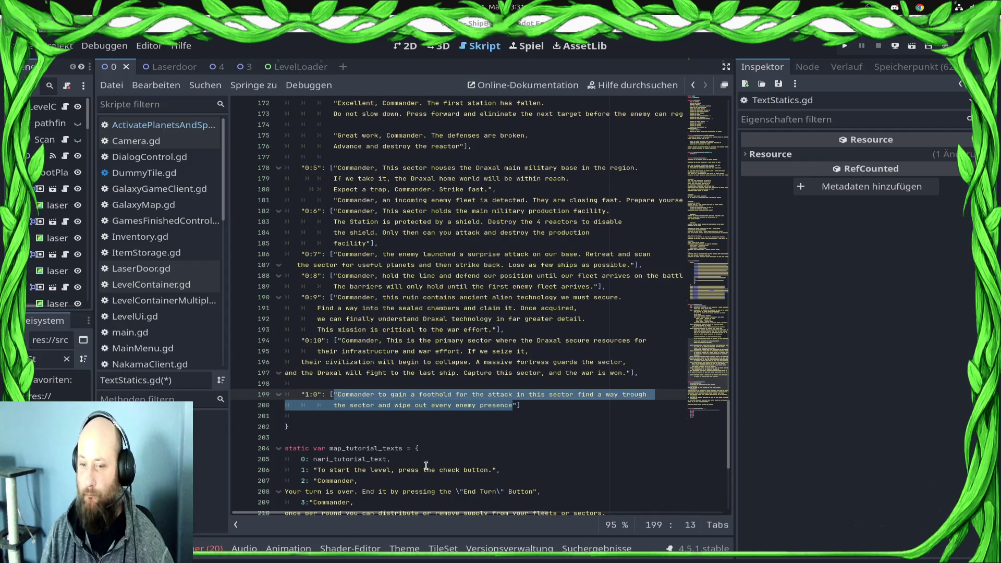
Step: Paste the new 1:0 briefing, replacing 'assault' with 'campain' and 'sector' with 'region'
click(503, 406)
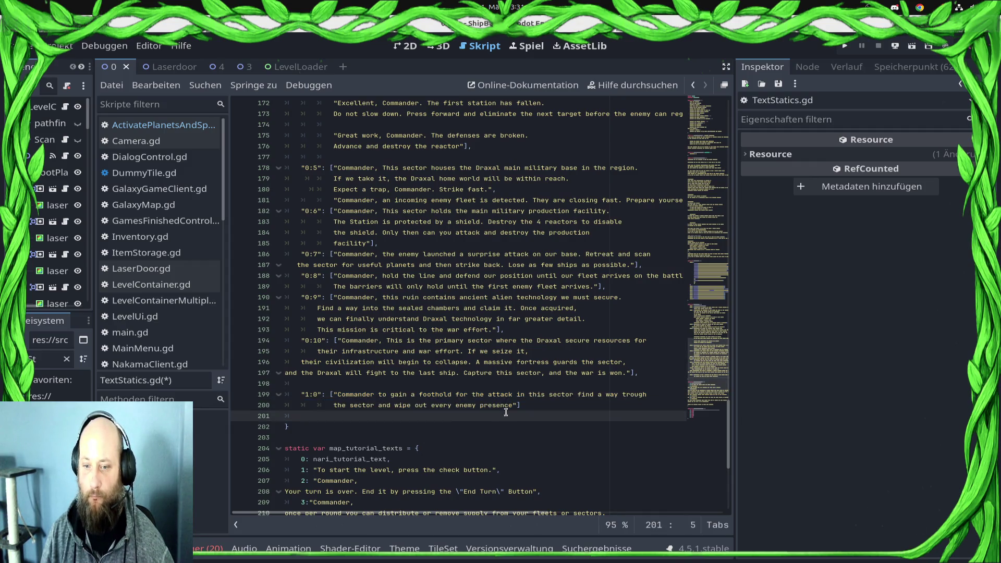
shift+click(336, 393)
key(ctrl+v)
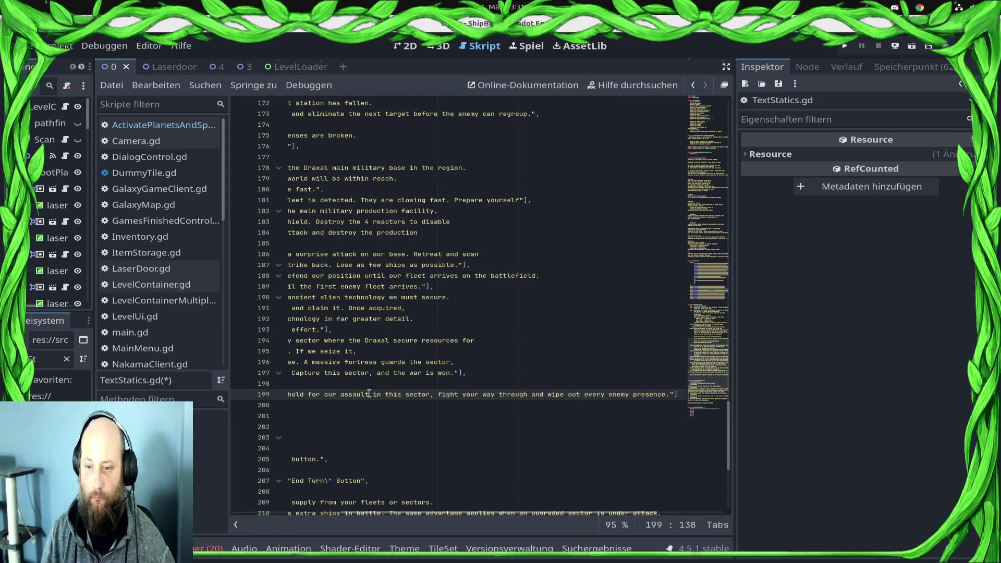
key(Home)
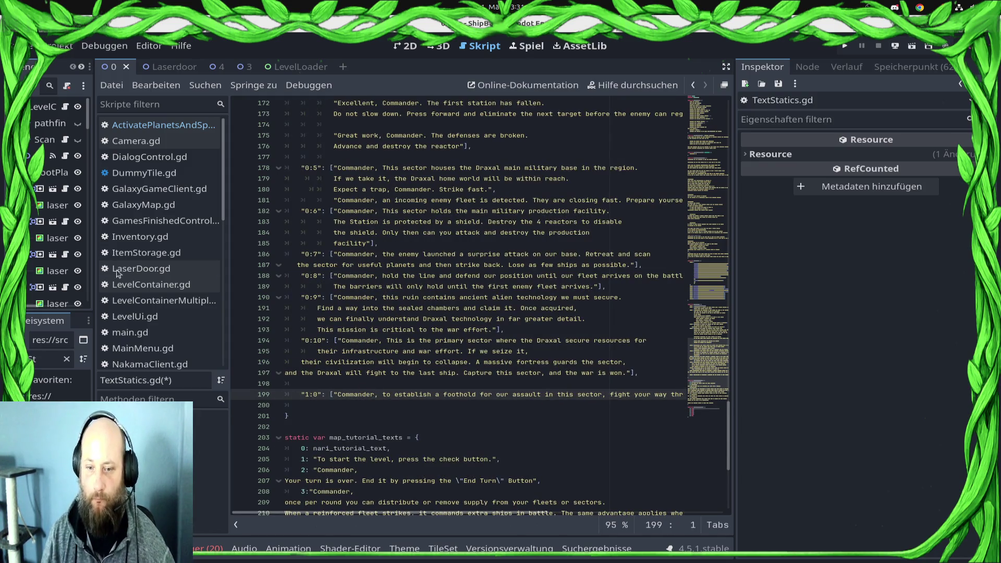
double_click(529, 396)
text(campain)
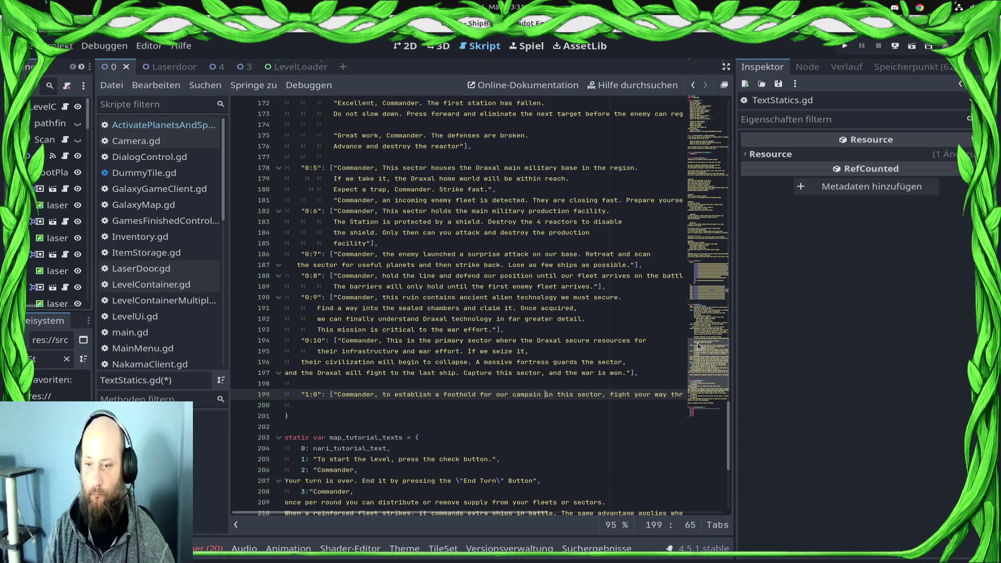
key(shift+Right)
key(shift+Right)
key(shift+Right)
text(re)
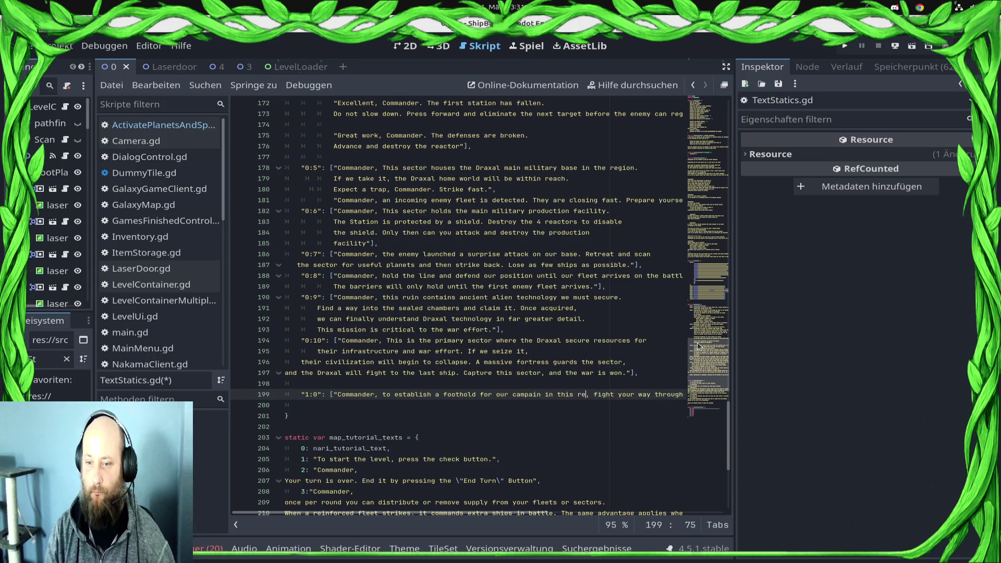
text(gion)
Step: Break the briefing onto a new line after 'region,', remove the extra indent, and save
key(End)
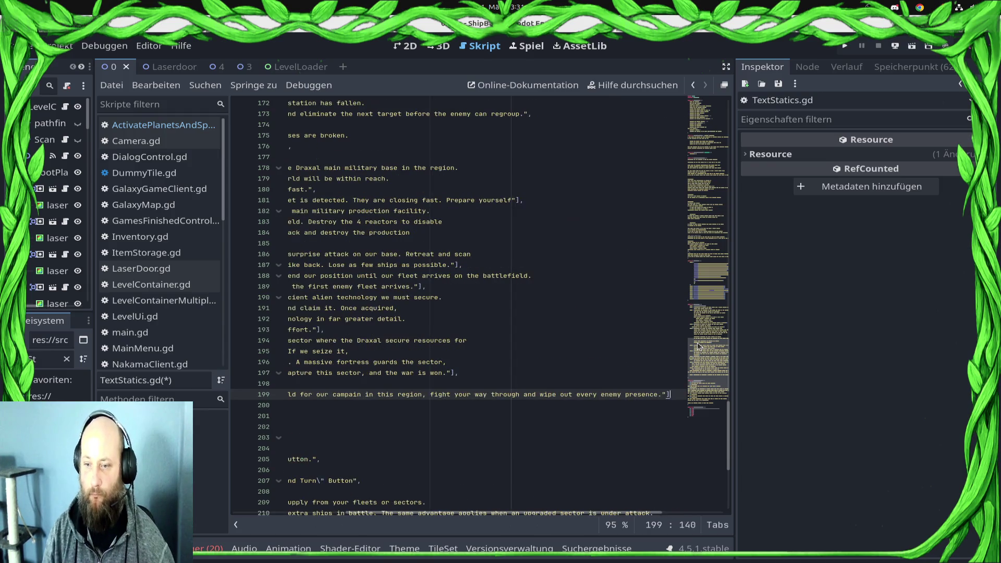
key(Left)
key(Left)
key(Left)
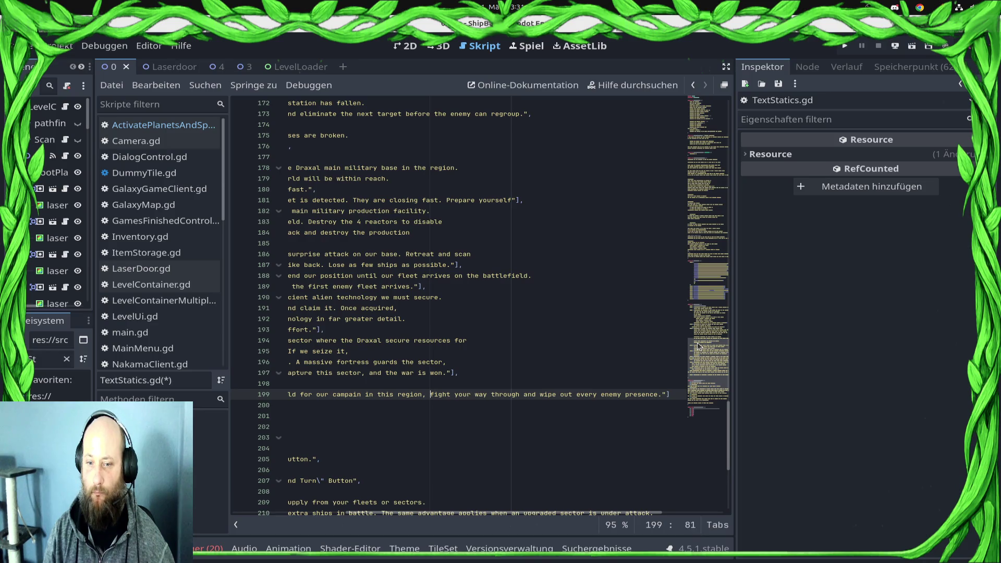
key(Return)
key(Tab)
key(Tab)
key(ctrl+s)
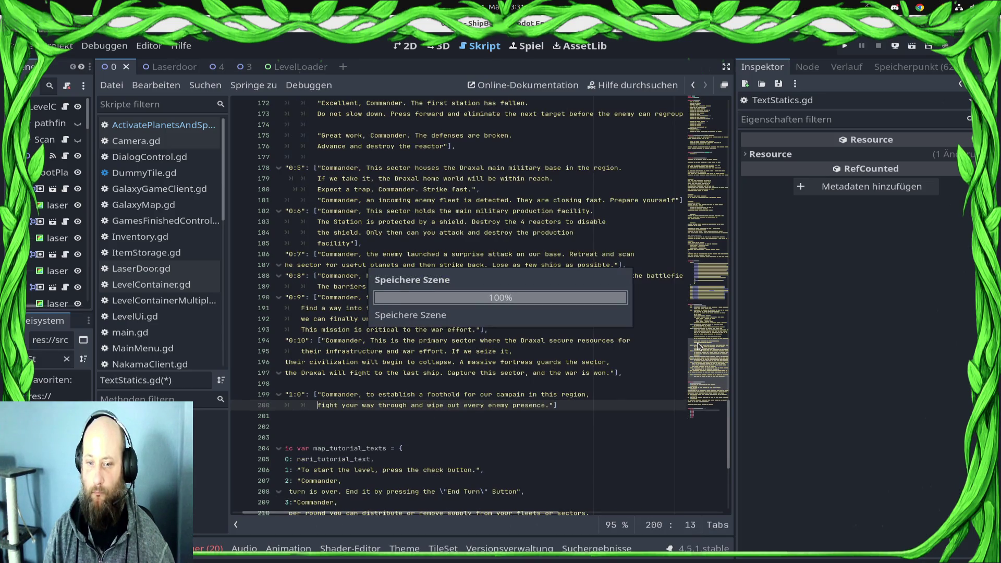
key(BackSpace)
key(BackSpace)
key(ctrl+s)
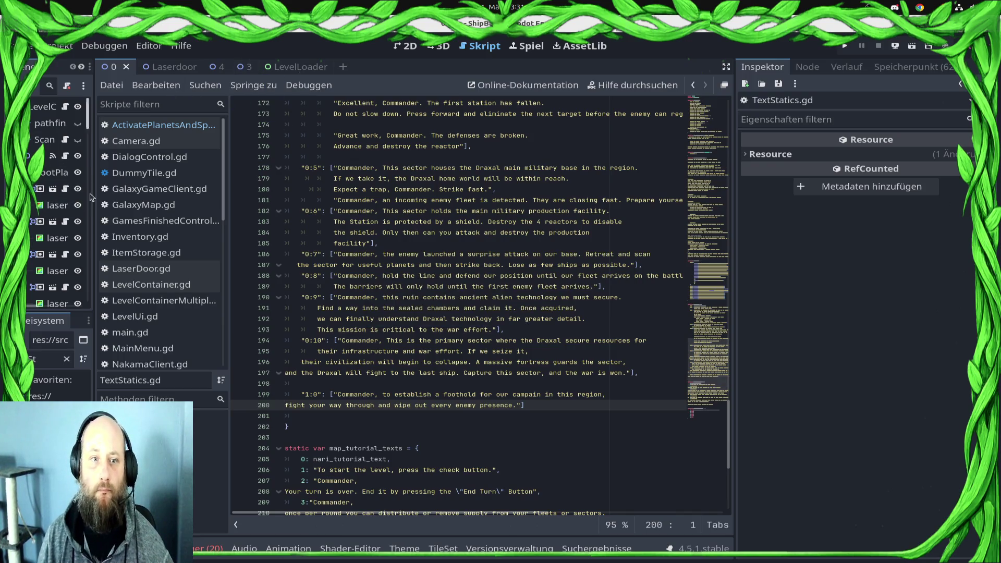
Step: Add 'class_name TriggerSetMissionGoal' at the top of TriggerSetMissionGoal.gd and save it
drag(94, 193, 212, 193)
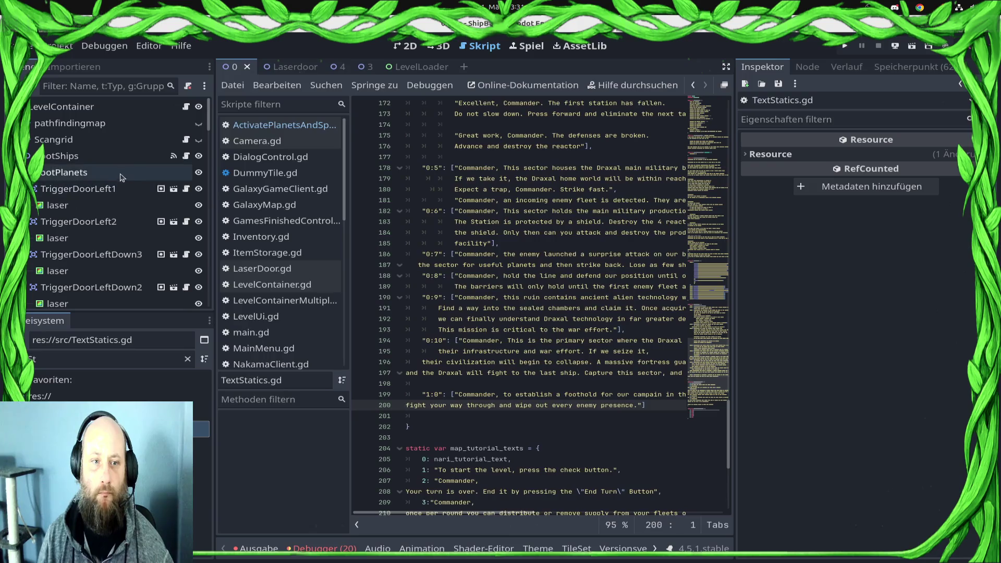
click(57, 173)
scroll(126, 234, down, 3)
scroll(126, 234, down, 5)
click(104, 364)
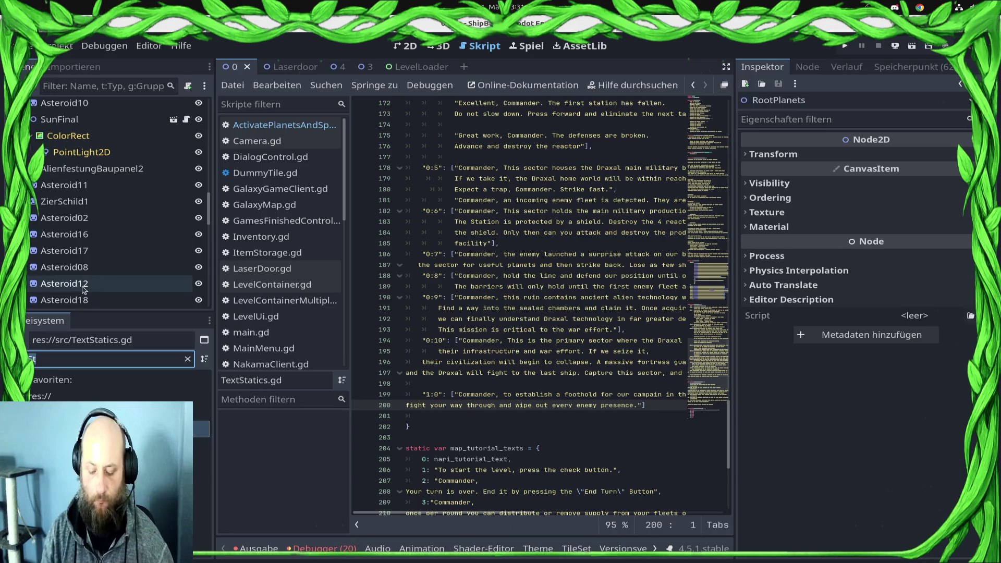
double_click(105, 445)
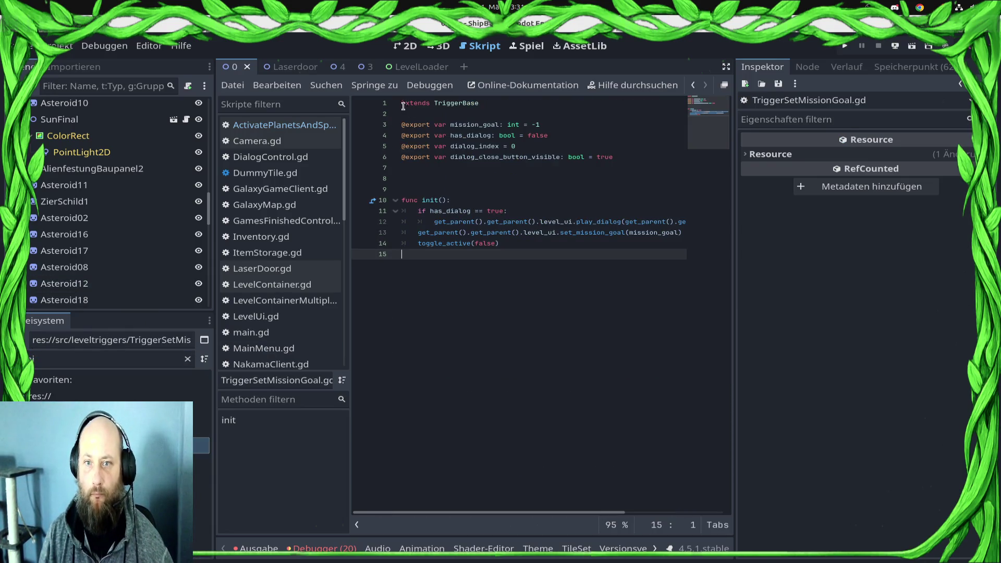
click(403, 105)
text(class_name)
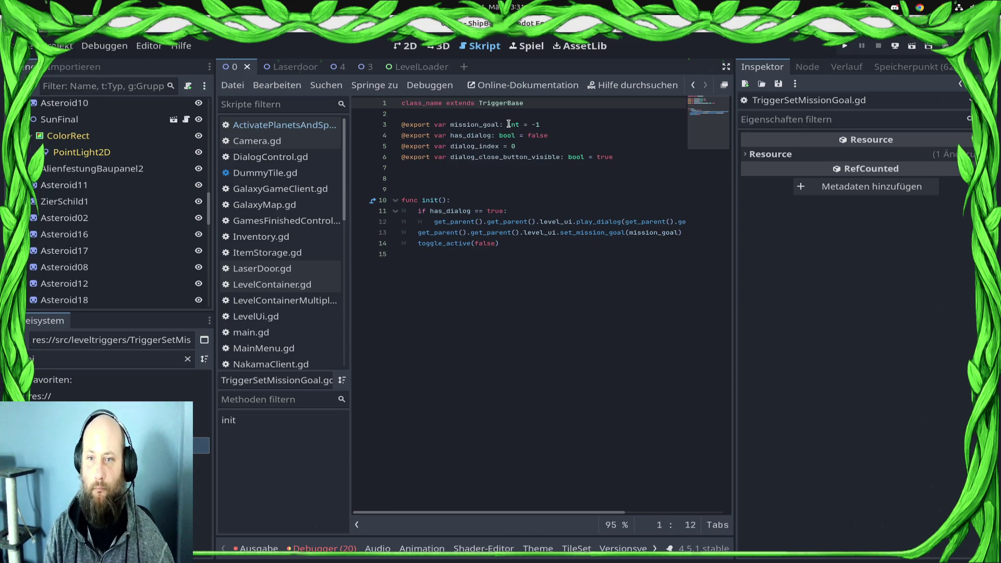
text( TriggerSetM)
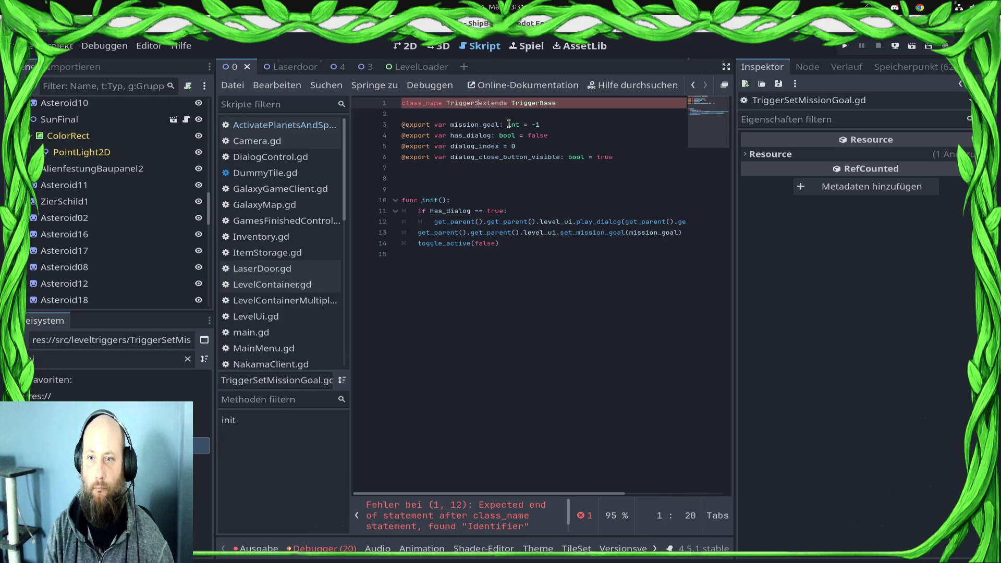
text(issionGoal)
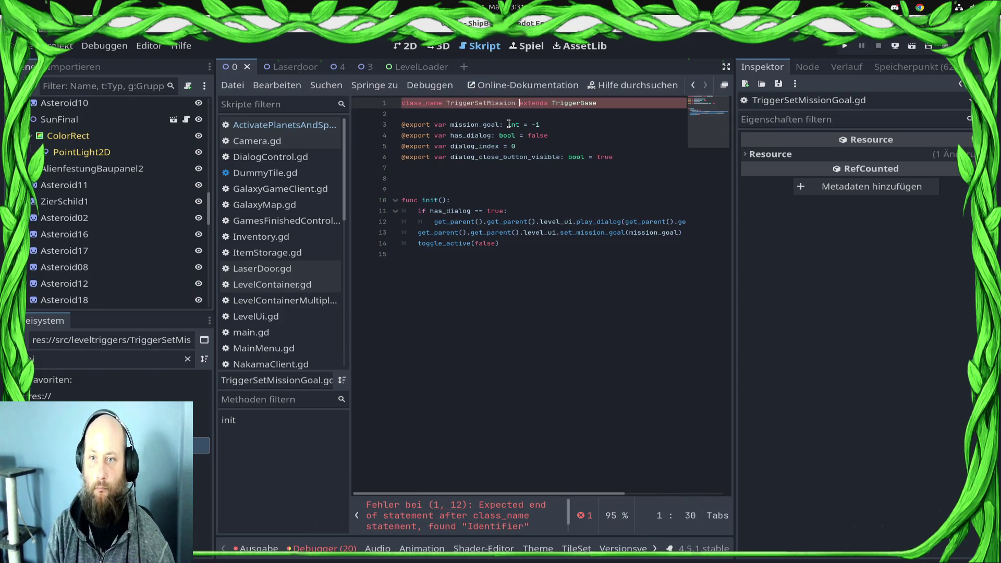
key(ctrl+s)
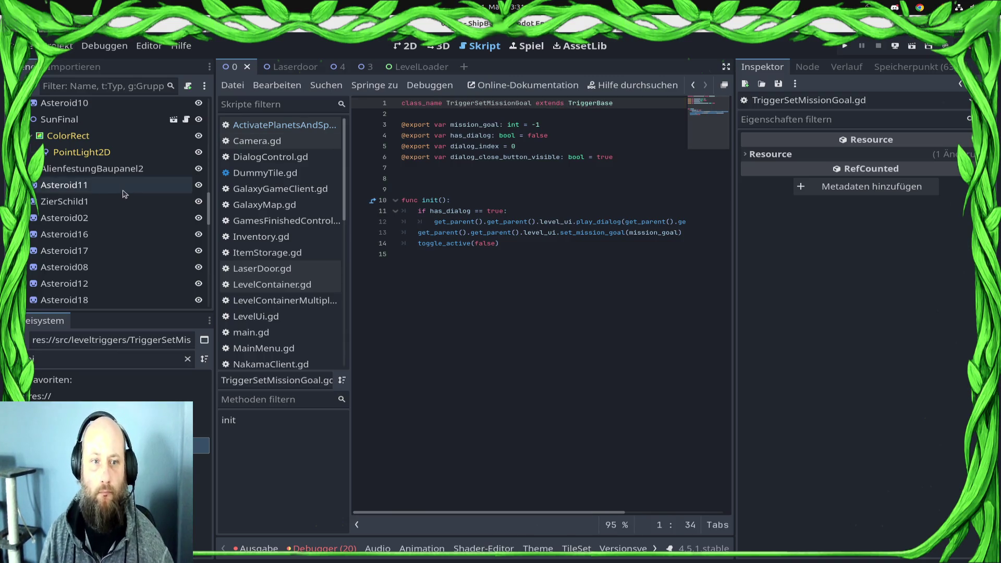
Step: Add a TriggerSetMissionGoal child node under RootTrigger and save the scene
scroll(105, 188, down, 5)
click(79, 208)
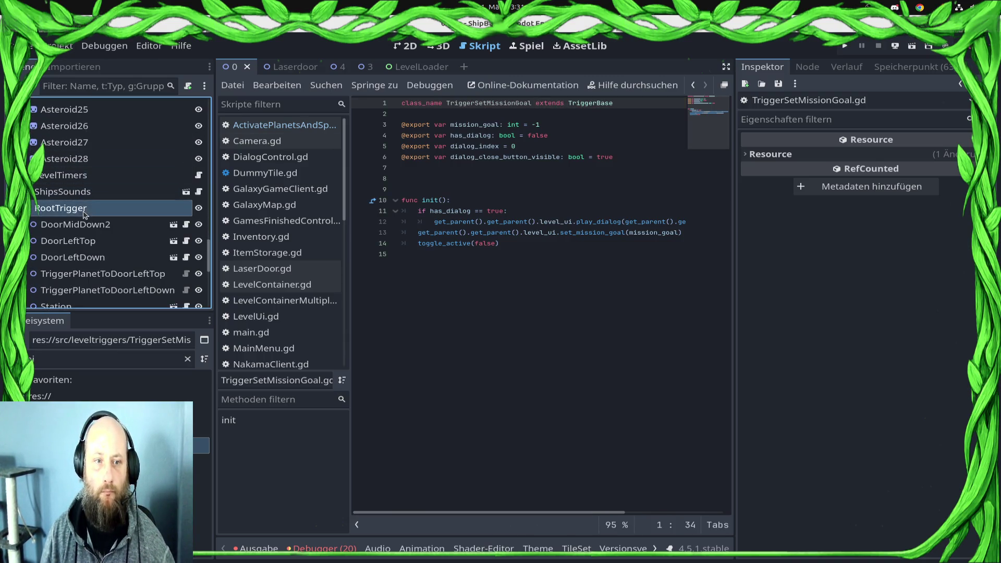
right_click(85, 208)
click(151, 193)
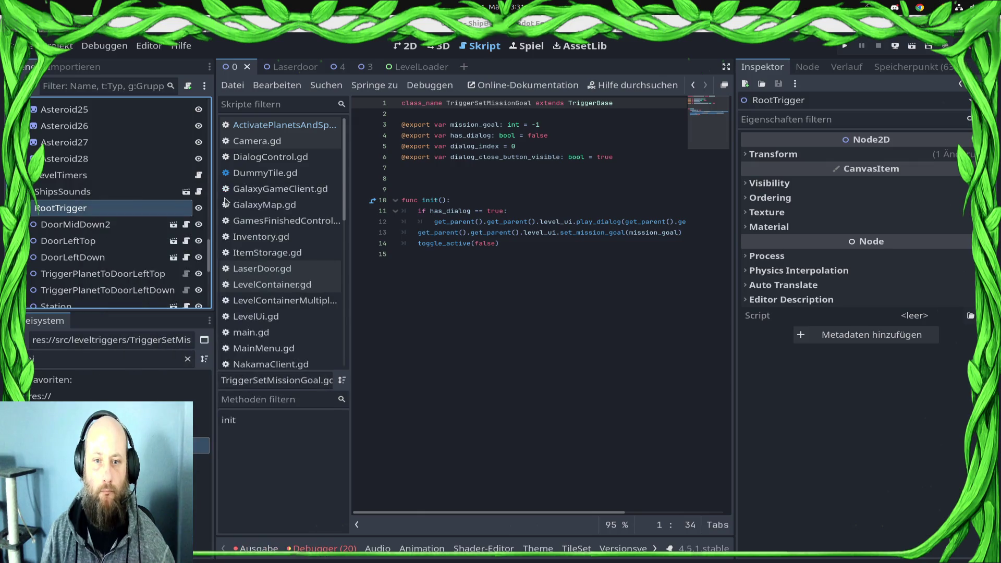
text(TriggerSet)
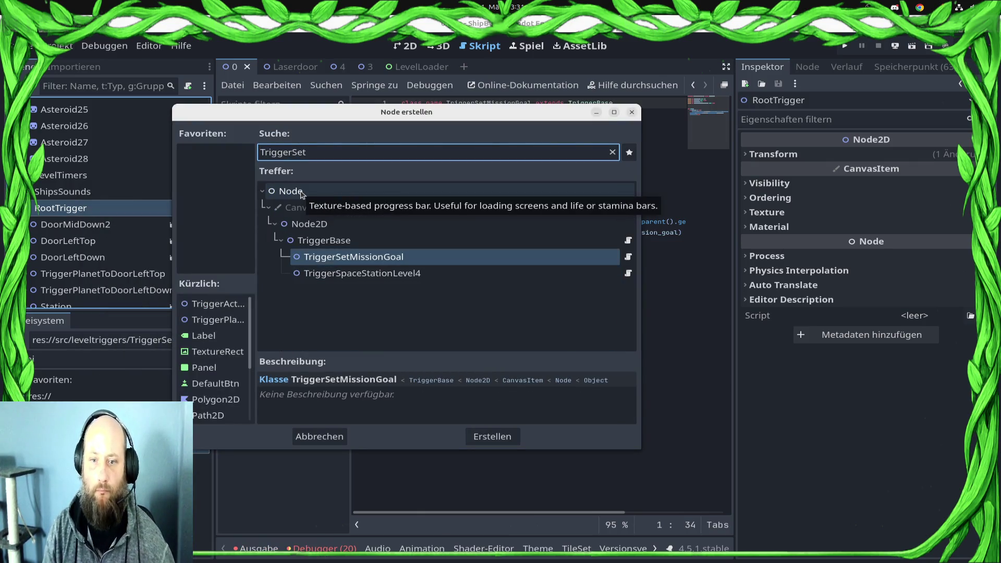
key(Return)
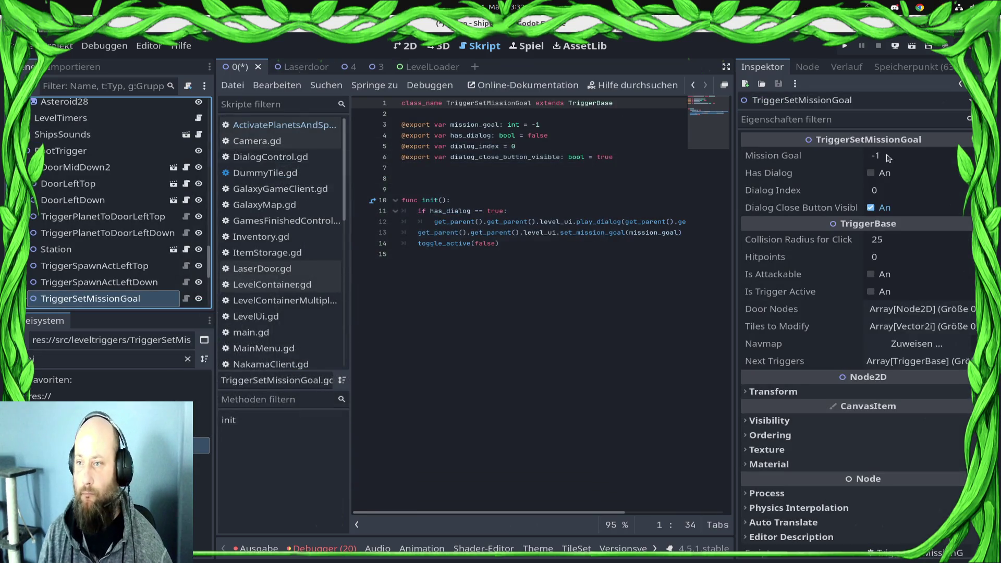
click(916, 155)
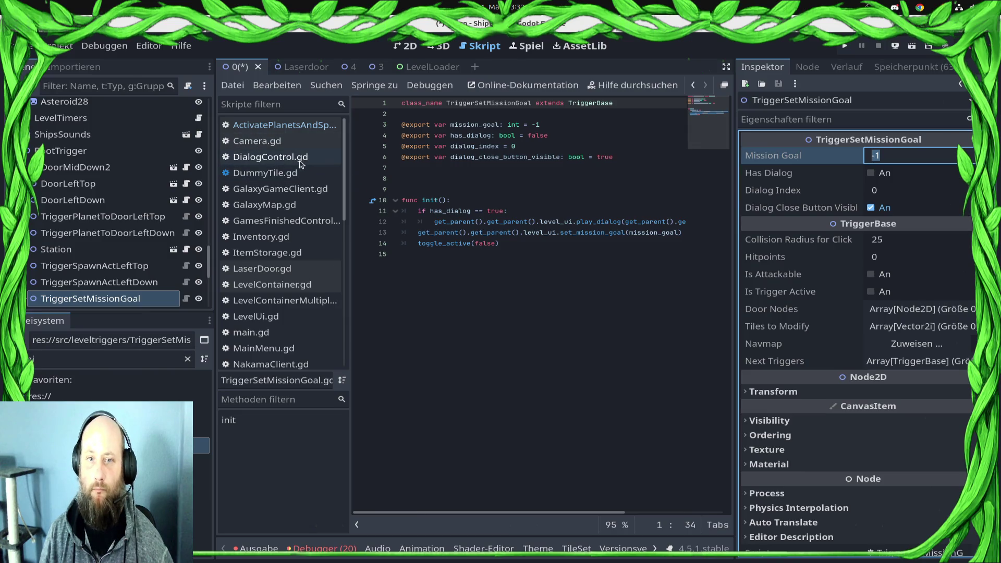
key(ctrl+s)
Step: Open the TextStatics.gd script
scroll(292, 277, down, 10)
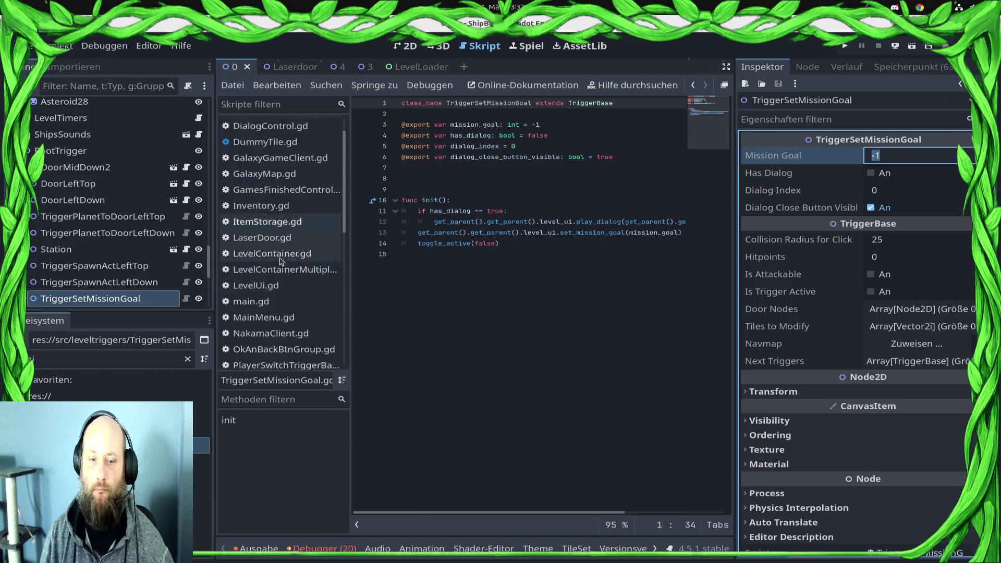
click(289, 281)
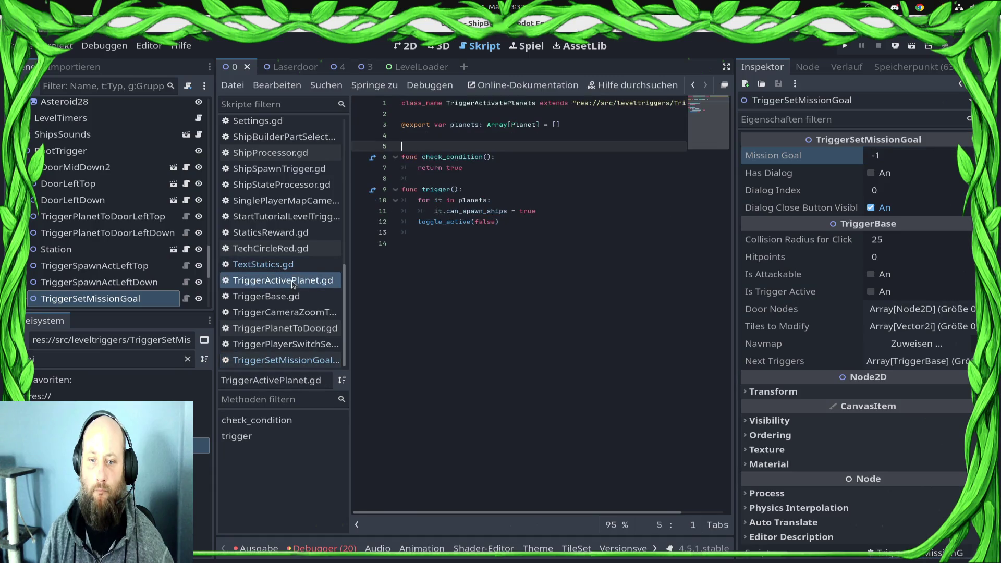
click(263, 264)
scroll(706, 339, up, 5)
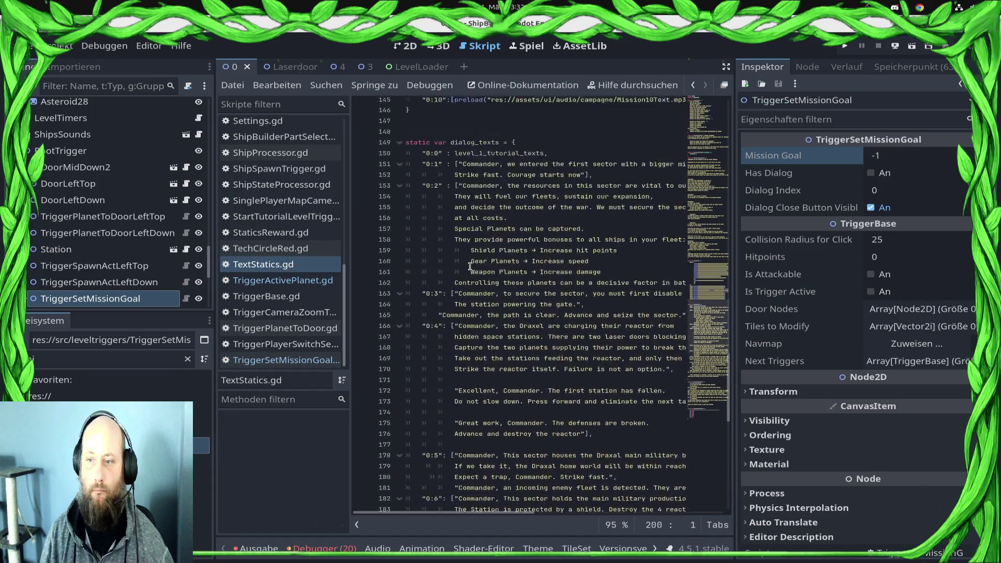
Step: Add a trailing comma to the last mission goal entry on line 26
scroll(706, 340, up, 20)
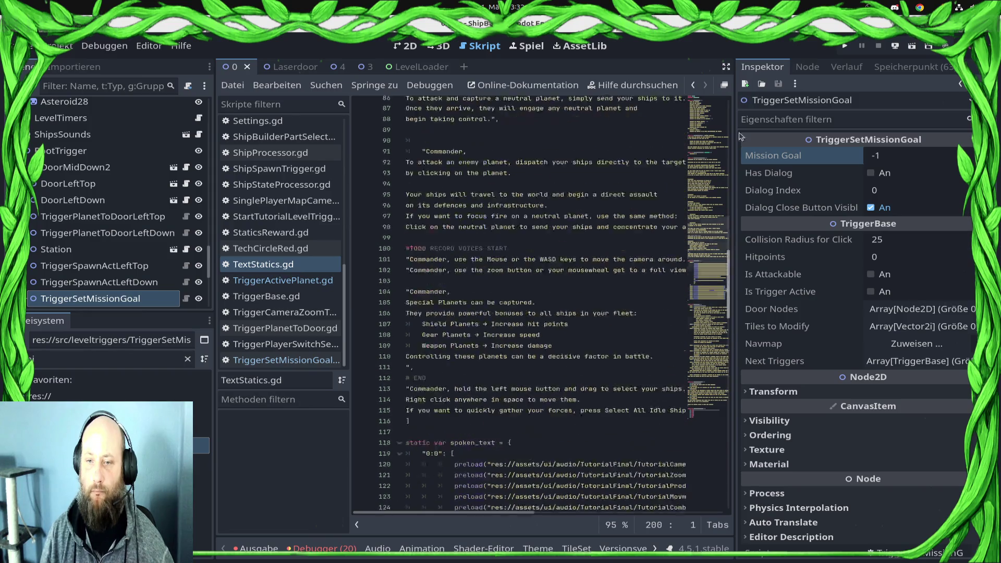
scroll(675, 140, down, 2)
click(529, 308)
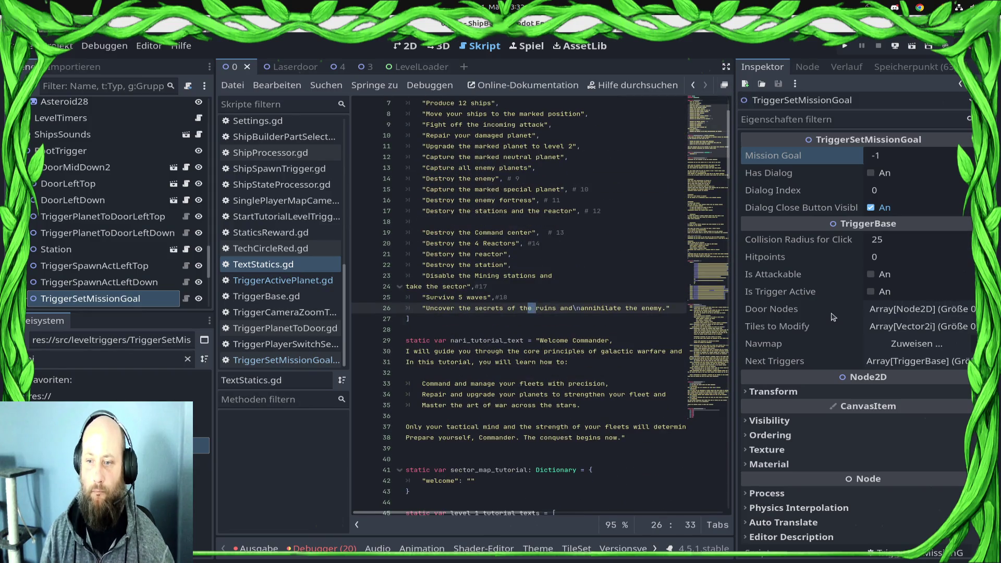
key(End)
text(#)
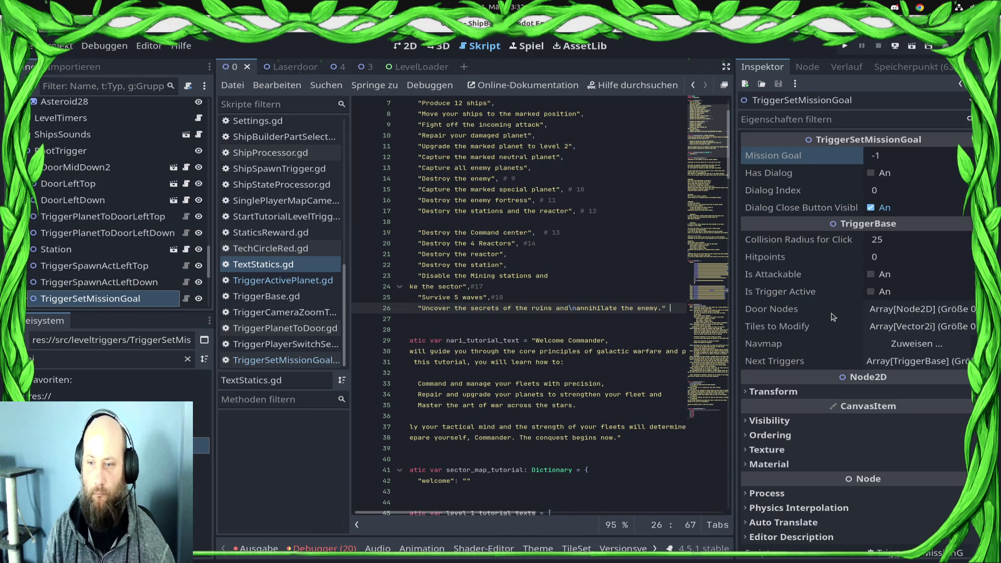
text(19)
key(BackSpace)
text(19)
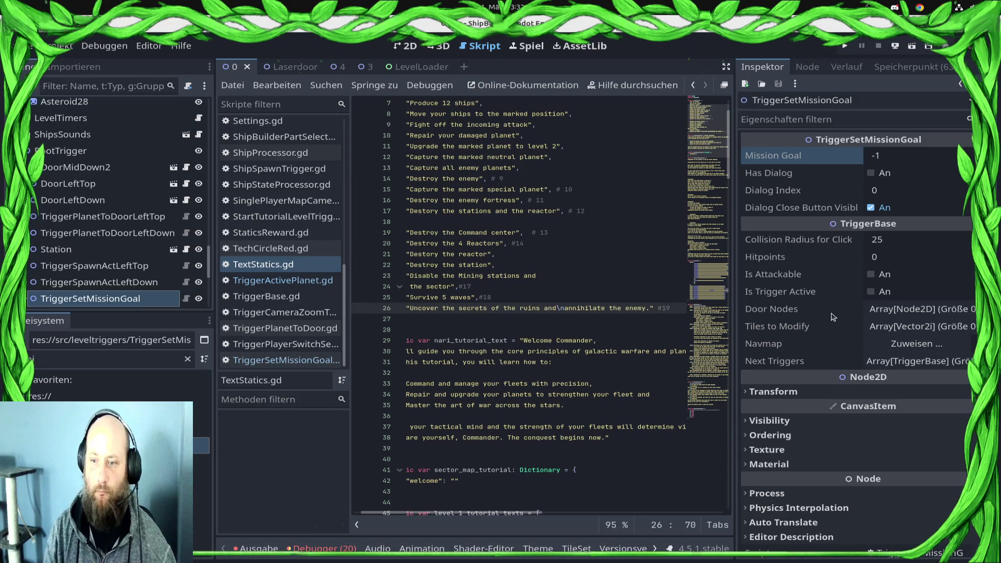
key(ctrl+z)
text(,m)
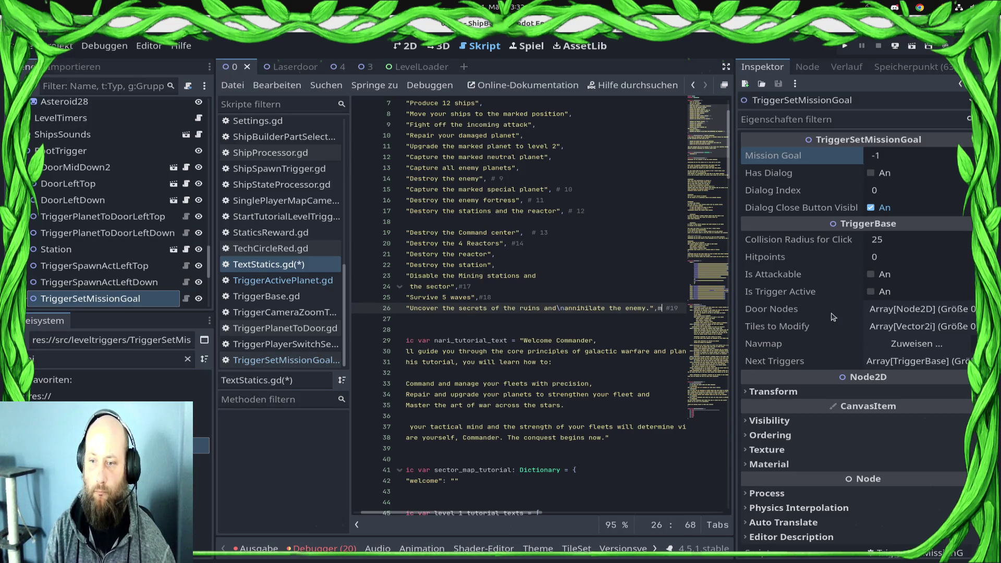
Step: Add line 27 mission text 'Found a way trough the sector and wipe out the enemy'
key(End)
key(Return)
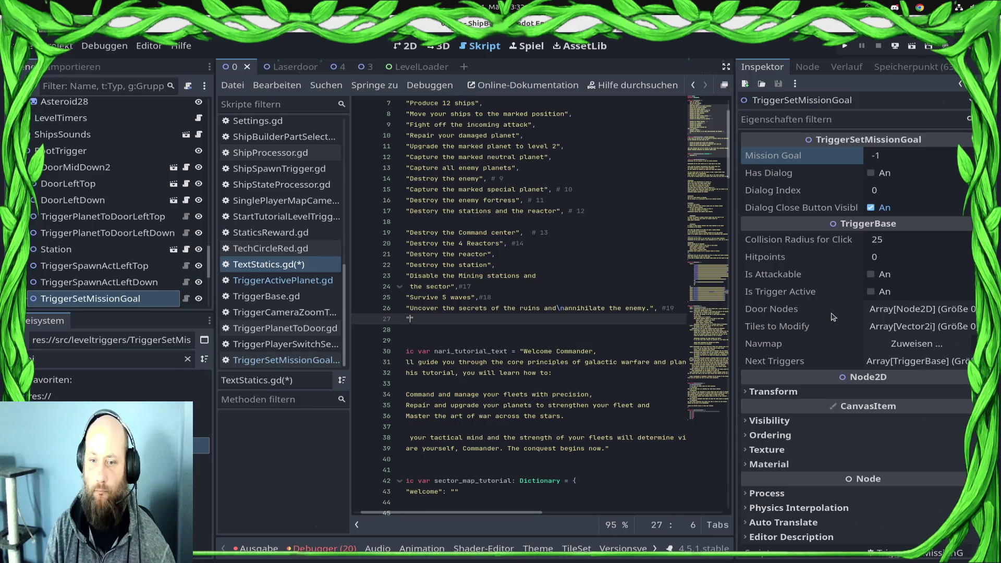
text(Found a way )
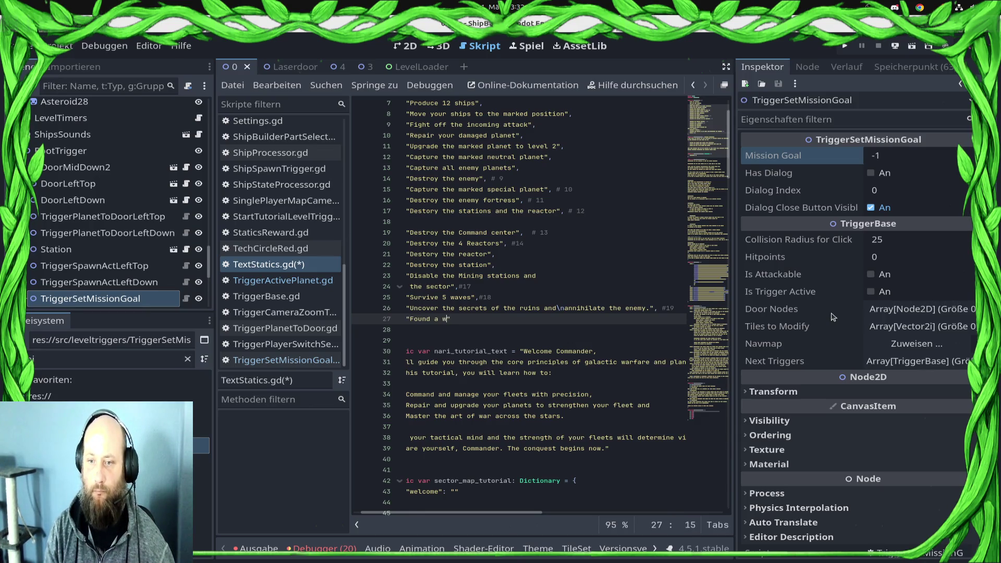
text(trough the sec)
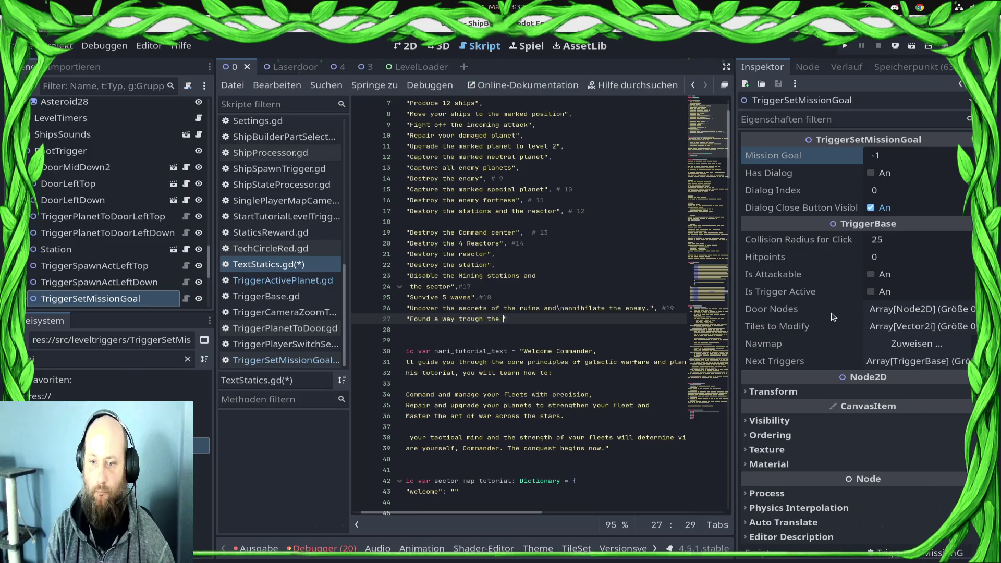
text(tor and )
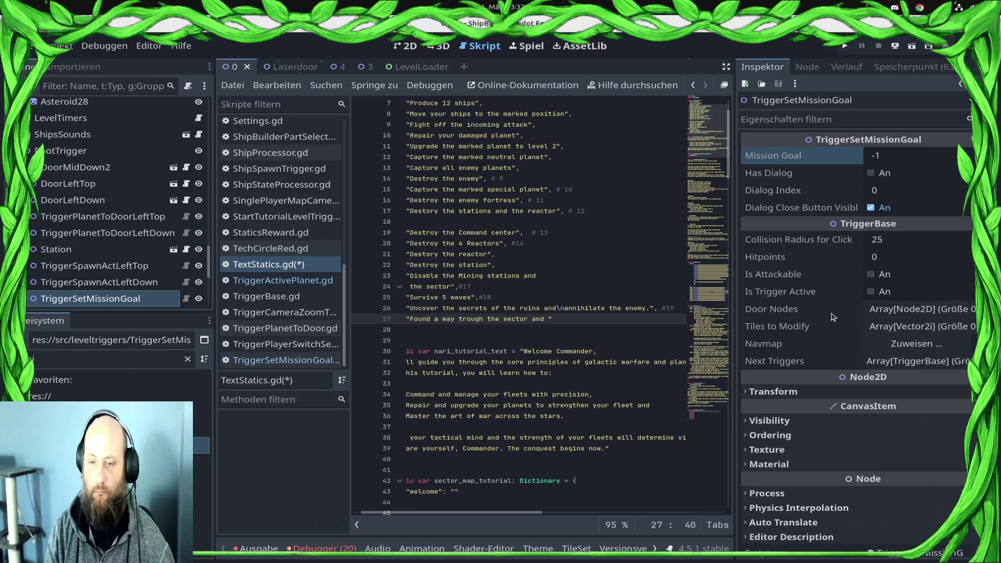
text(  ele)
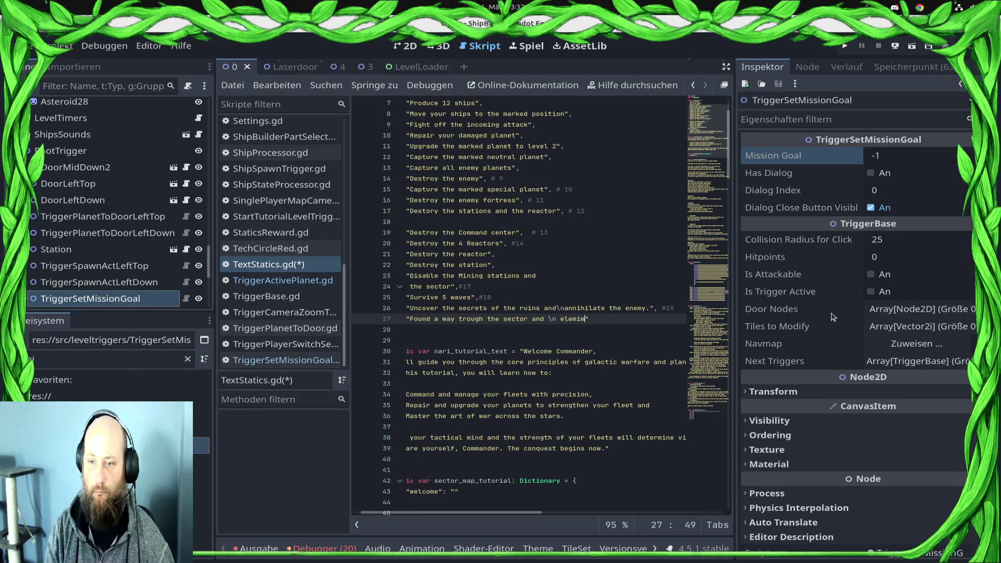
key(BackSpace)
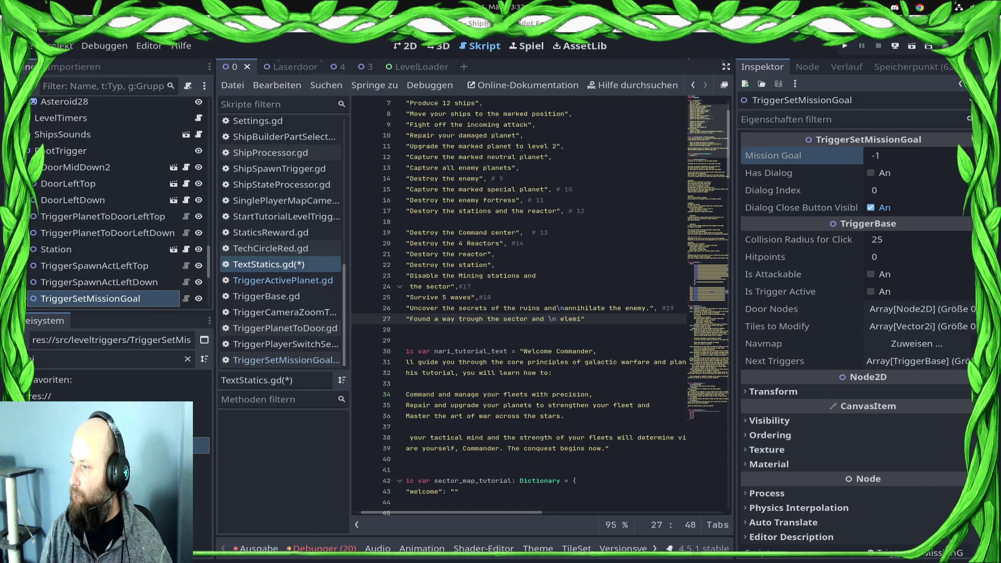
scroll(620, 317, left, 1)
double_click(581, 319)
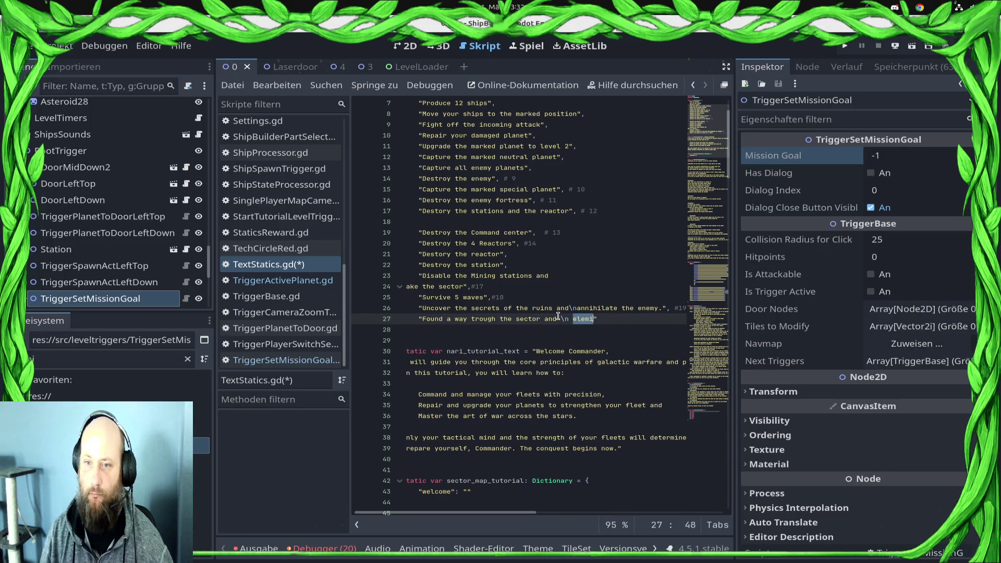
text(wipeout )
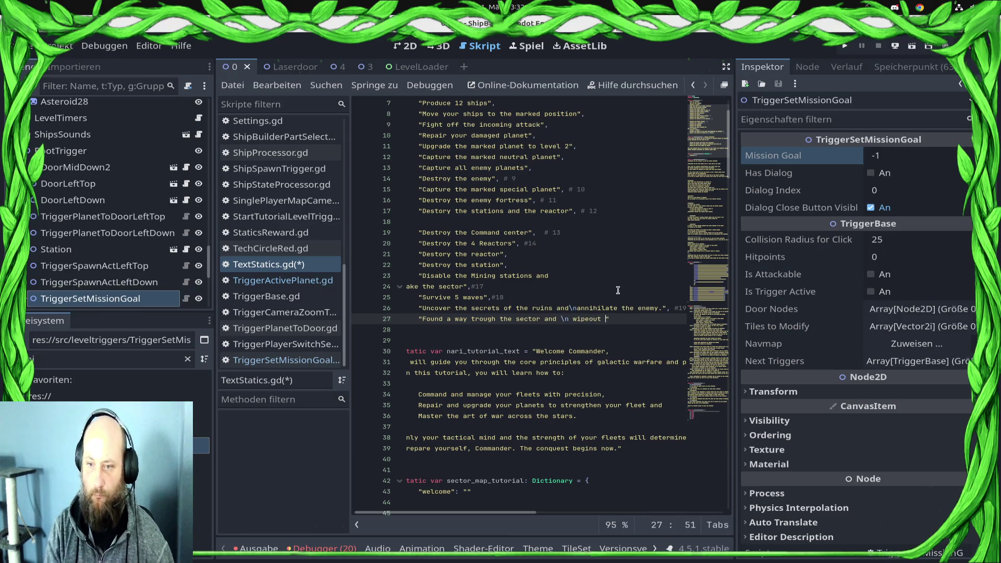
text(the )
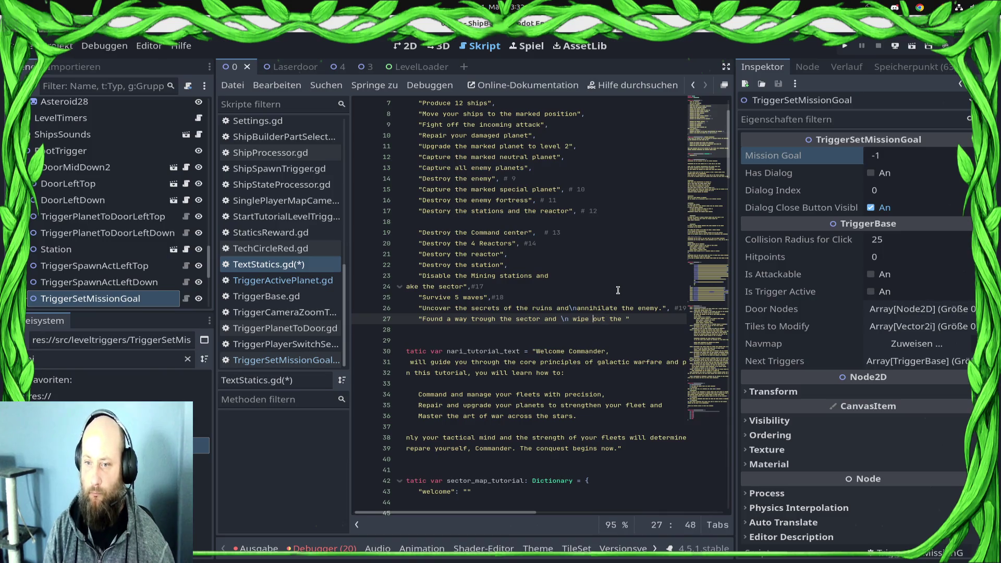
text( emy)
Step: Save TextStatics.gd and set the trigger's Mission Goal to 20
key(ctrl+s)
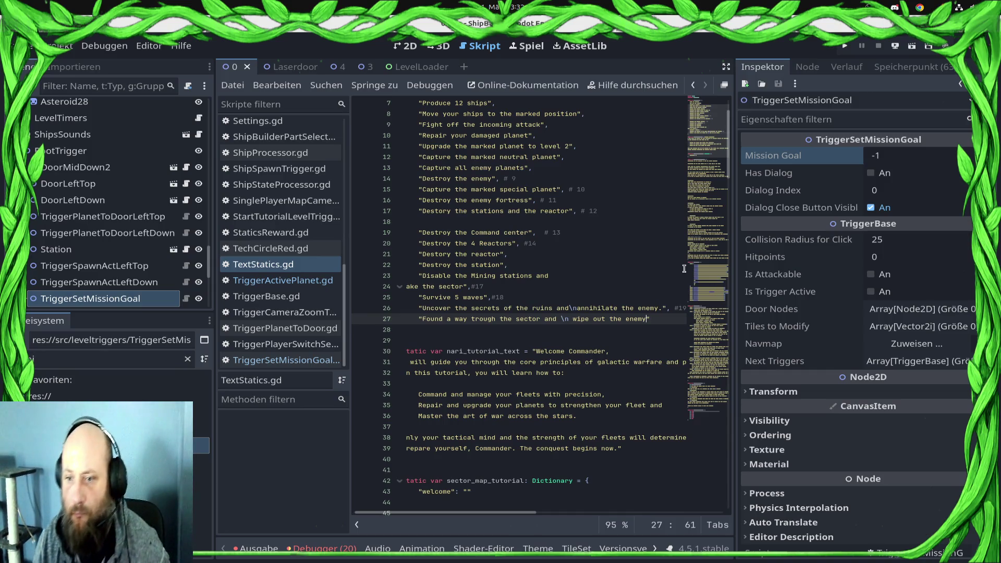
click(894, 152)
text(20)
key(Return)
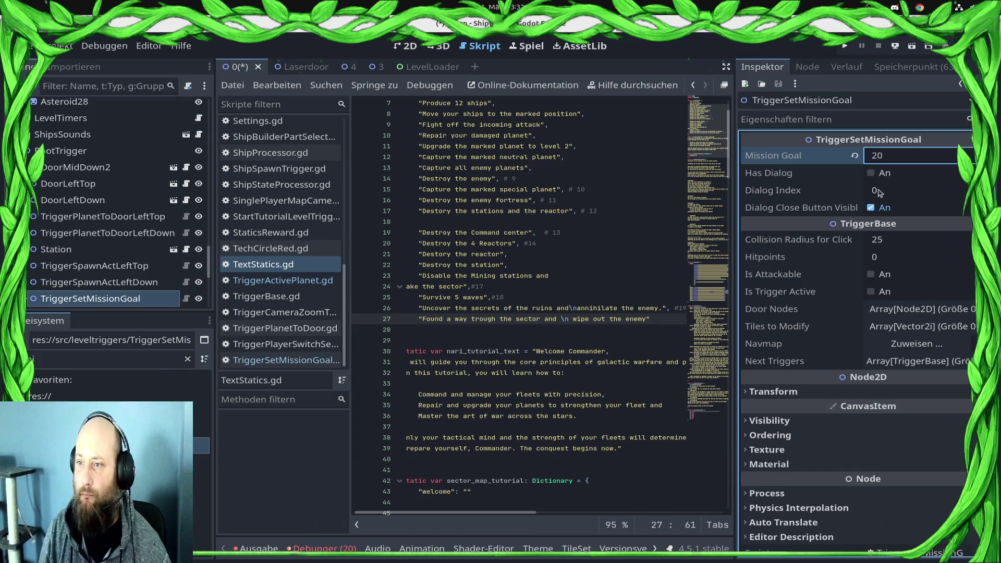
Step: Enable Has Dialog on the mission trigger and edit its Dialog Index
click(876, 175)
click(901, 196)
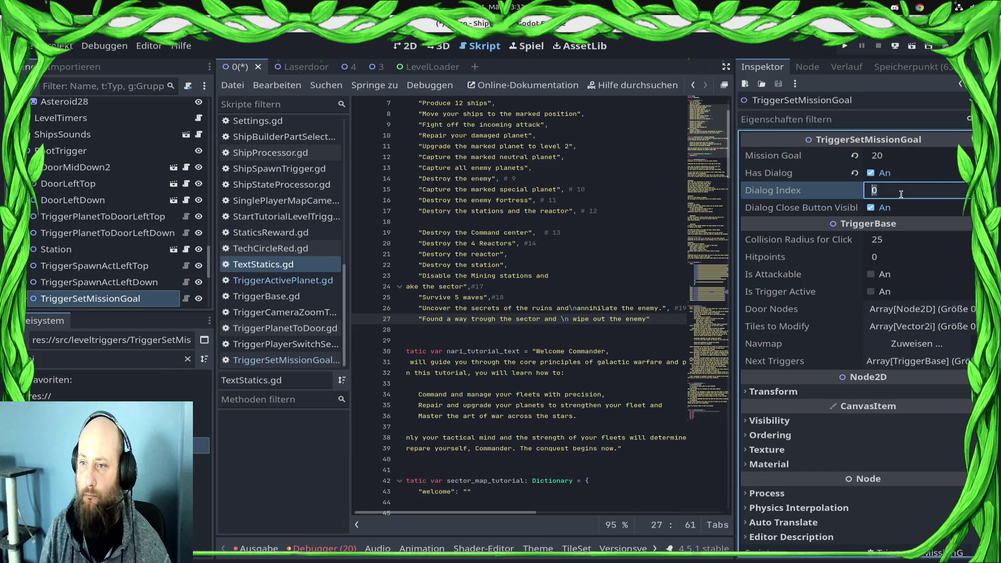
scroll(580, 411, down, 15)
scroll(581, 411, down, 12)
Step: Add a "1:0": [null] spoken-text entry with a comma on line 146, save, and run the game
click(622, 426)
key(BackSpace)
text(1:0)
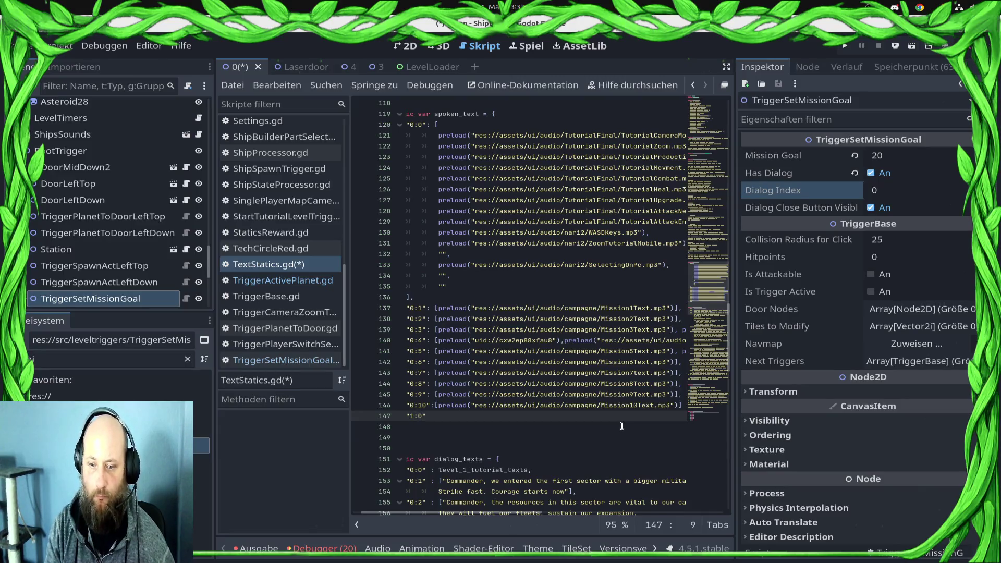
text(")
key(BackSpace)
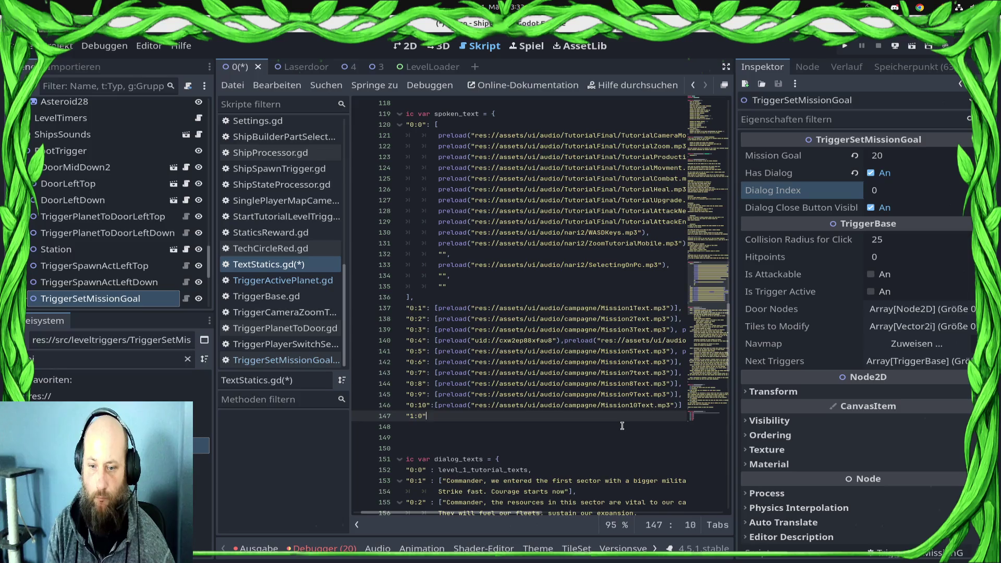
text(: [null)
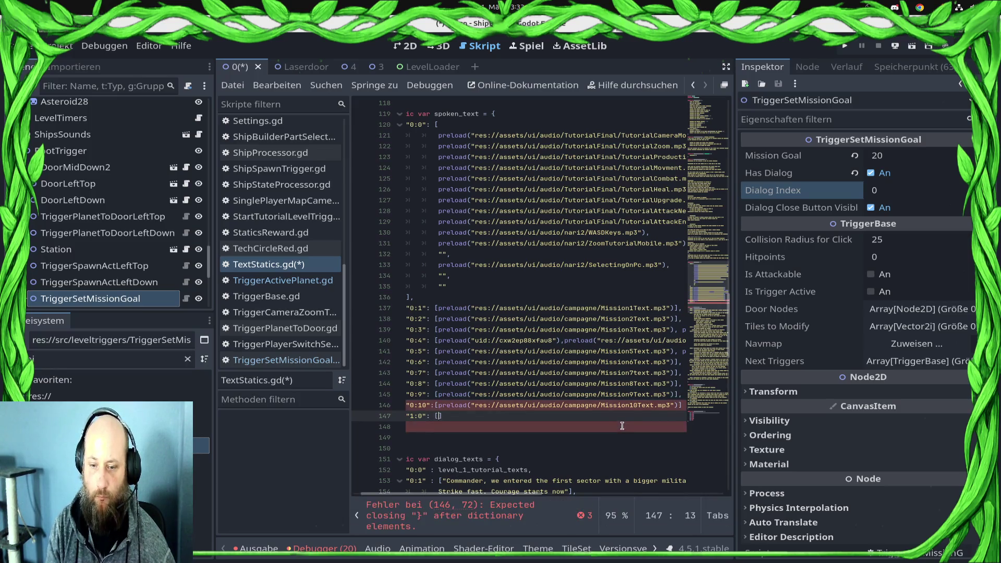
key(ctrl+s)
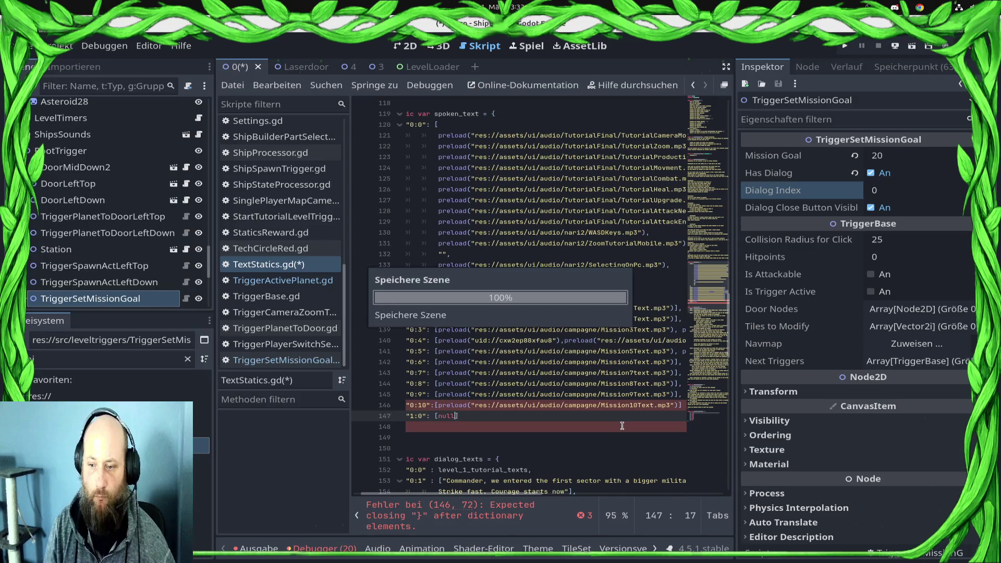
key(Up)
key(End)
text(,)
key(ctrl+s)
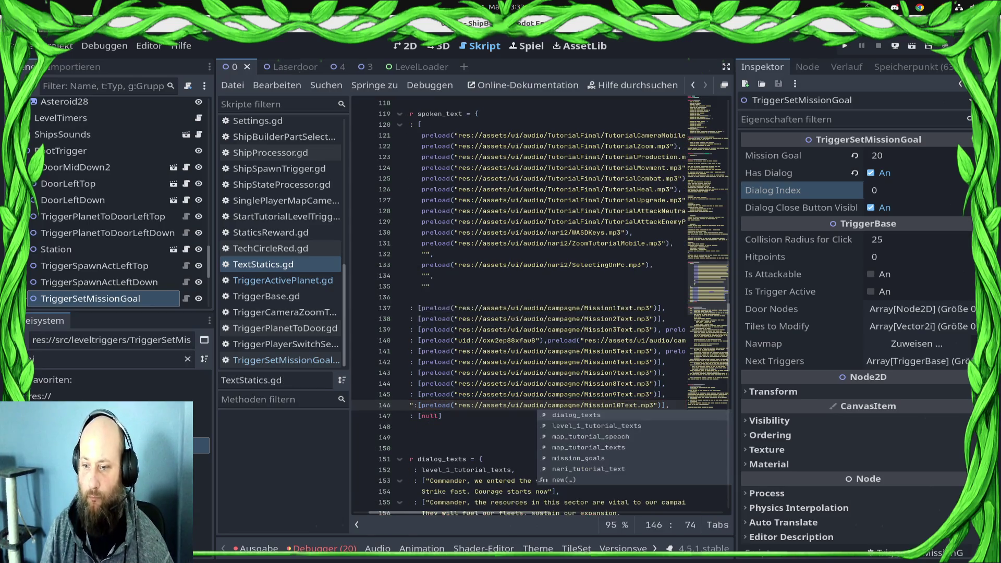
key(F5)
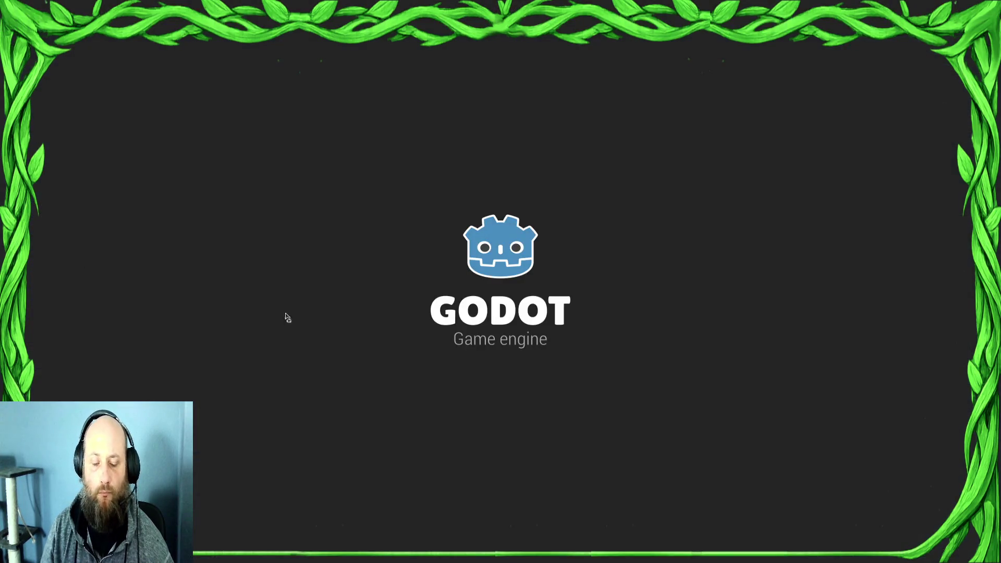
Step: Load Sector1/0 in the running game, then stop it and go back to the 2D scene
mouse_move(1, 1)
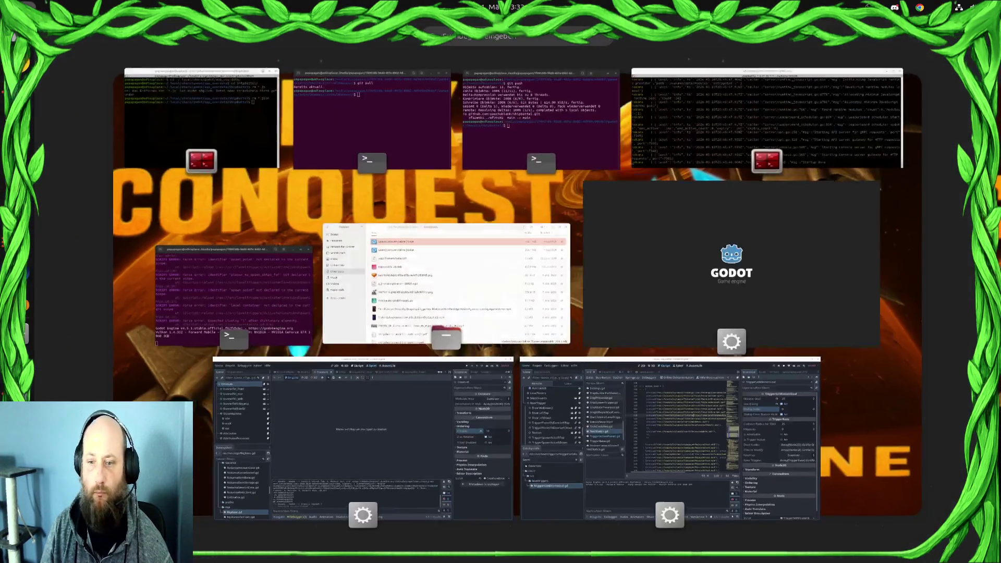
click(423, 380)
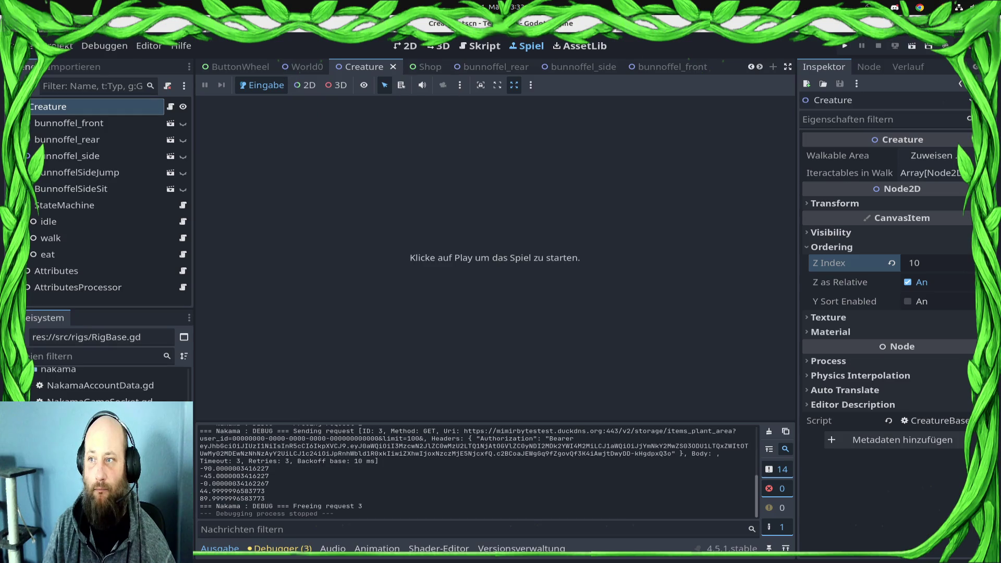
key(alt+Tab)
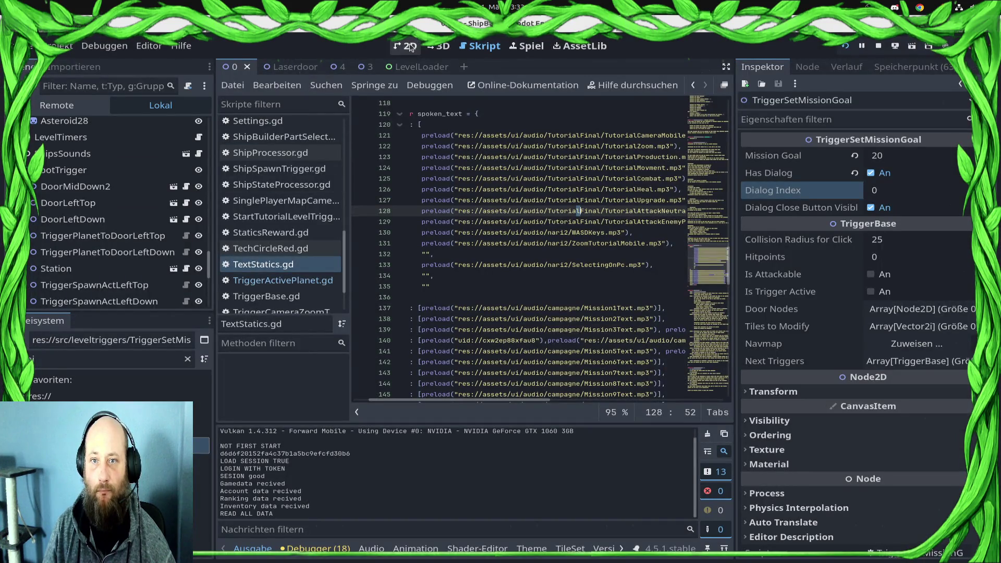
click(406, 46)
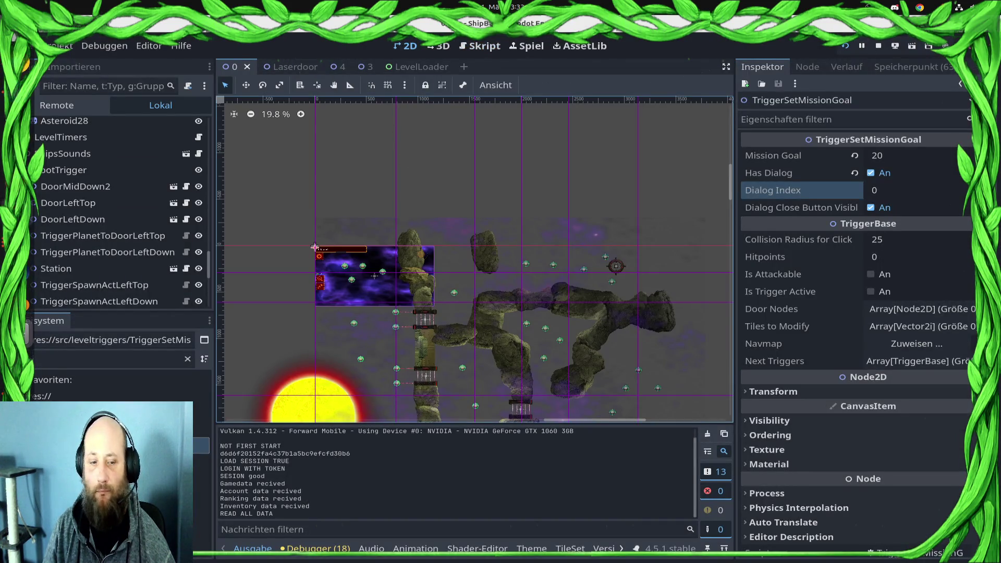
key(alt+Tab)
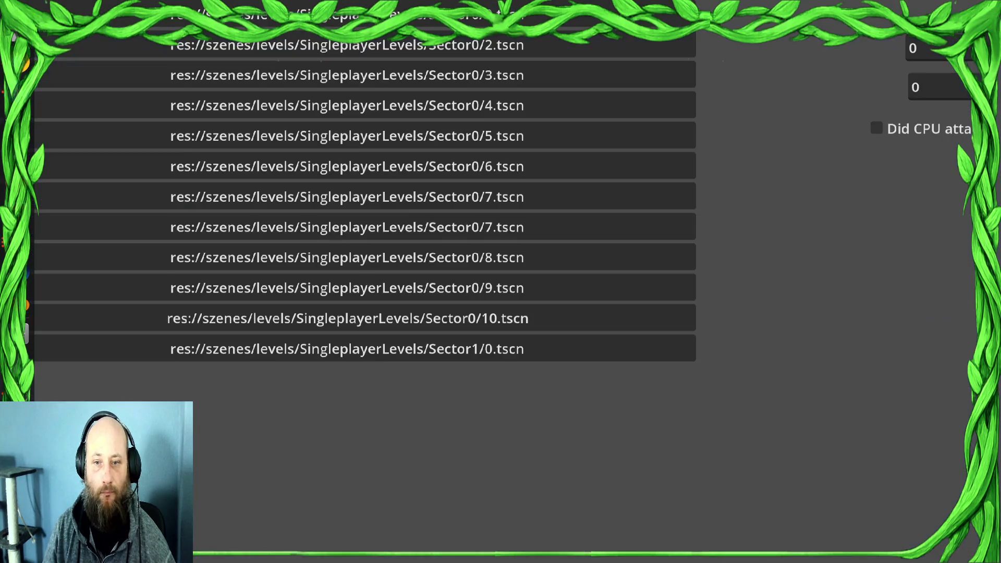
click(421, 351)
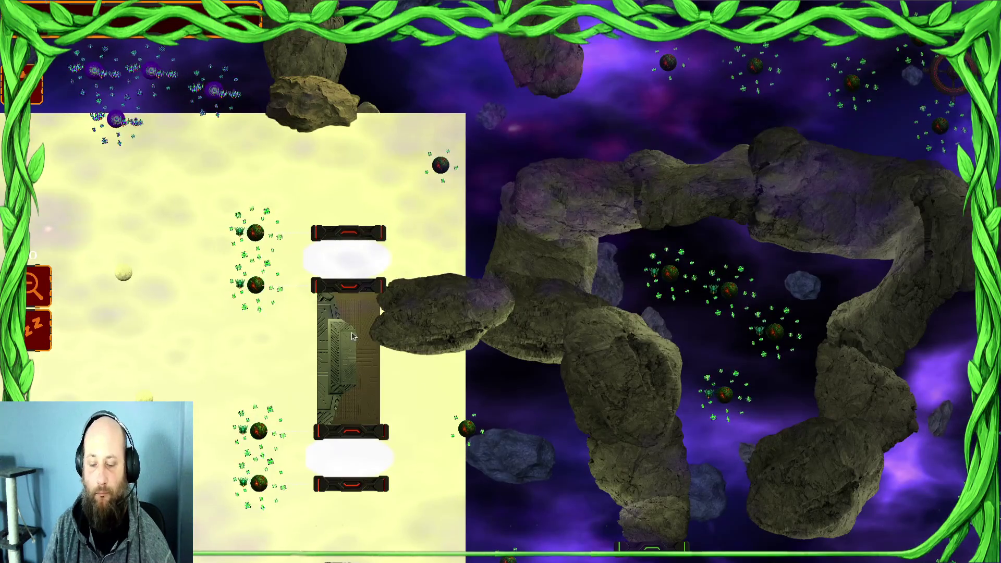
key(alt+F4)
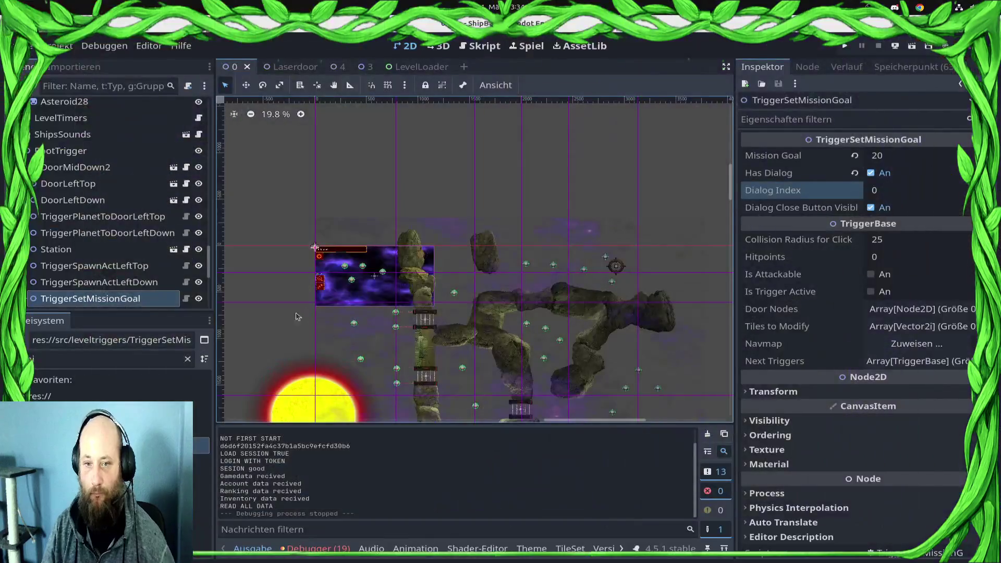
click(329, 420)
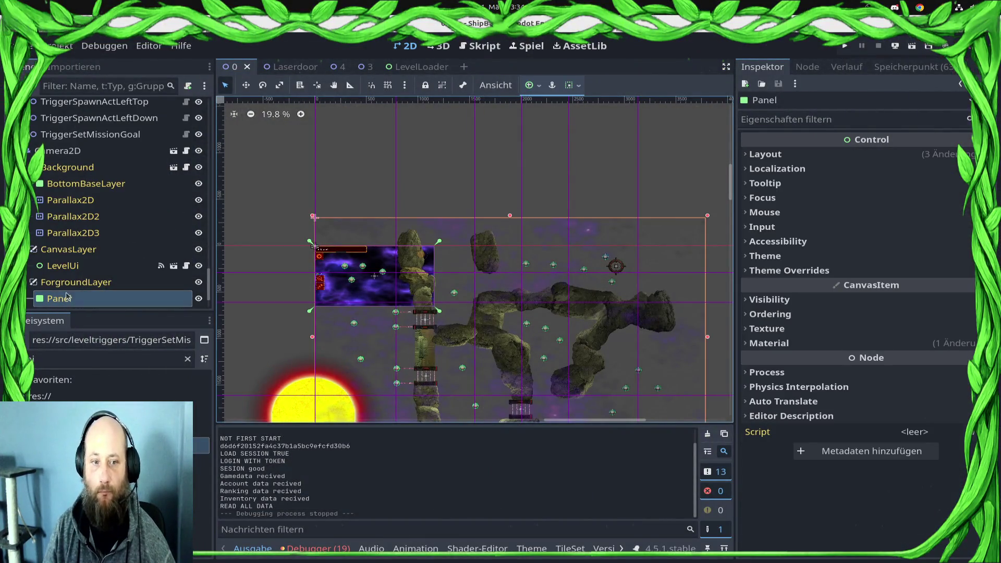
Step: Assign SunRedAndroid.tres as the SunFinal node's Android material
scroll(63, 204, up, 10)
scroll(63, 204, up, 3)
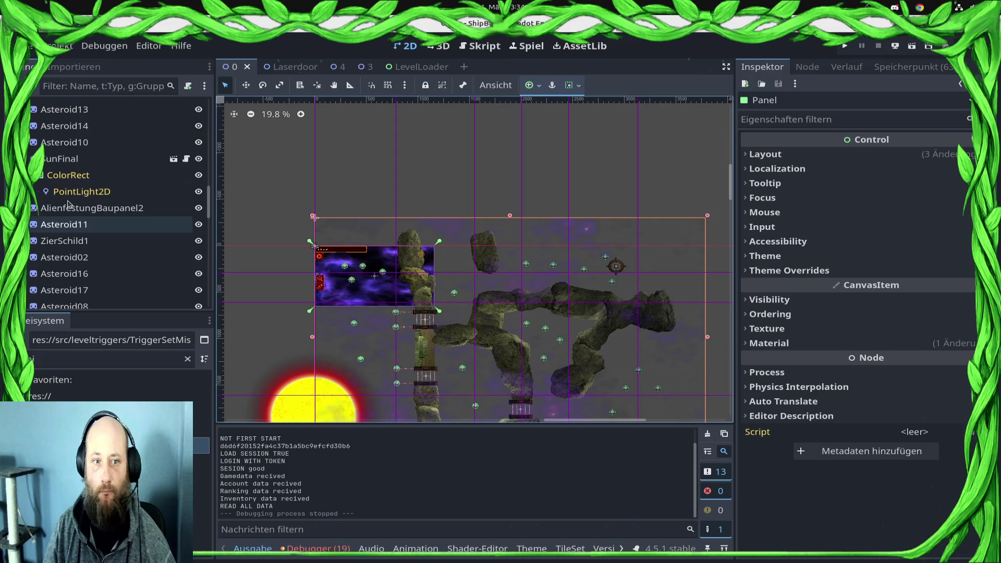
click(73, 159)
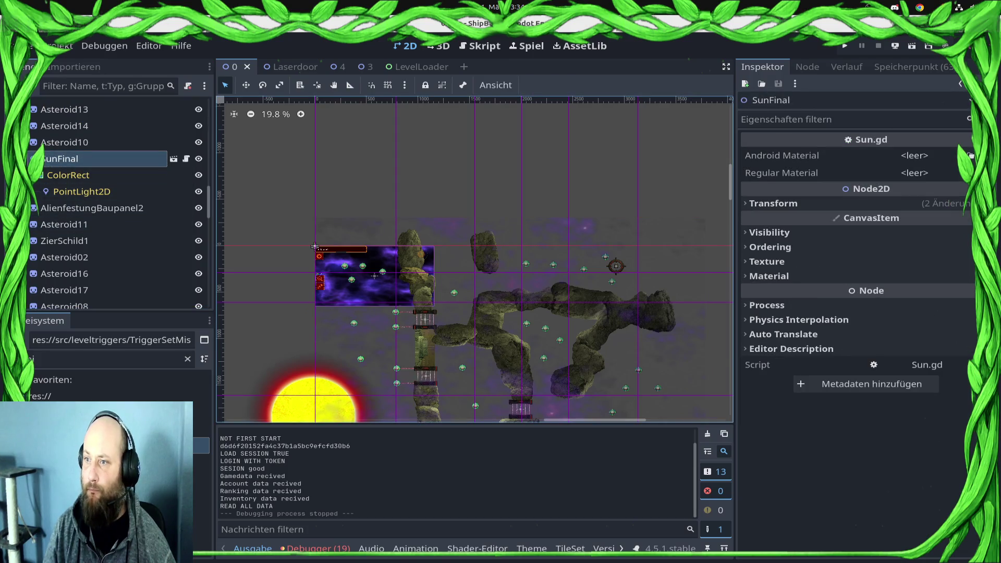
click(970, 156)
text(SundRe)
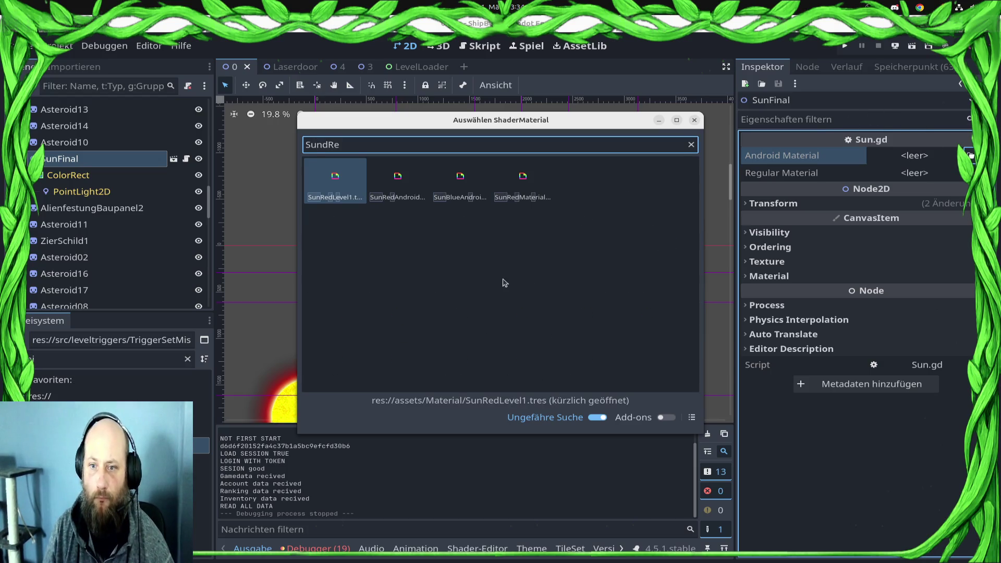
double_click(384, 173)
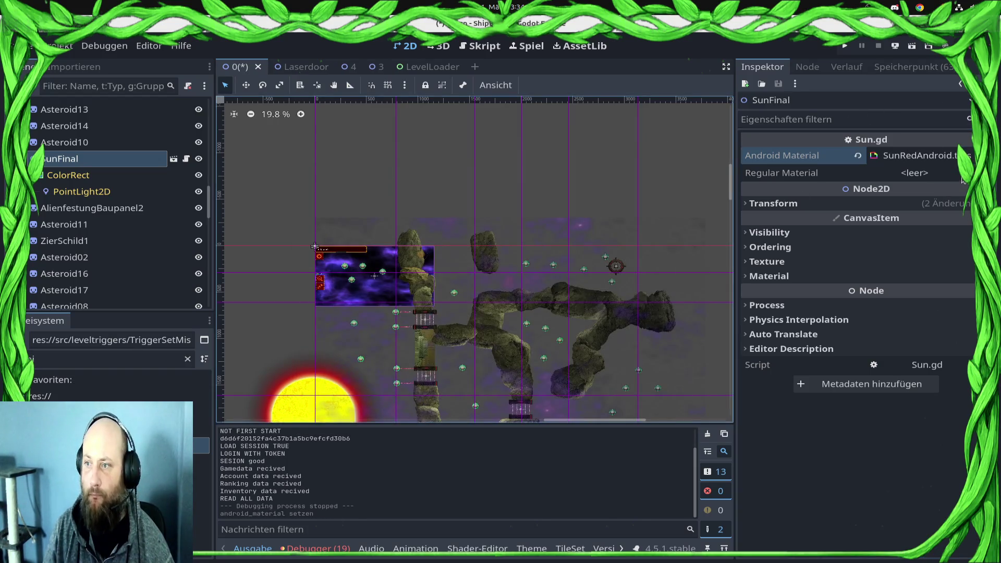
Step: Set SunRedMaterial.tres as the Regular Material, save the scene, and run the game
key(Tab)
key(Return)
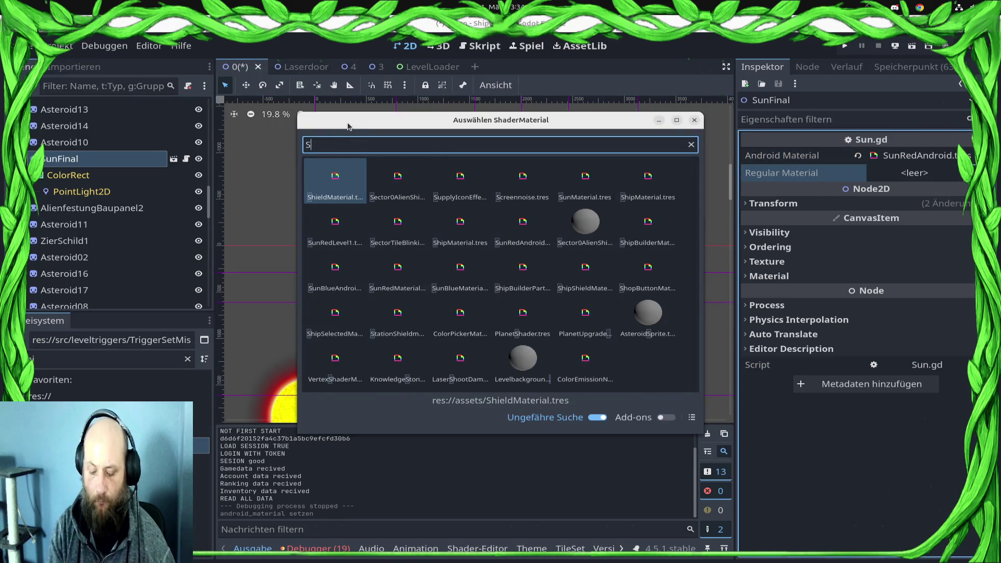
text(SunR)
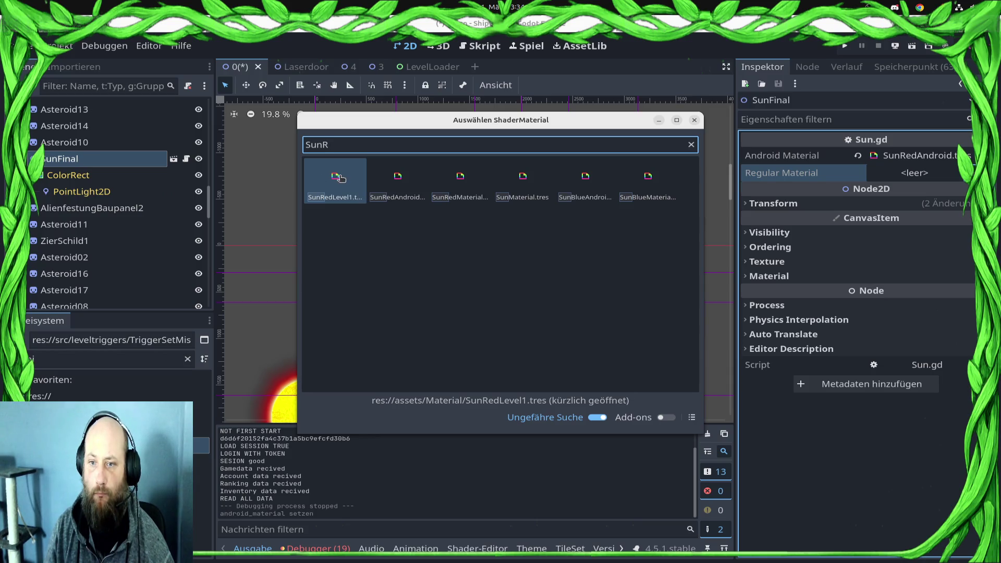
double_click(462, 176)
key(ctrl+s)
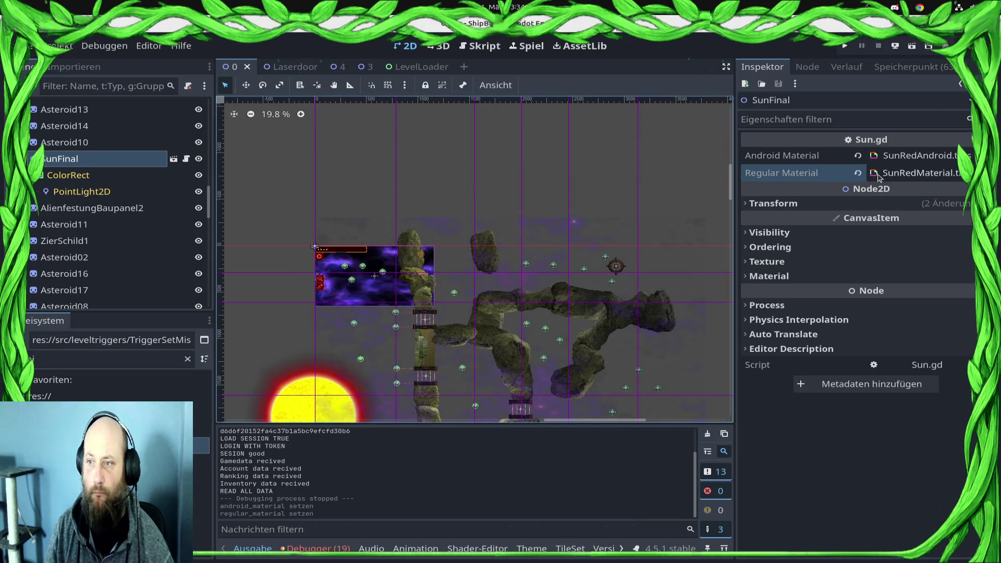
click(890, 174)
click(891, 175)
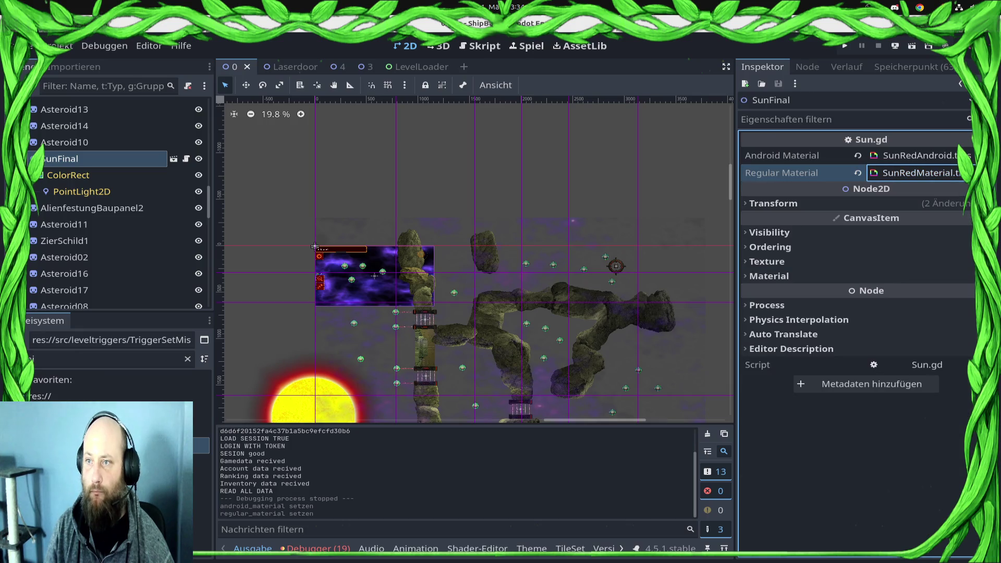
click(845, 46)
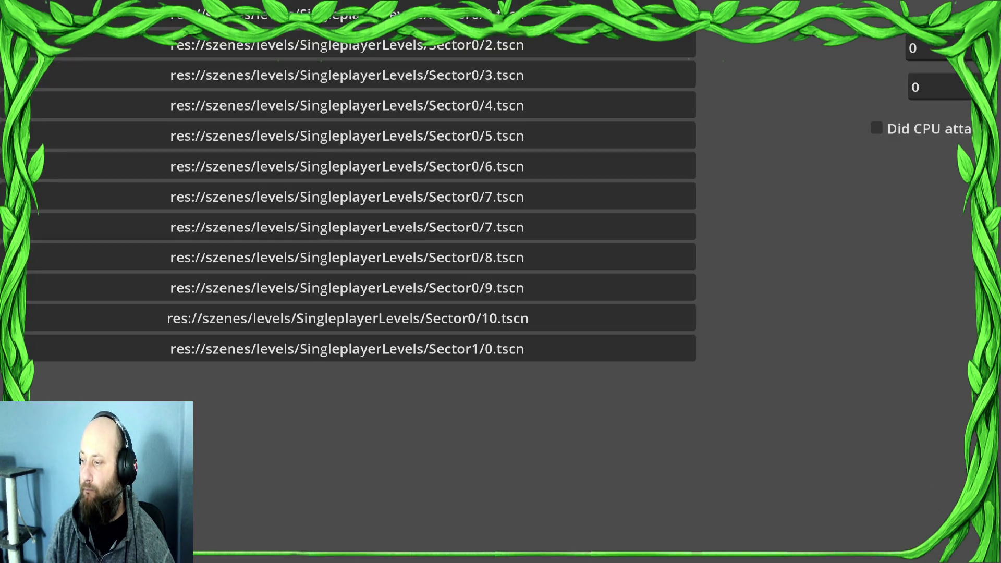
Step: Start Sector1/0 and send the top-left fleet to the yellow planet
click(364, 354)
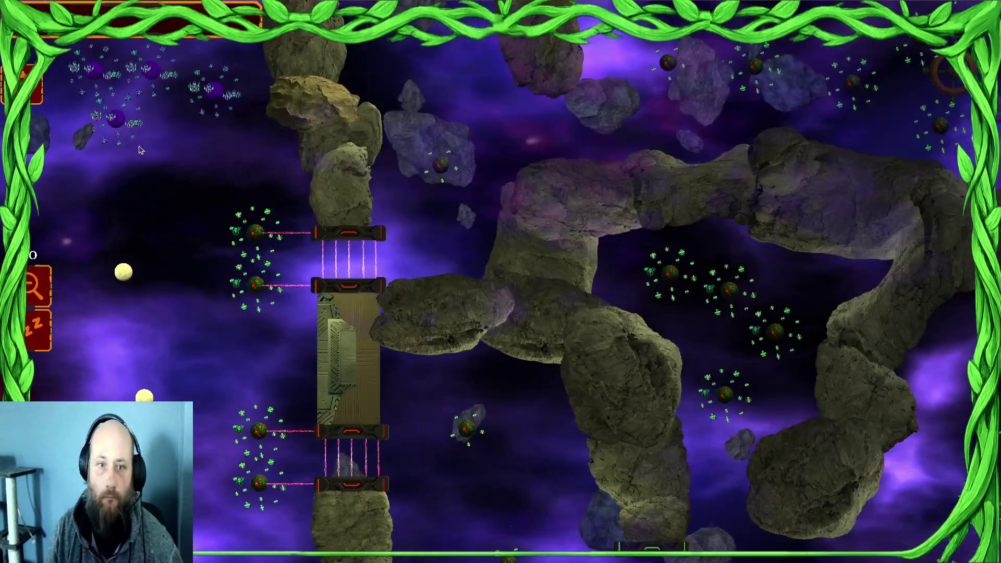
mouse_move(140, 150)
mouse_down()
mouse_move(345, 156)
mouse_move(209, 198)
mouse_up()
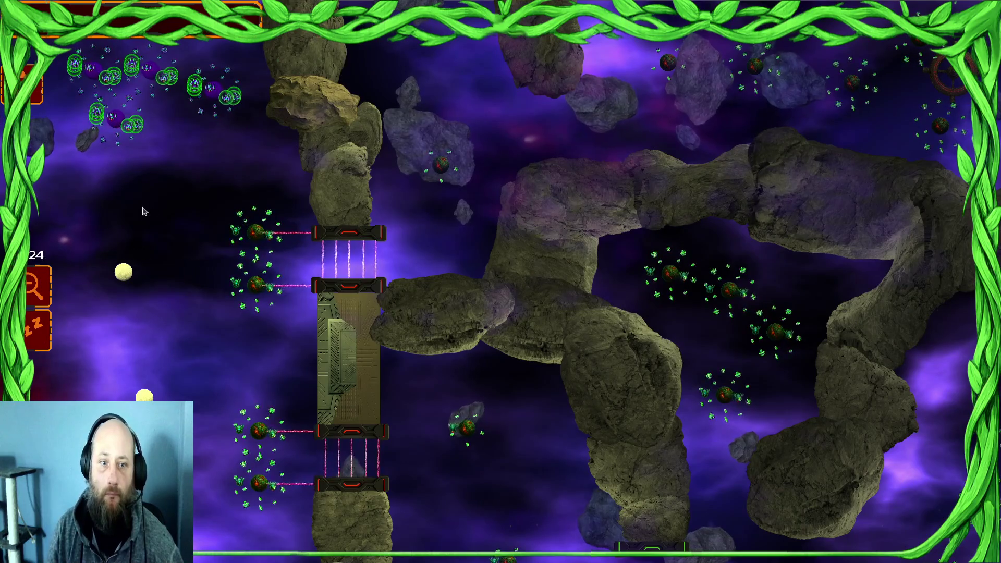
click(188, 210)
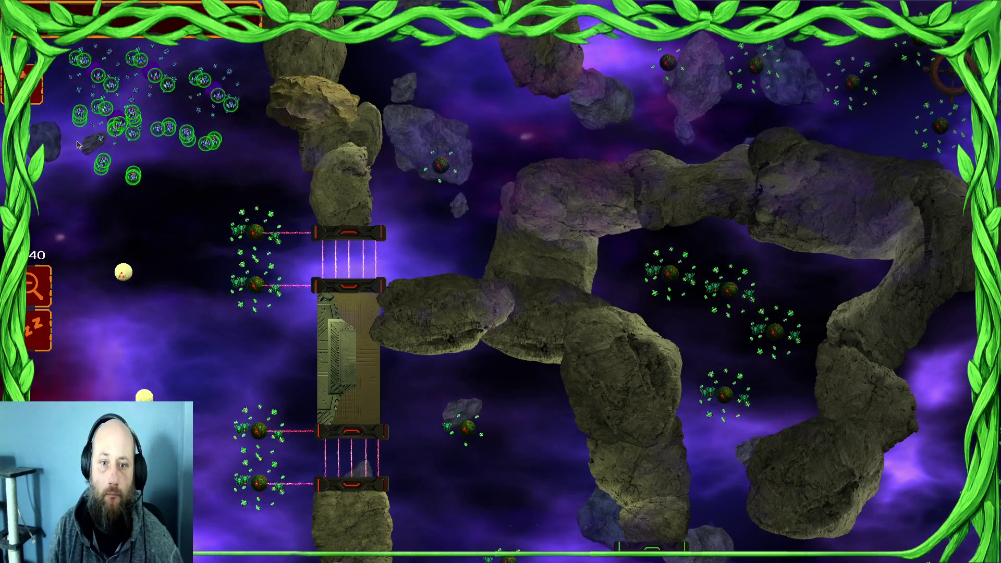
click(125, 269)
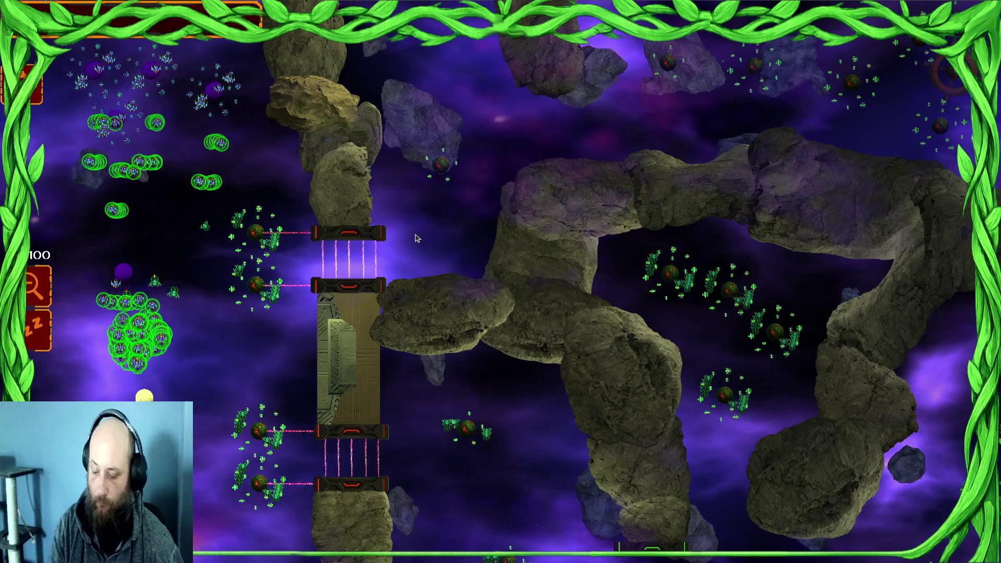
Step: Capture a screenshot of the battle, pan right, and close the game
key(Print)
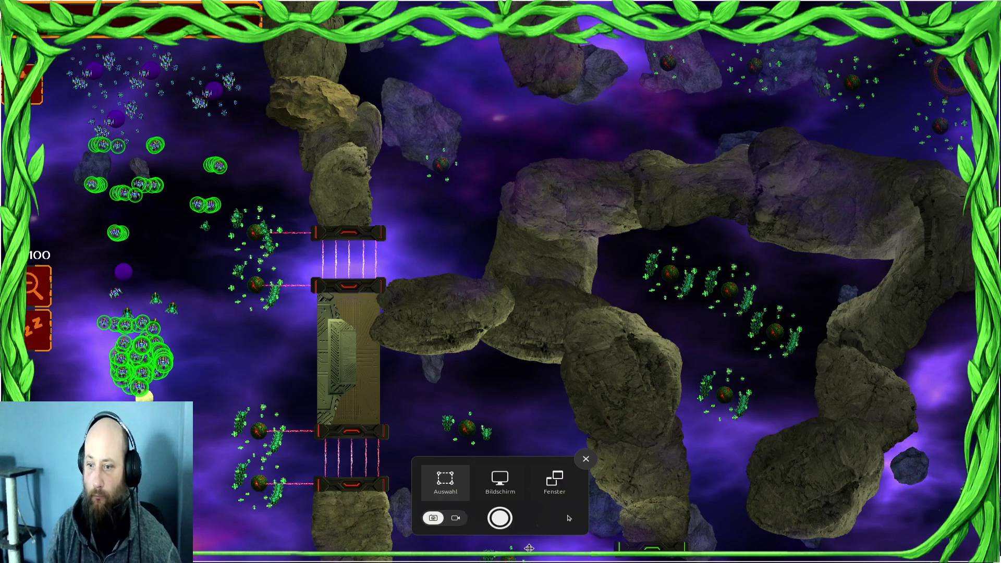
click(497, 521)
key(Right)
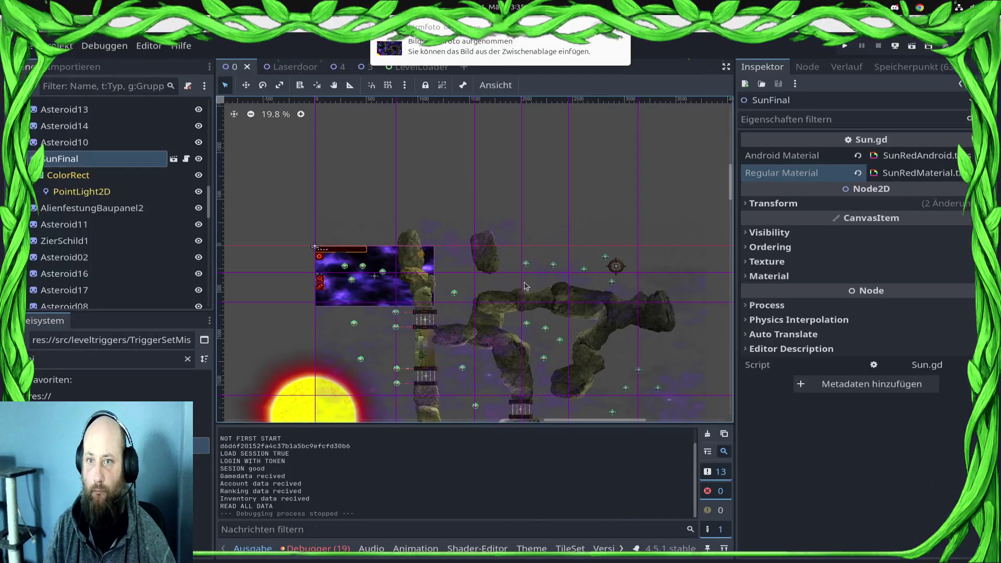
click(339, 288)
Step: Turn off Can Spawn Ships for planet Ai2, another AI planet, and Ai9
scroll(339, 288, up, 4)
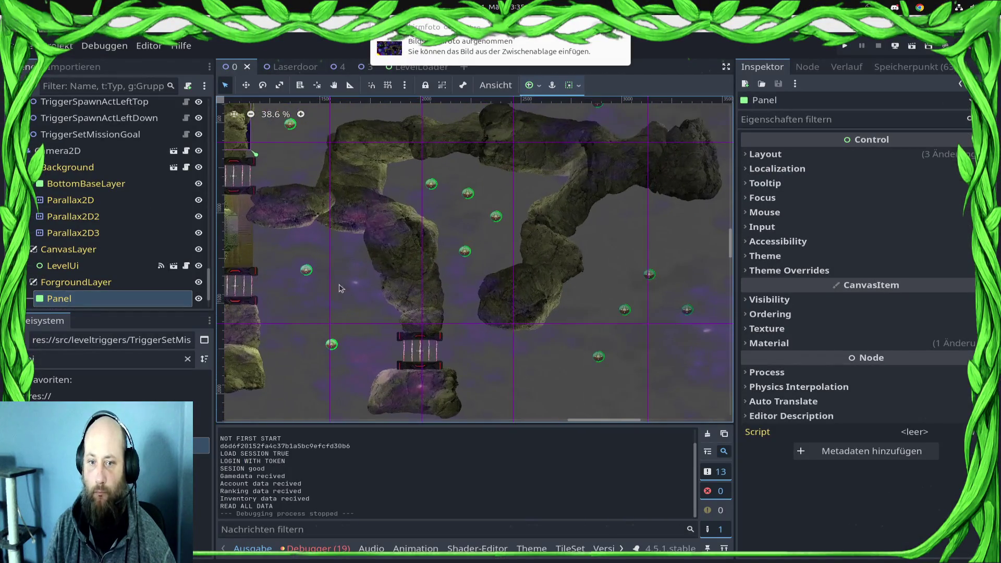
click(300, 85)
click(307, 271)
click(345, 312)
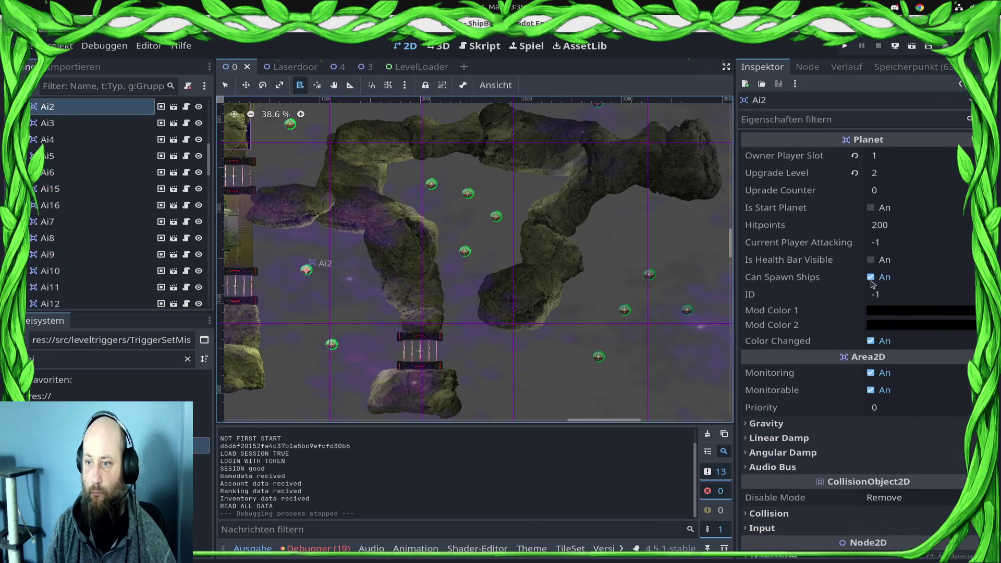
click(871, 282)
click(334, 354)
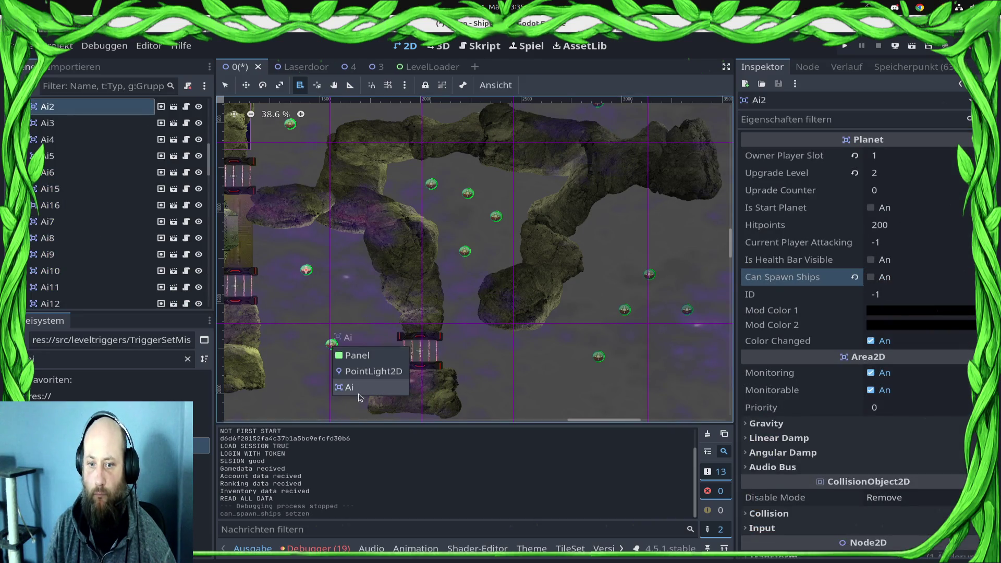
click(354, 387)
click(872, 280)
click(603, 361)
click(631, 401)
click(876, 281)
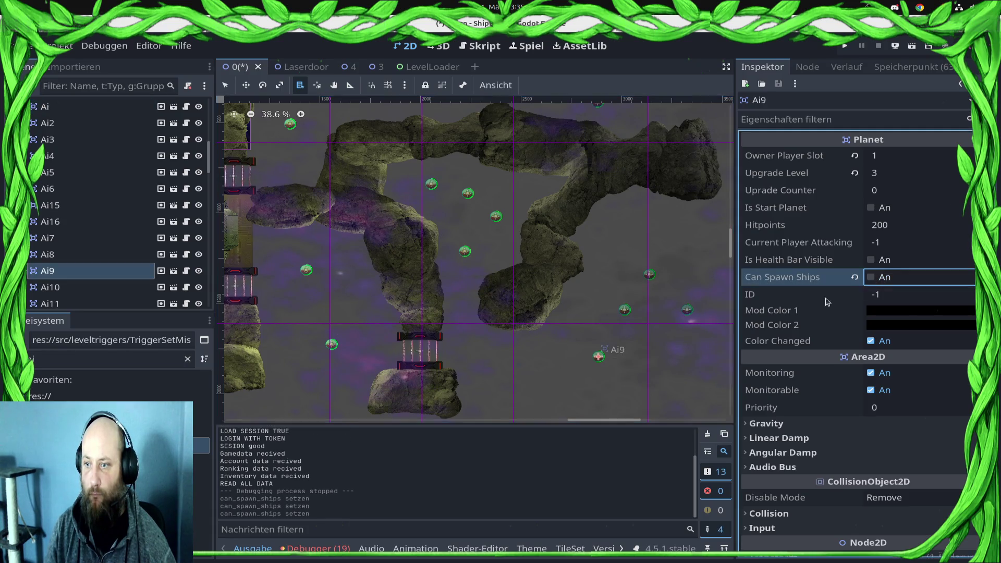
Step: Turn off Can Spawn Ships for planets Ai10, Ai7 and Ai8
click(624, 309)
click(649, 351)
click(870, 278)
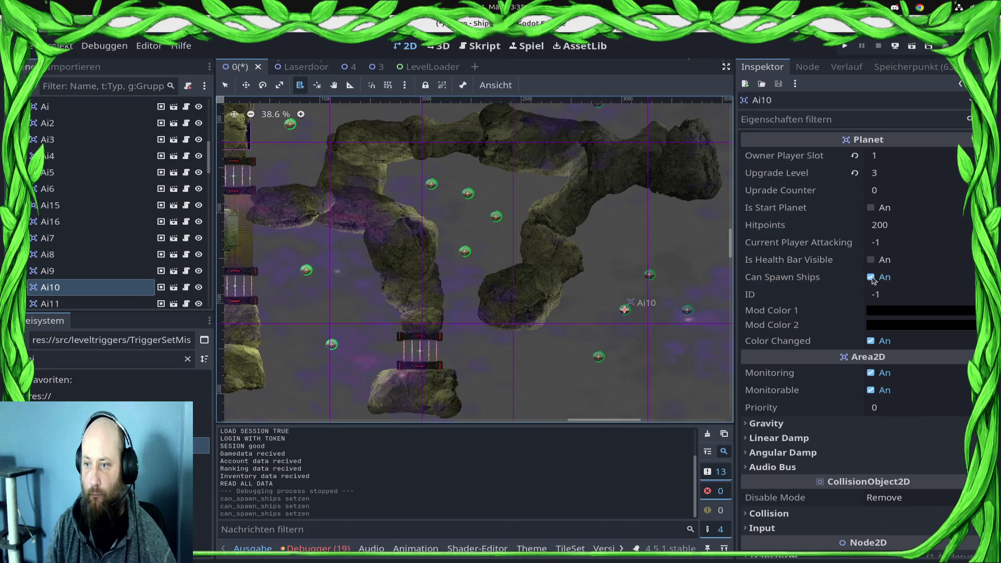
click(871, 279)
click(649, 277)
click(676, 319)
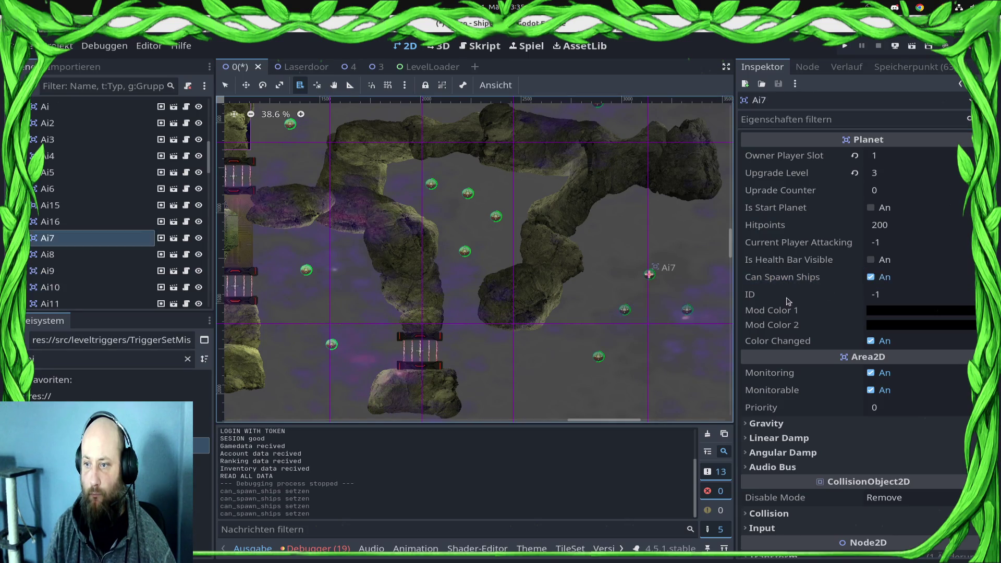
click(874, 279)
click(687, 312)
click(701, 350)
click(878, 281)
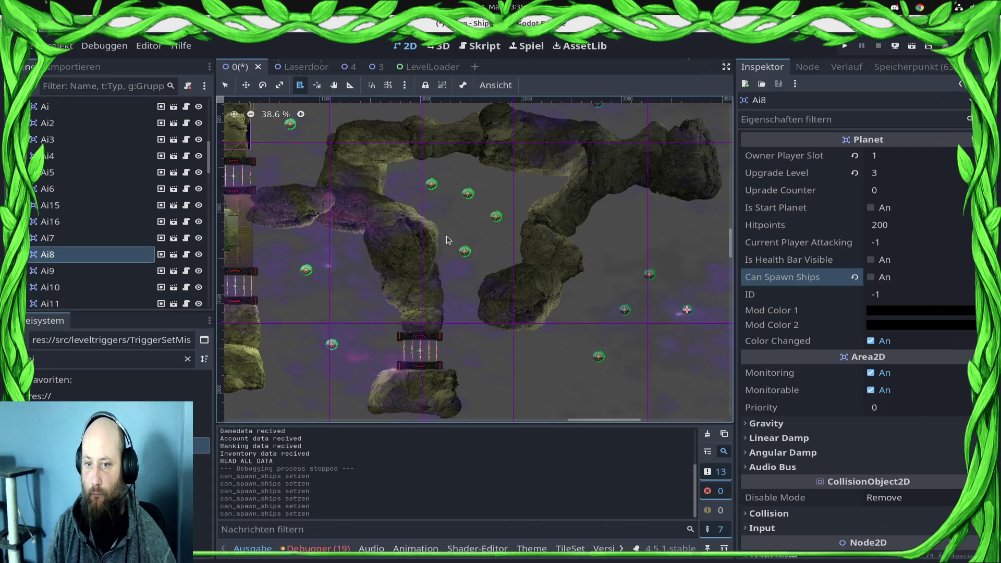
Step: Turn off ship spawning for Ai12 and Ai14, select Ai11, and run the game
click(466, 254)
click(485, 290)
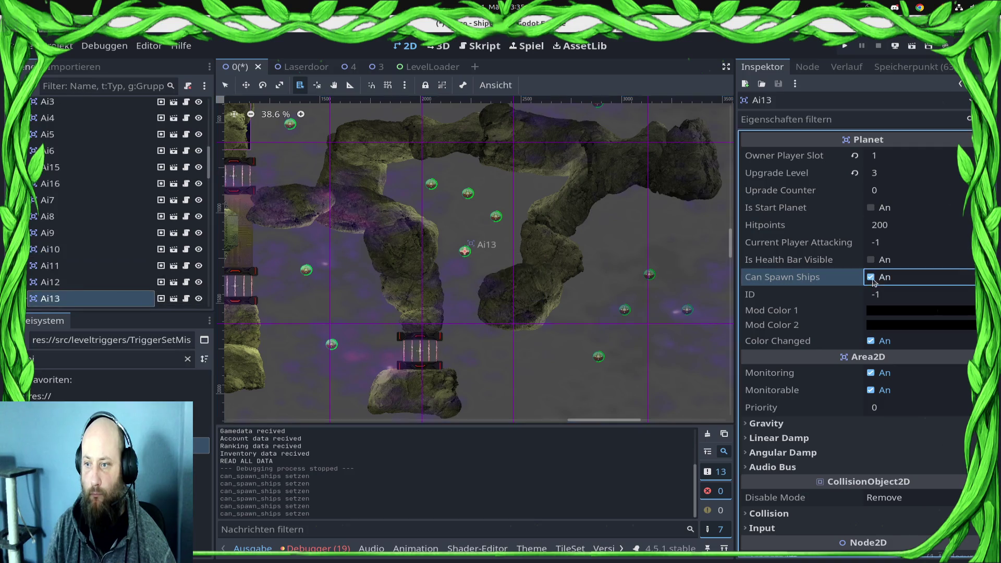
click(498, 223)
click(518, 262)
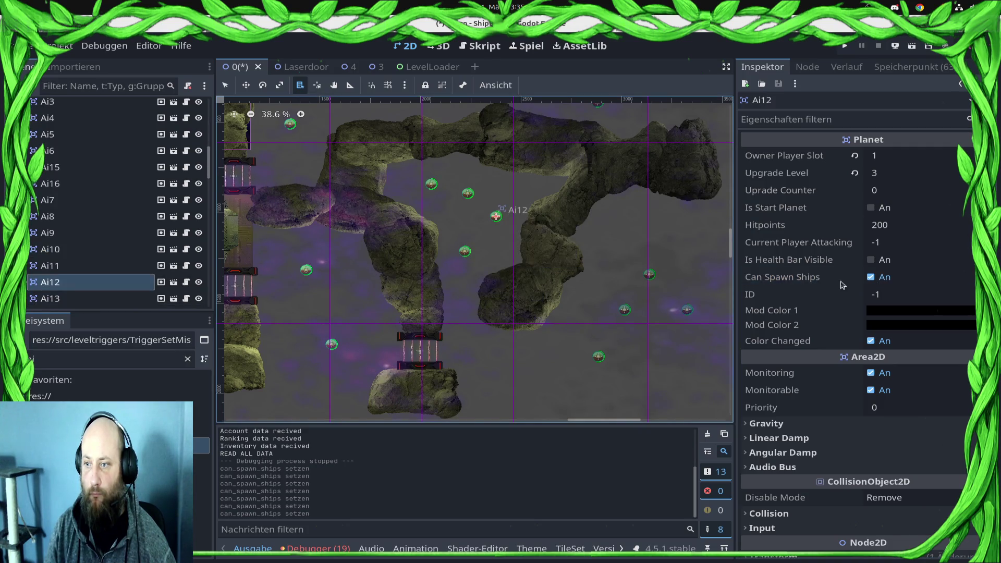
click(872, 281)
click(468, 196)
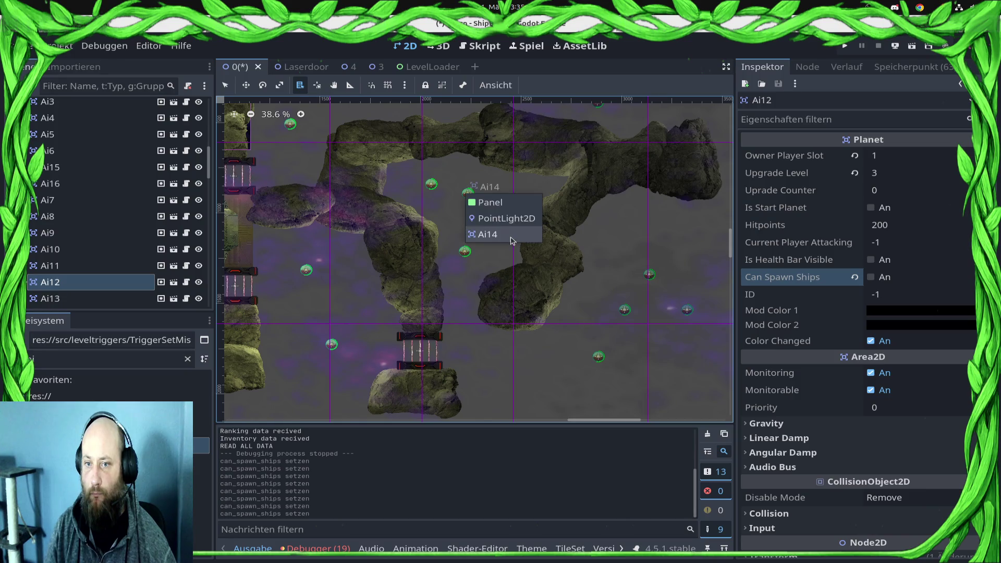
click(487, 234)
click(870, 276)
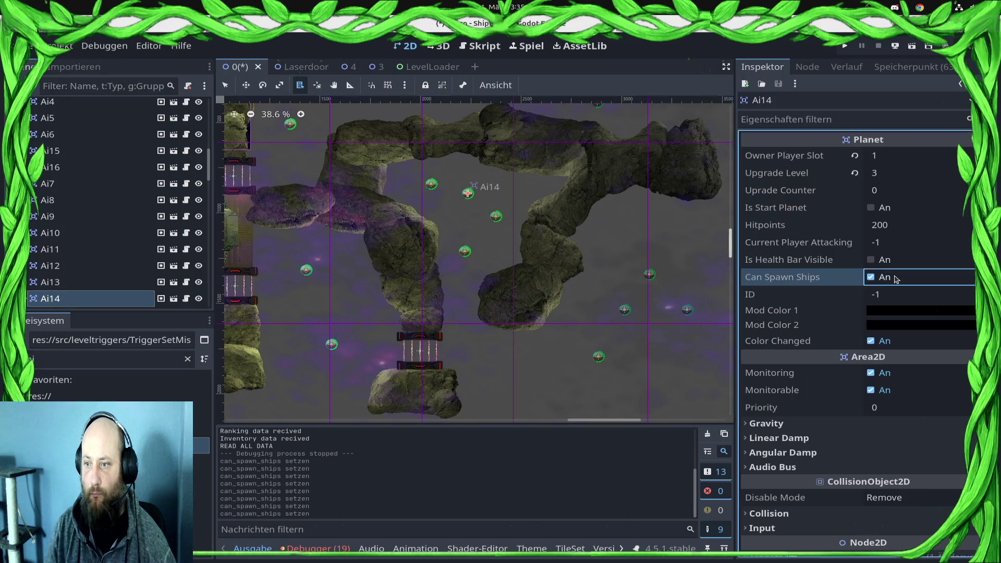
click(433, 188)
click(459, 227)
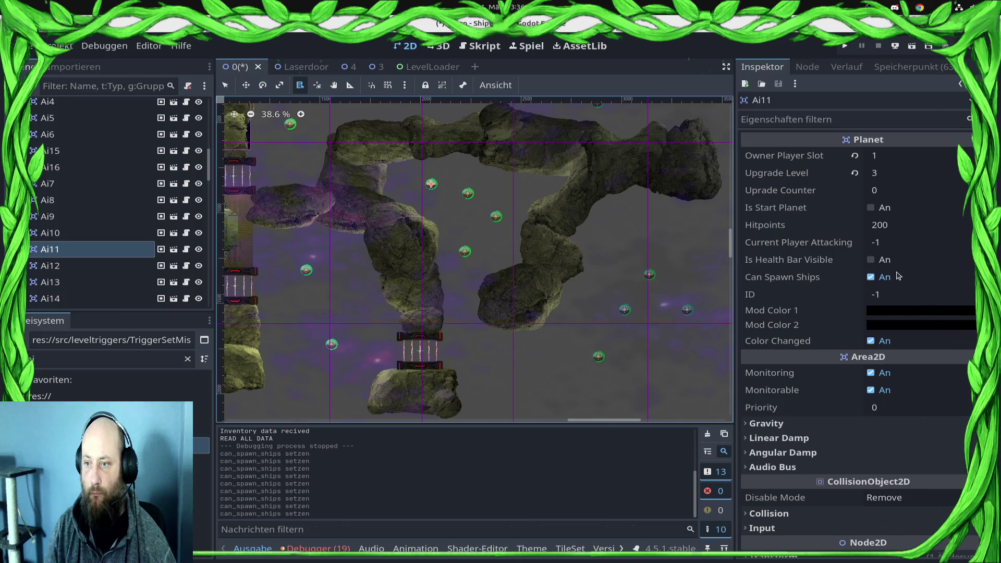
key(F5)
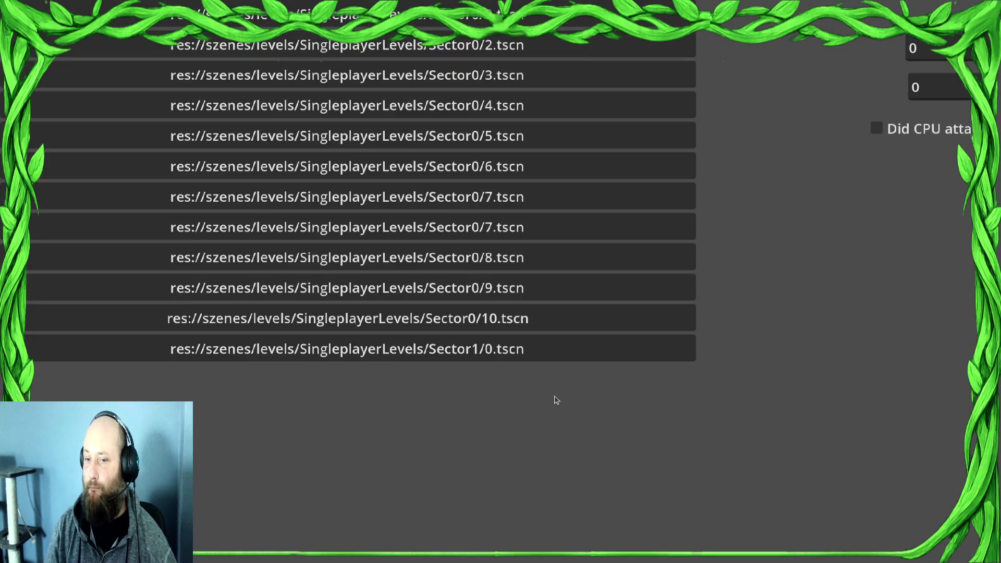
Step: Load Sector1/0 in the game, watch it briefly, then stop the run with F8
click(554, 353)
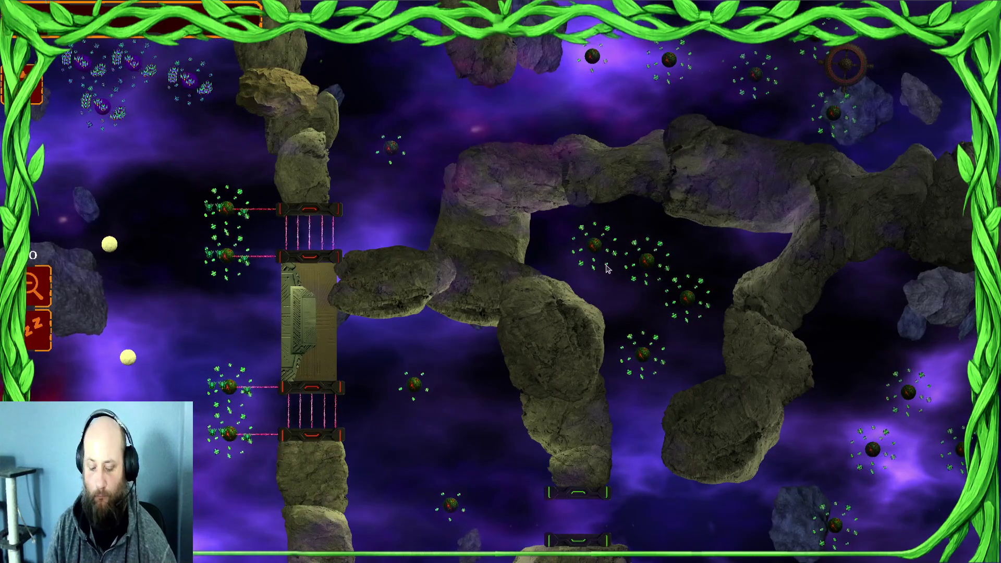
key(F8)
scroll(549, 261, down, 2)
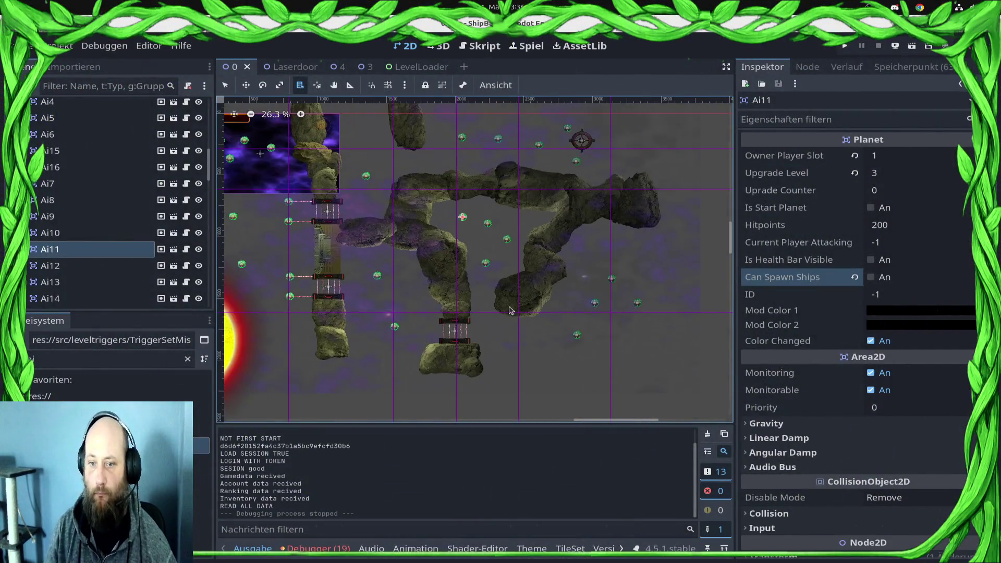
Step: Replace DoorMidDown2's switch object with Station and launch the game again
alt+right_click(457, 335)
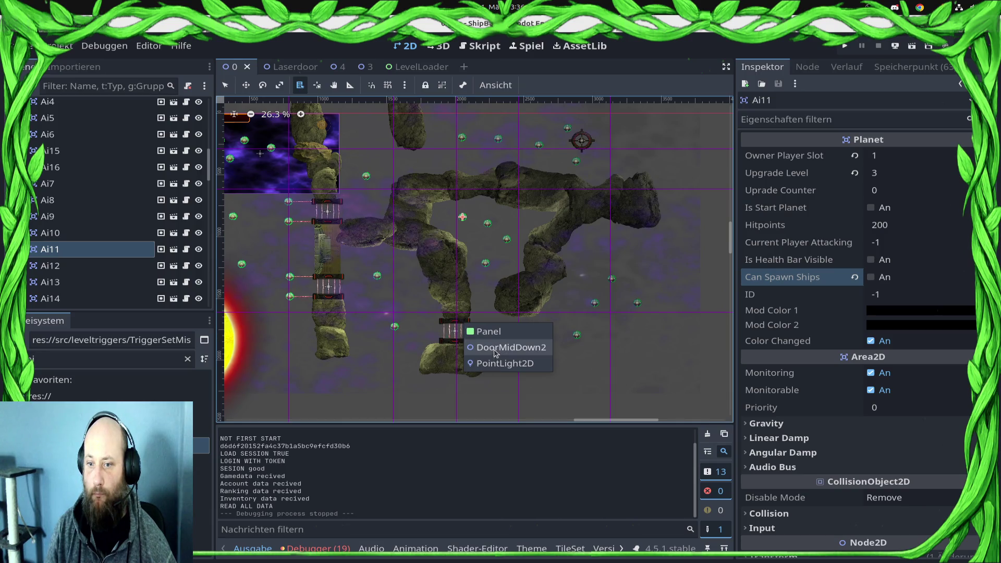
click(494, 349)
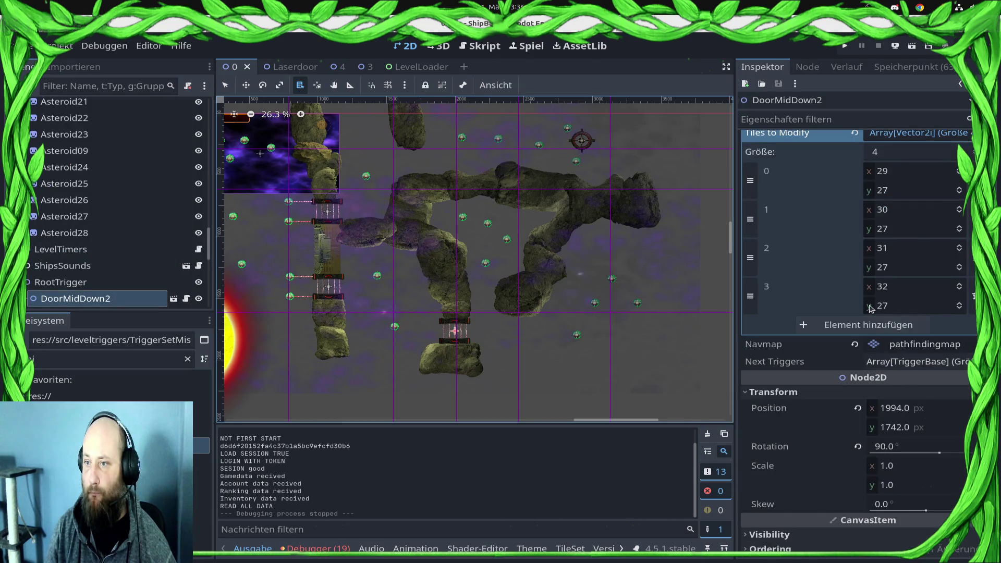
scroll(870, 308, up, 4)
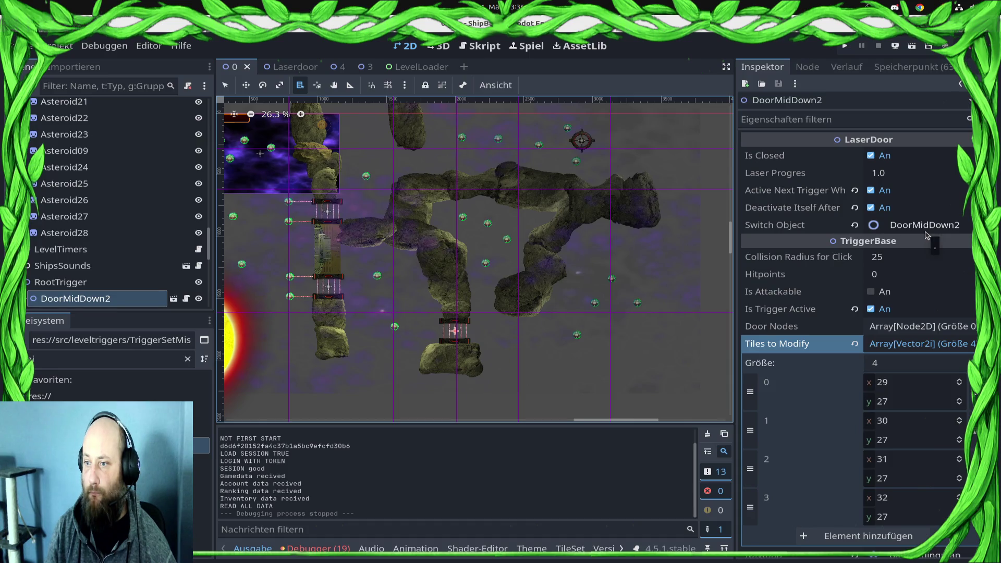
click(855, 225)
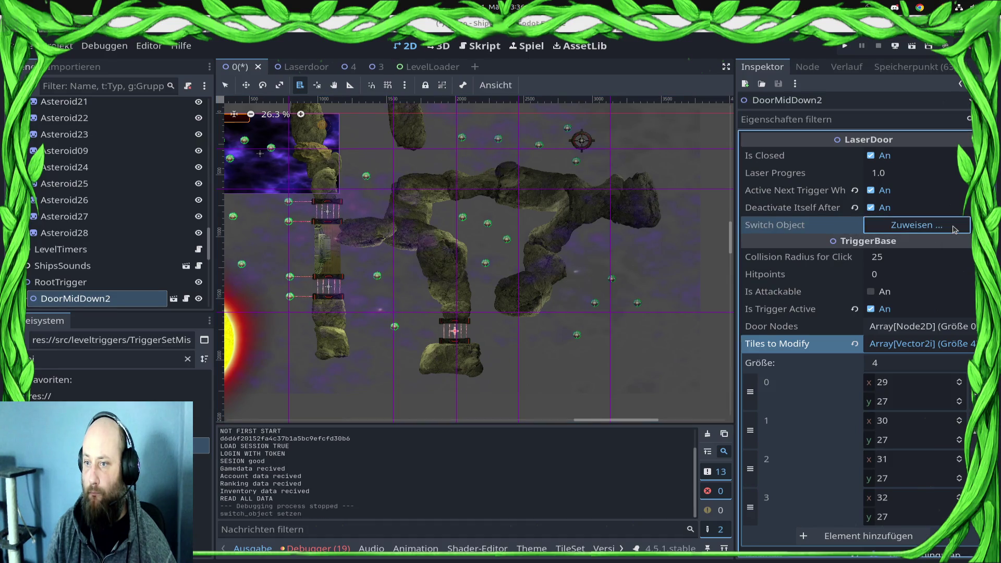
click(954, 226)
text(sta)
double_click(505, 202)
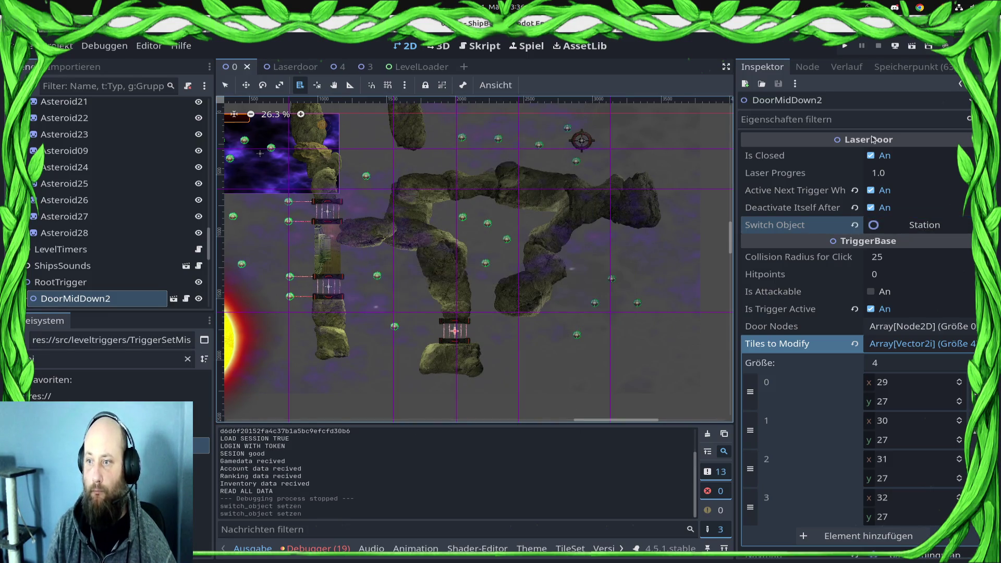
click(845, 46)
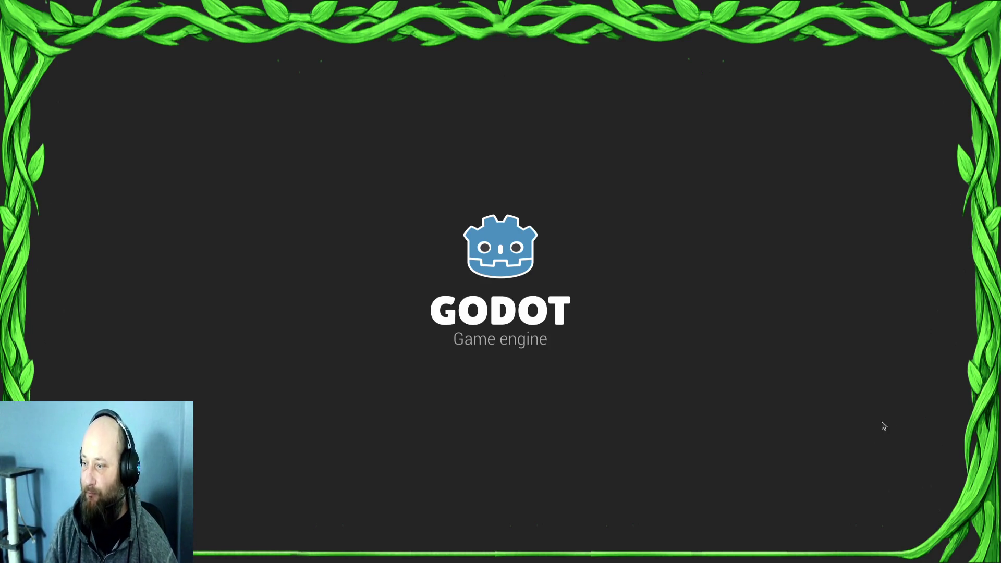
Step: Start level Sector1/0 and send the first seedling swarm toward the gate planets
key(super)
key(super)
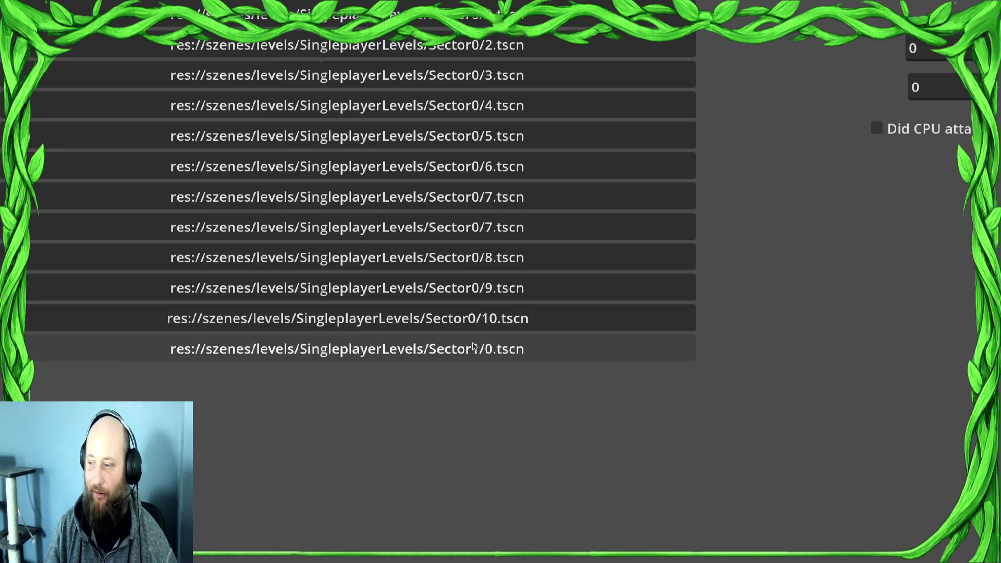
click(480, 352)
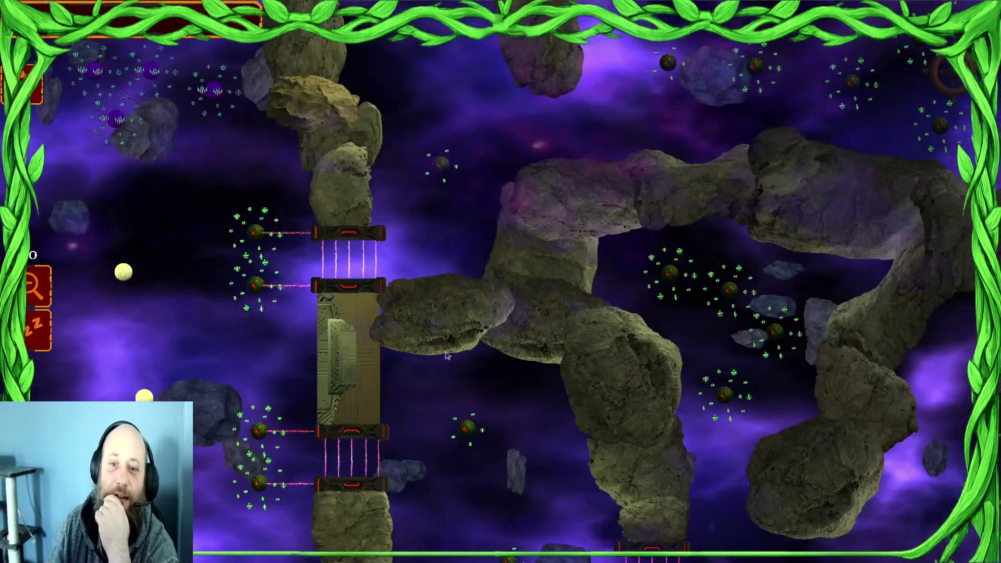
click(179, 162)
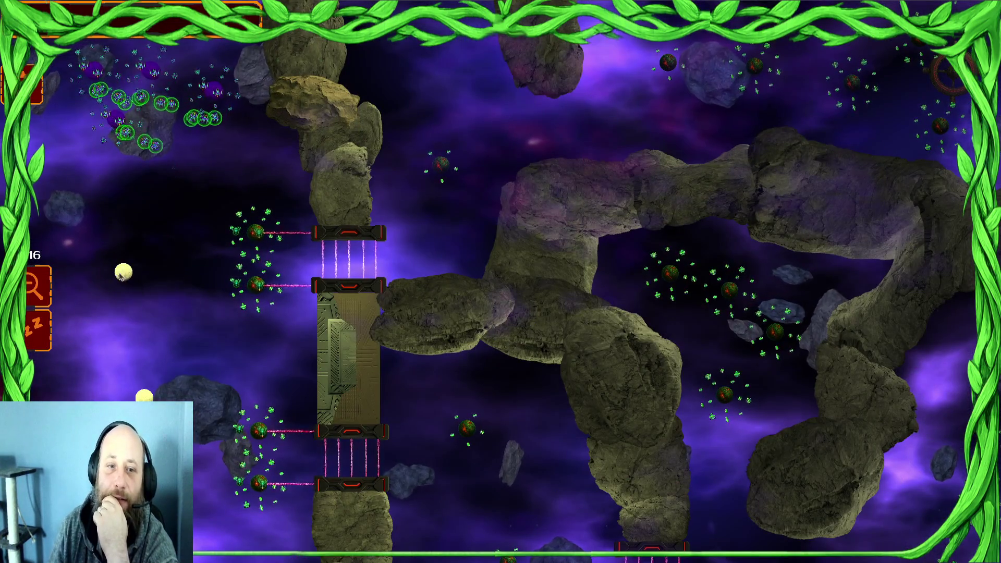
key(XF86AudioRaiseVolume)
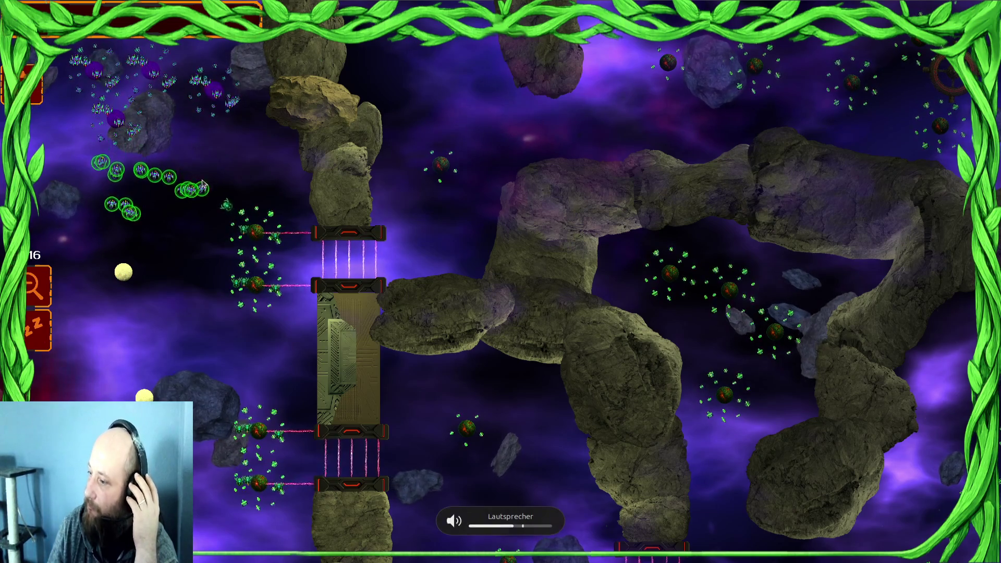
mouse_move(157, 157)
mouse_down()
mouse_move(123, 272)
mouse_move(107, 271)
mouse_up()
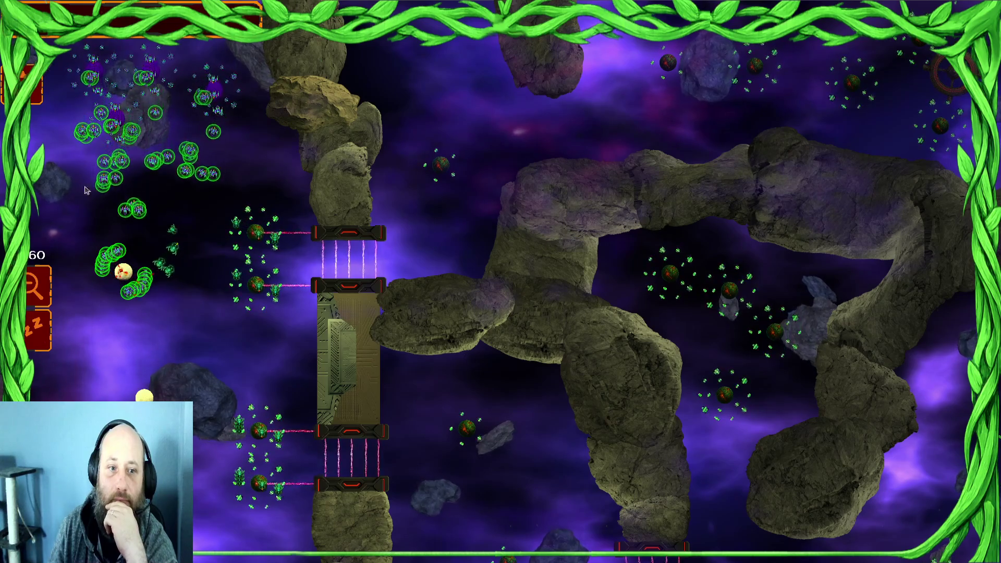
Step: Turn the game's music volume down to zero in the pause menu
key(Escape)
drag(625, 101, 589, 101)
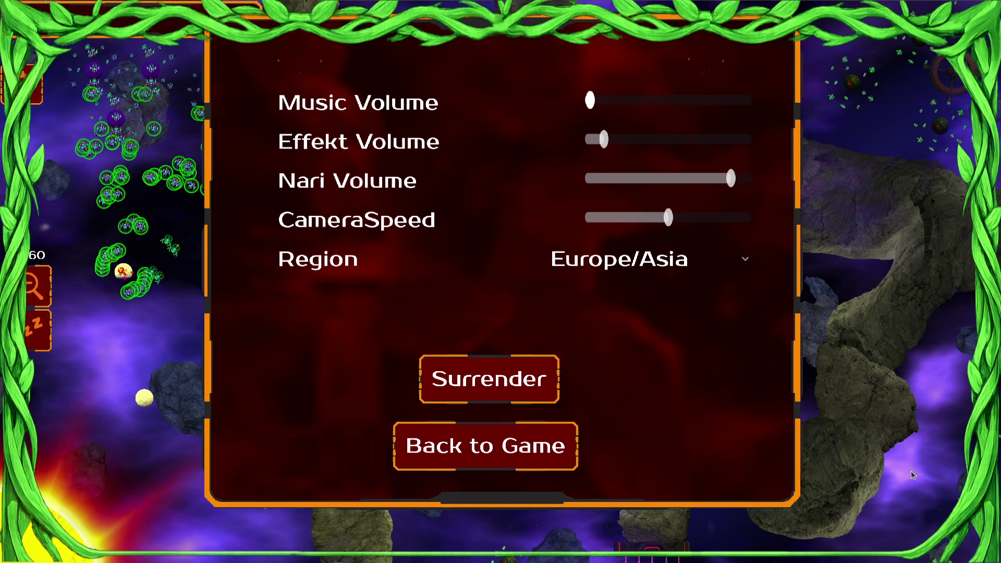
key(Escape)
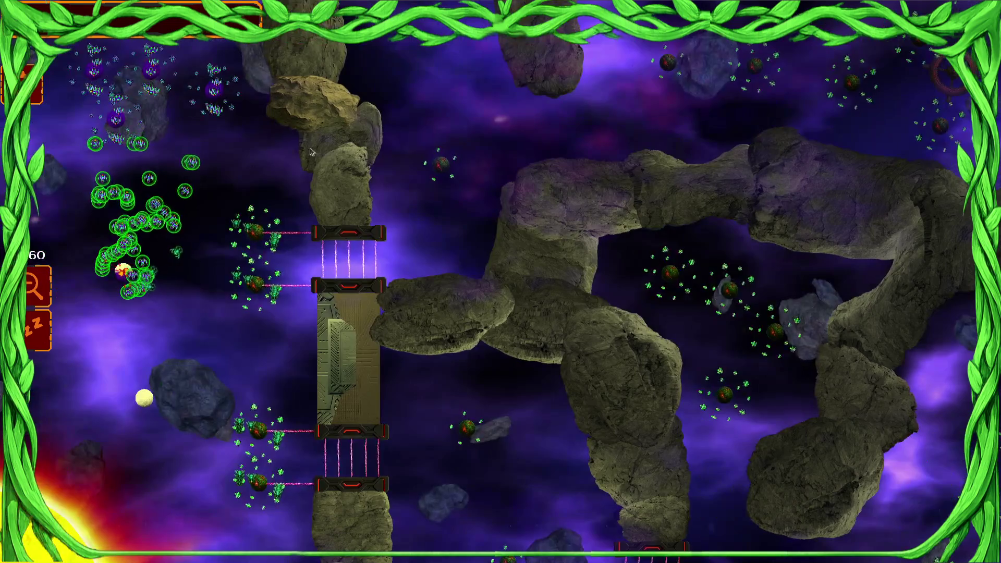
Step: Send swarms to the lower-left planet, including the top-left seedlings
click(135, 277)
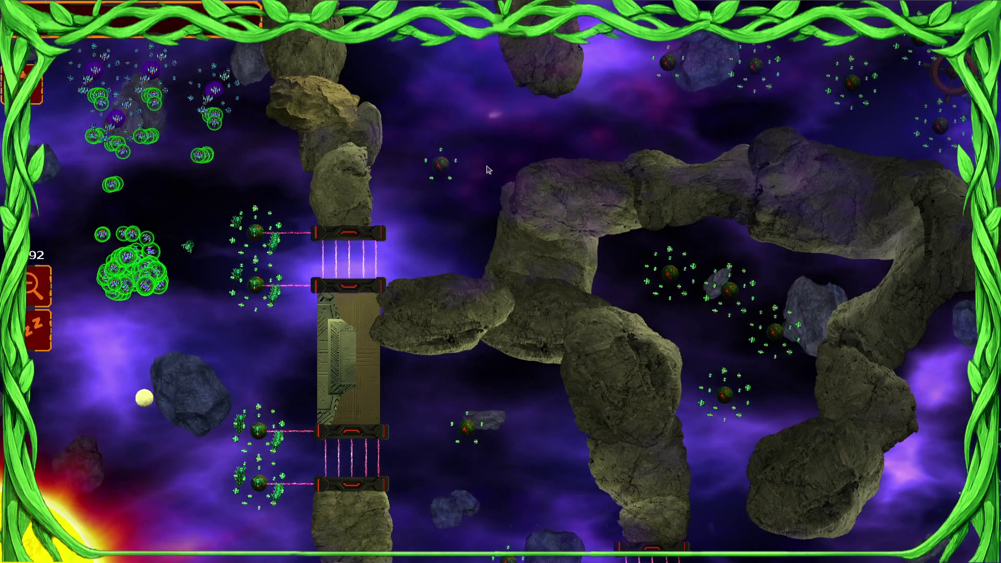
key(Right)
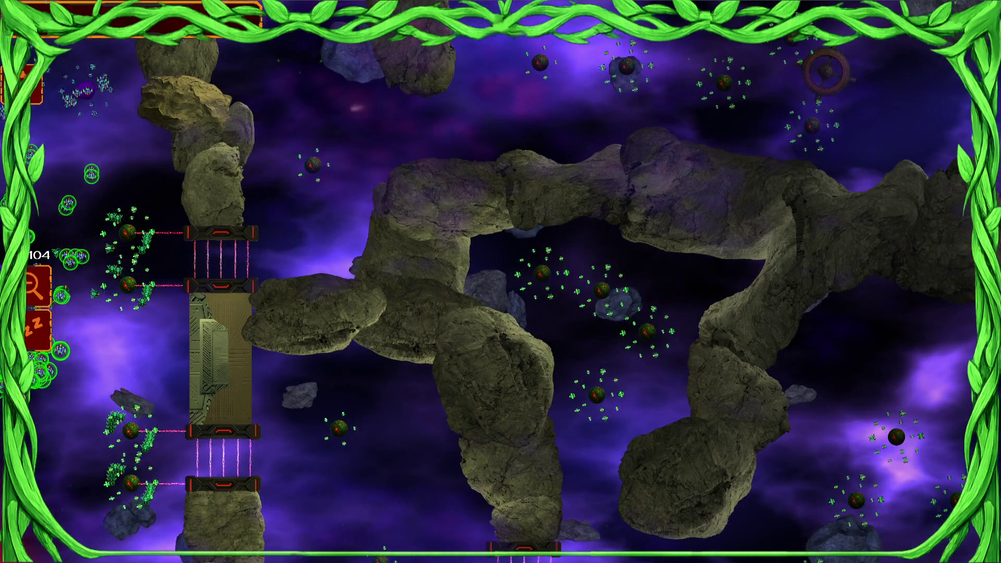
key(Left)
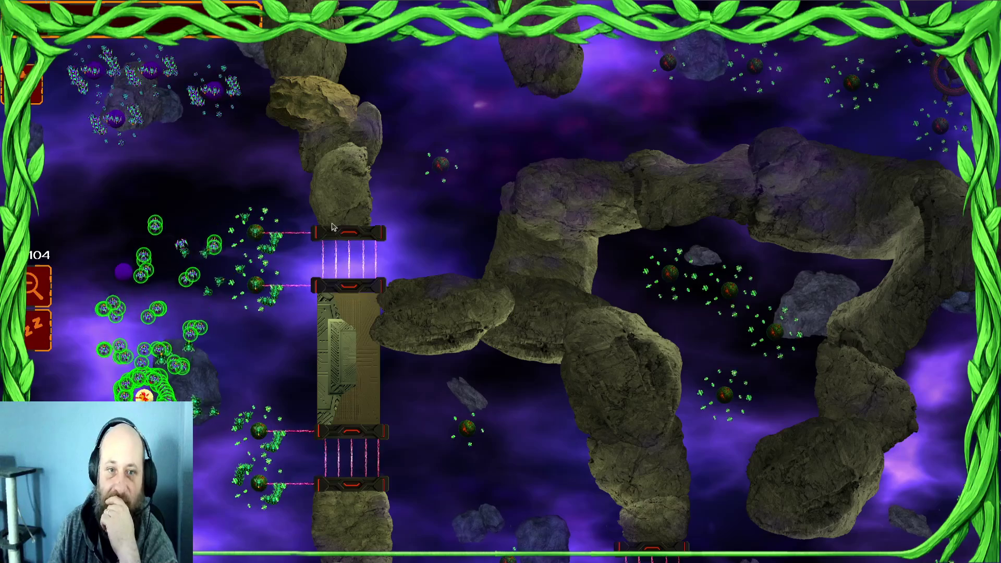
drag(122, 94, 254, 235)
drag(178, 365, 259, 340)
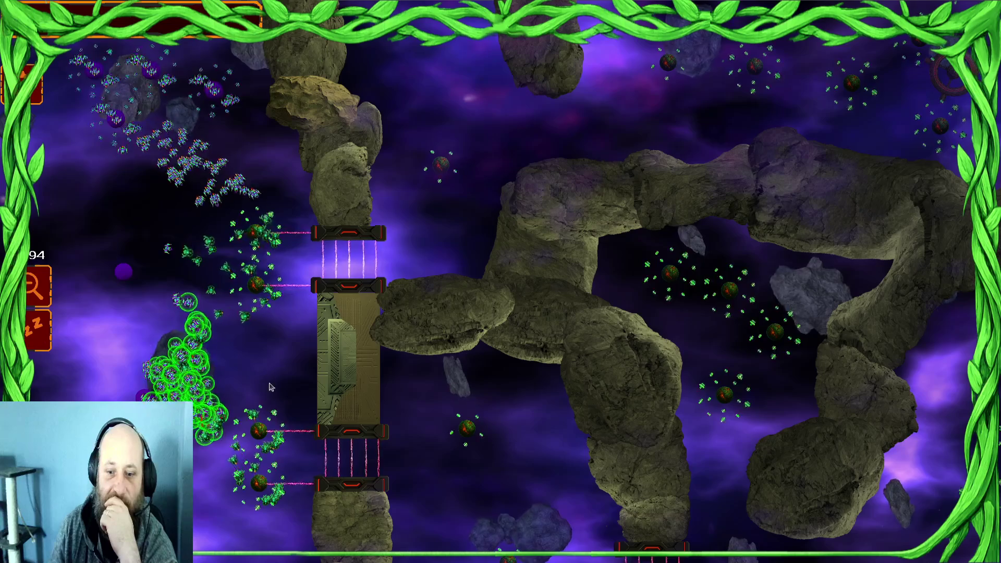
Step: Gather the top-left and left seedling swarms around the gate planets, then close the game
scroll(320, 392, down, 1)
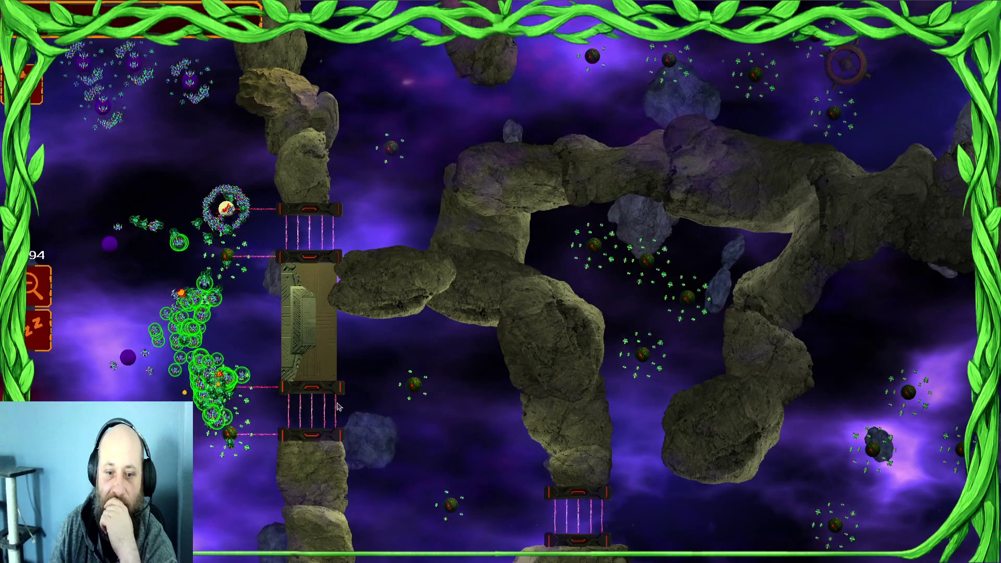
drag(165, 107, 250, 161)
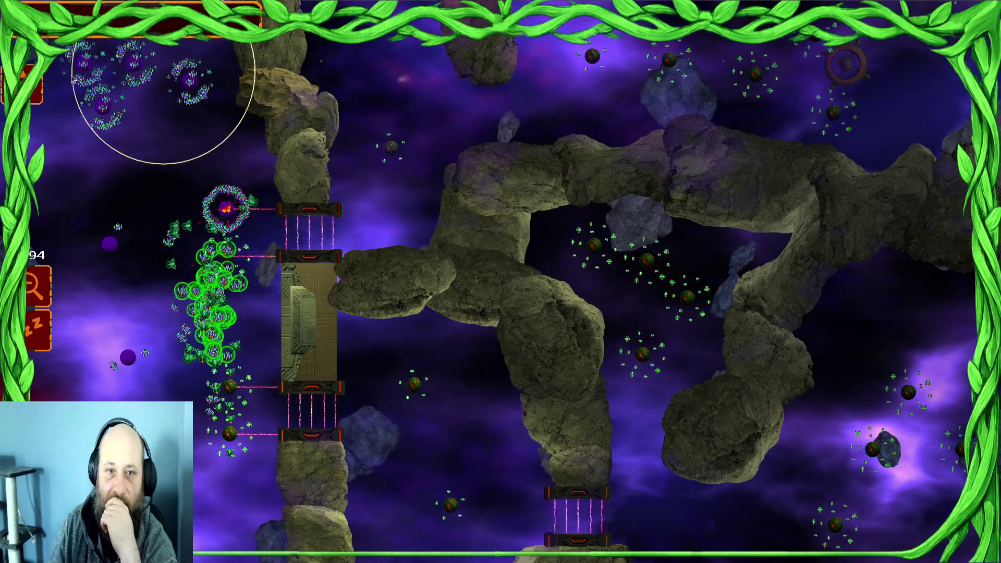
drag(76, 342, 271, 201)
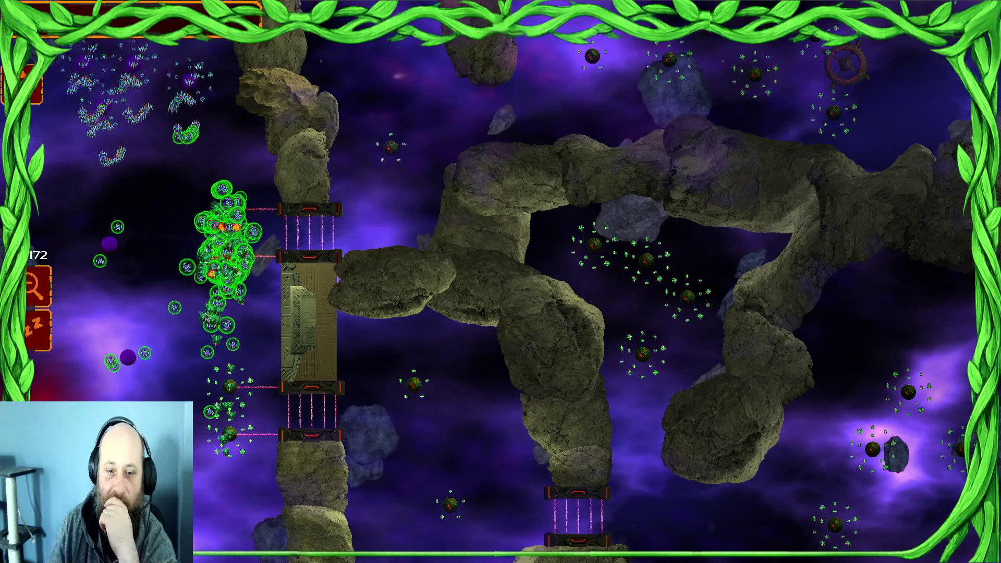
drag(289, 246, 321, 283)
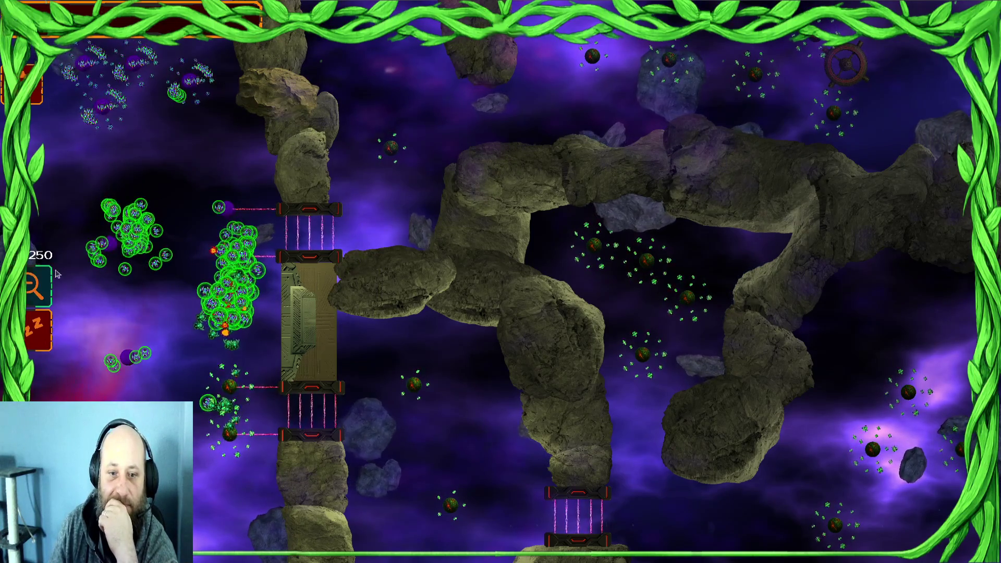
mouse_move(224, 248)
mouse_down()
mouse_move(412, 271)
mouse_move(418, 282)
mouse_up()
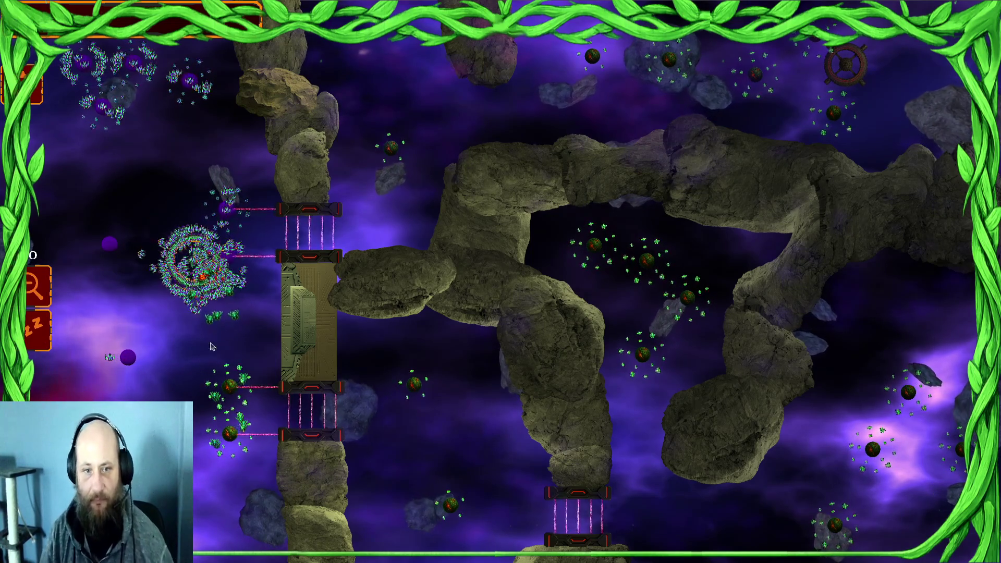
key(alt+F4)
Step: Make TriggerPlanetToDoorLeftTop an active trigger and save the scene
scroll(79, 155, down, 5)
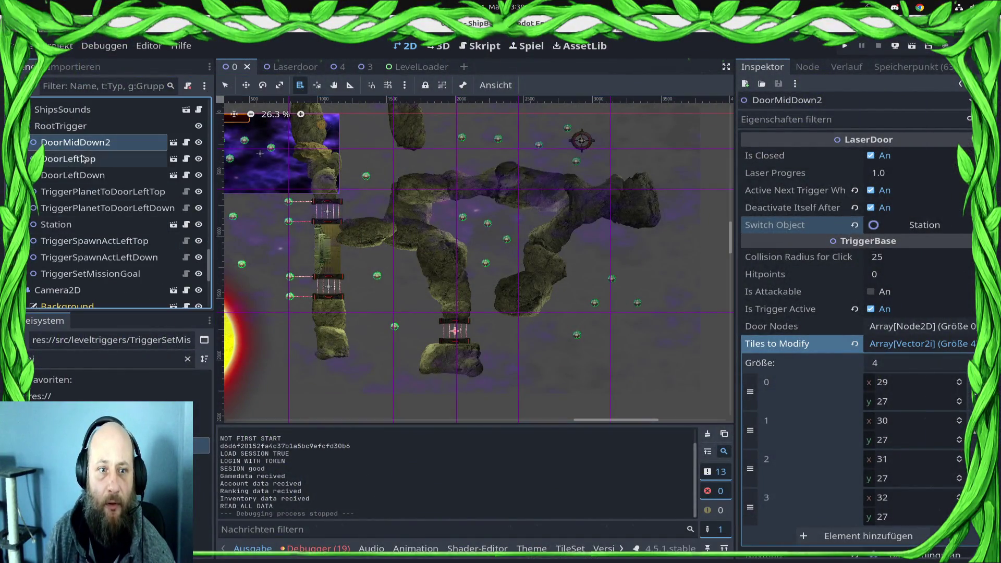
click(97, 192)
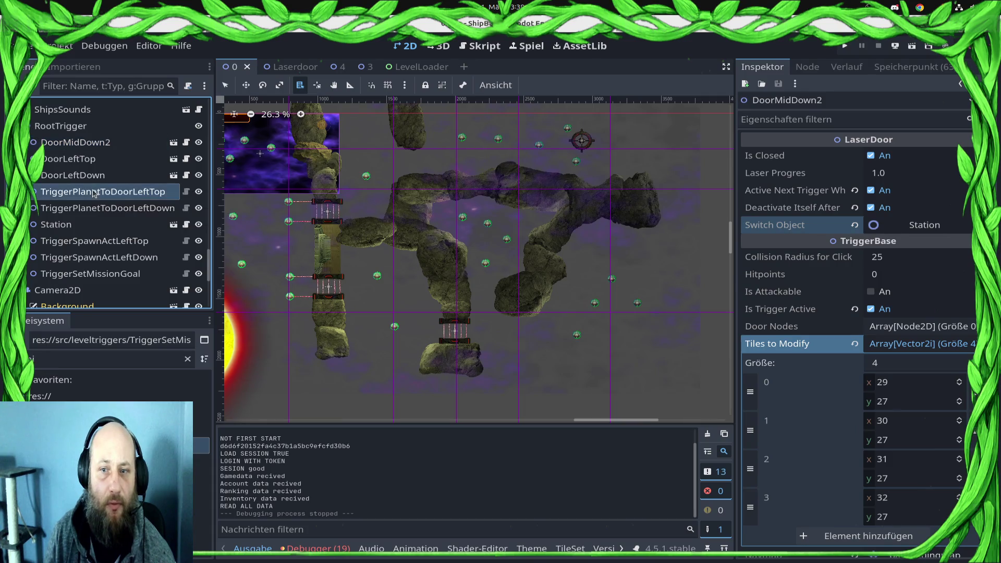
scroll(933, 476, down, 5)
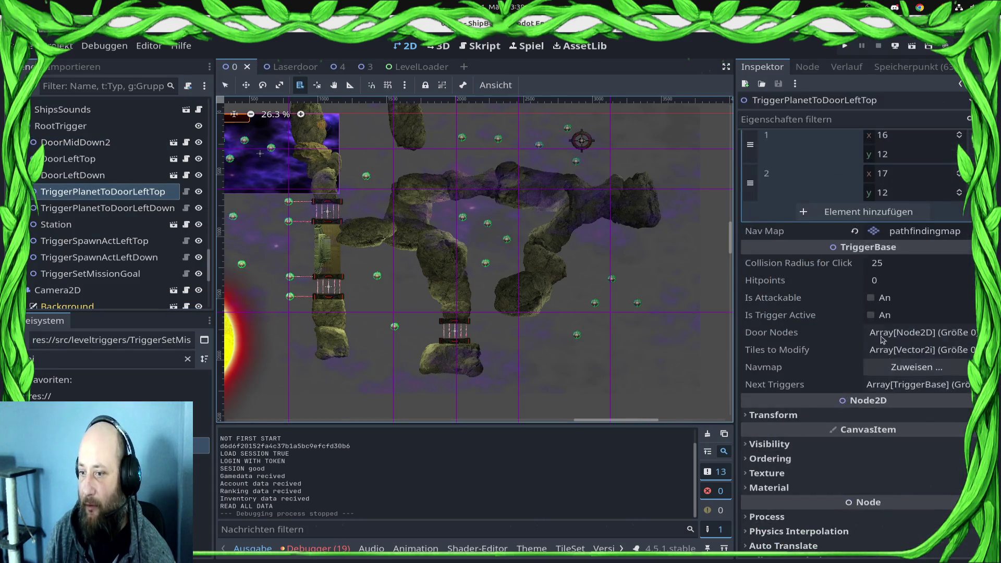
click(870, 314)
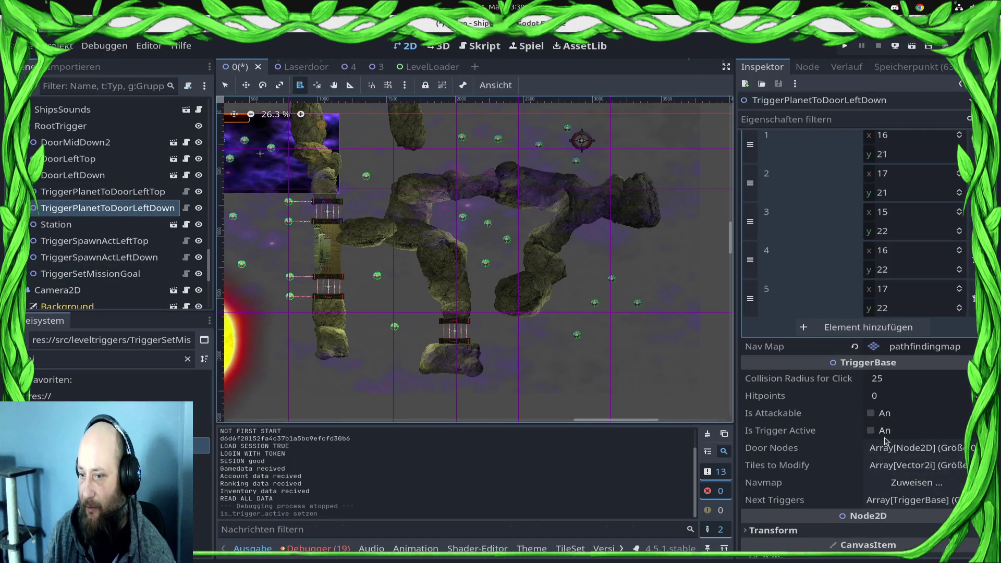
key(ctrl+s)
Step: Switch on Is Trigger Active for the TriggerSetMissionGoal node
click(298, 320)
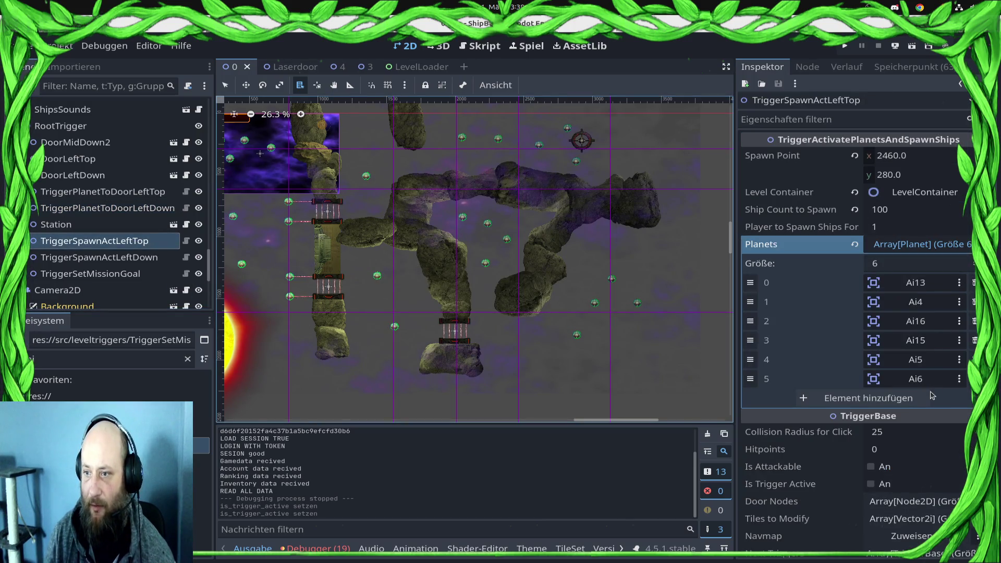
click(146, 257)
key(Down)
click(143, 241)
click(140, 274)
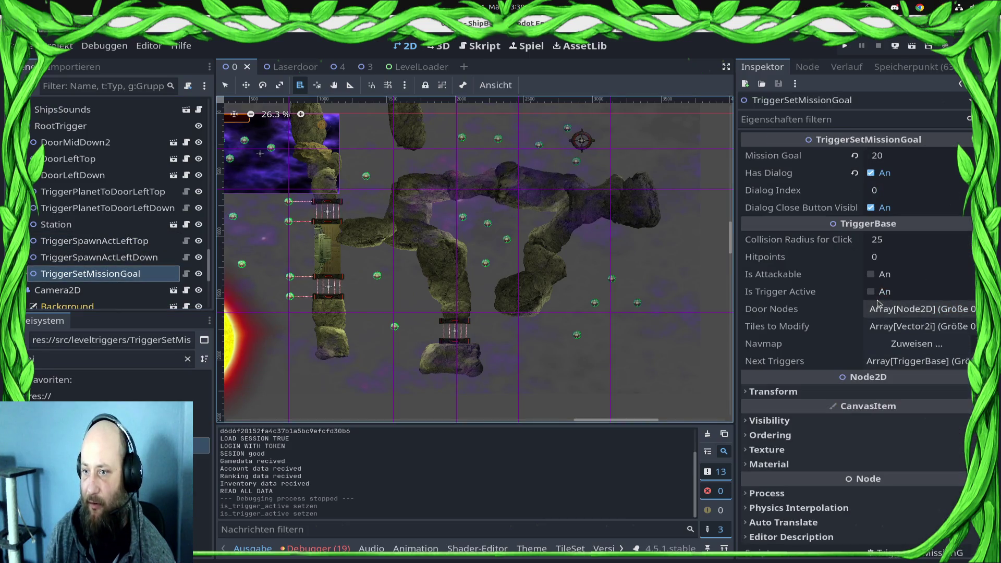
click(871, 292)
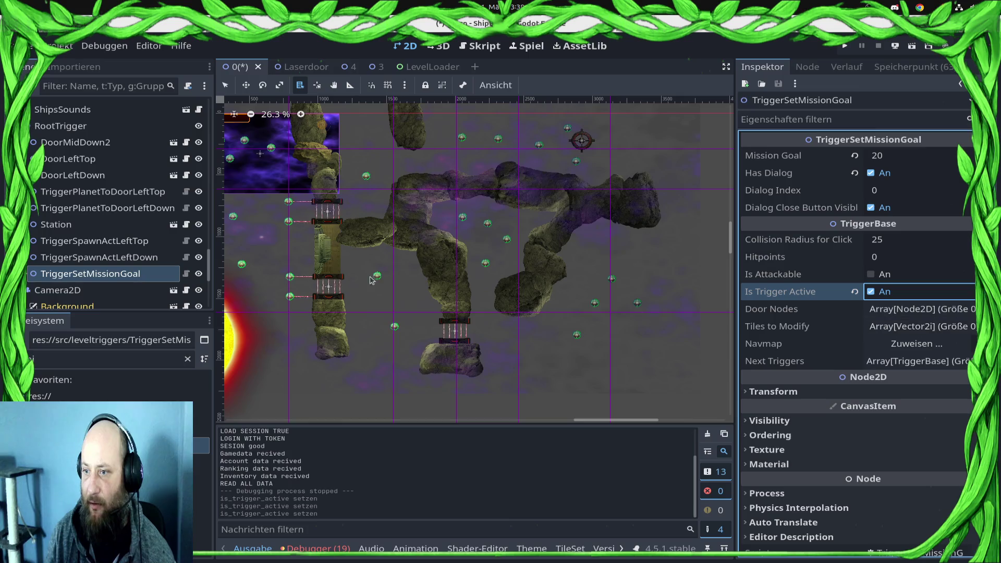
Step: Switch on Is Trigger Active for the DoorLeftTop laser door
click(119, 142)
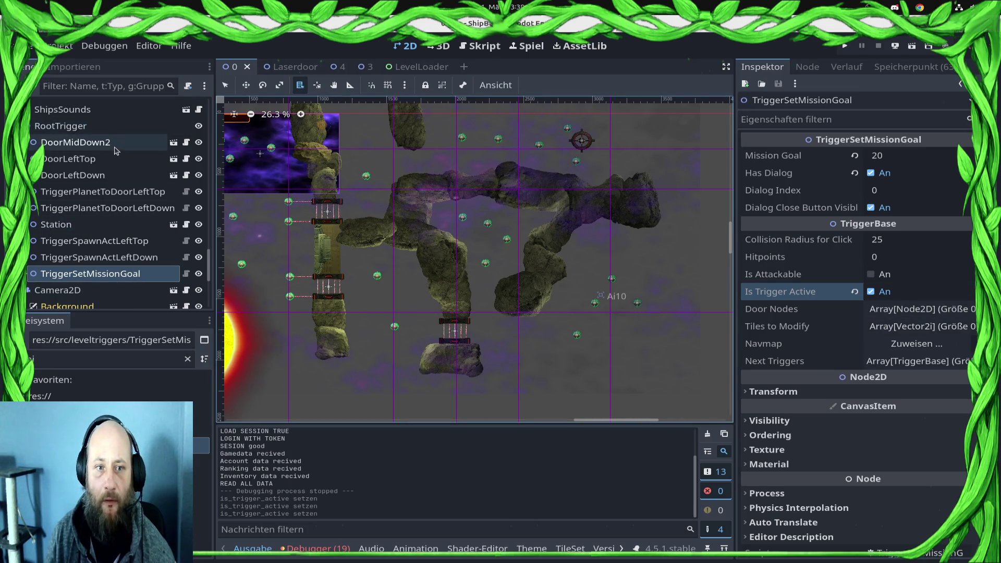
click(119, 160)
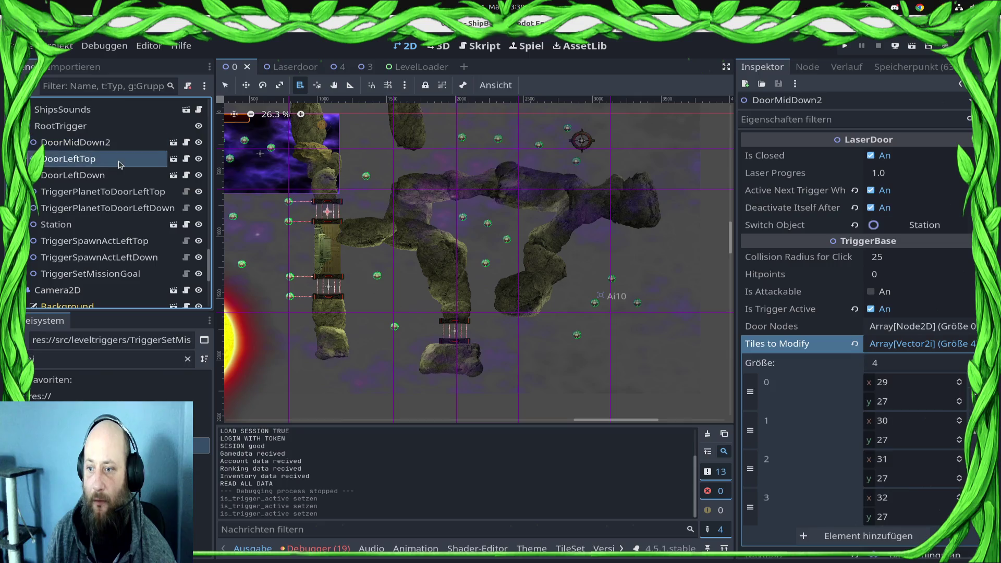
click(881, 309)
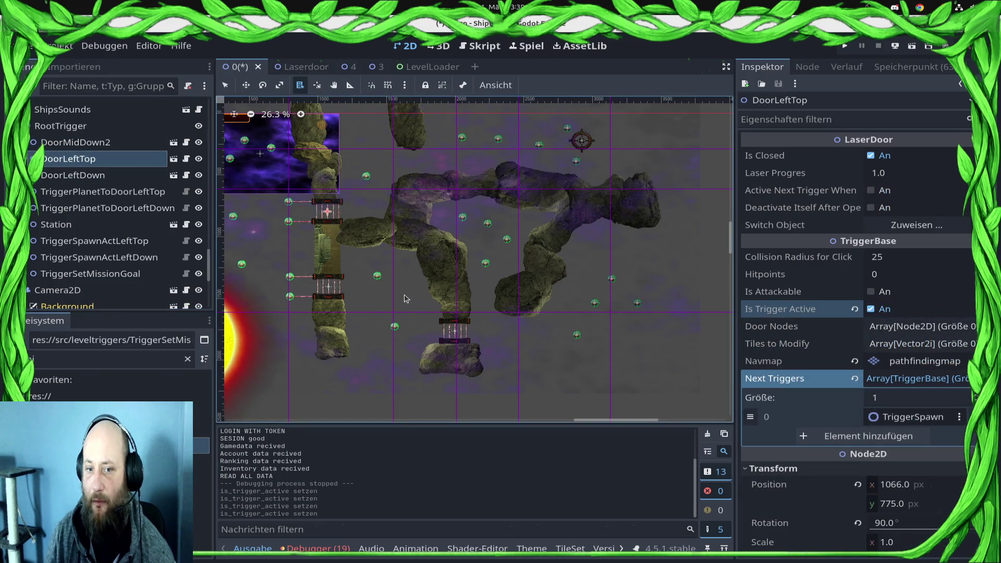
scroll(443, 308, left, 1)
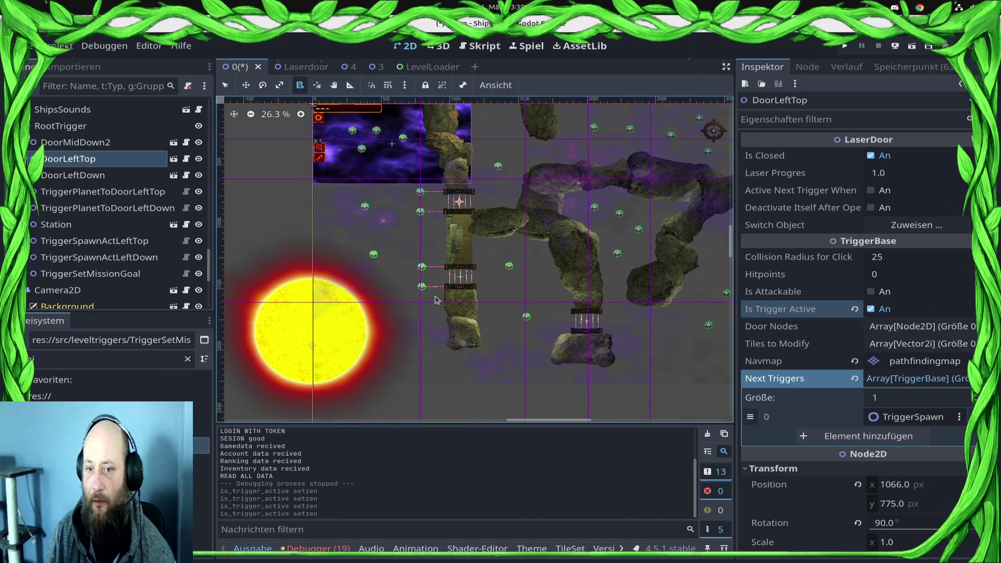
Step: Select the DoorLeftDown laser door from the nodes stacked at the lower-left door
alt+right_click(436, 300)
scroll(430, 292, up, 5)
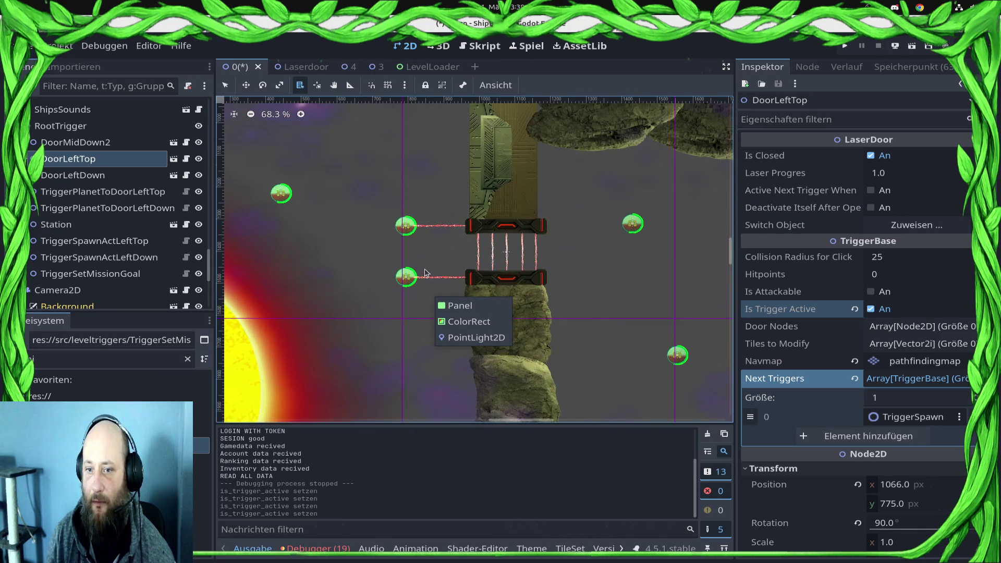
click(459, 306)
scroll(418, 311, down, 5)
alt+right_click(417, 308)
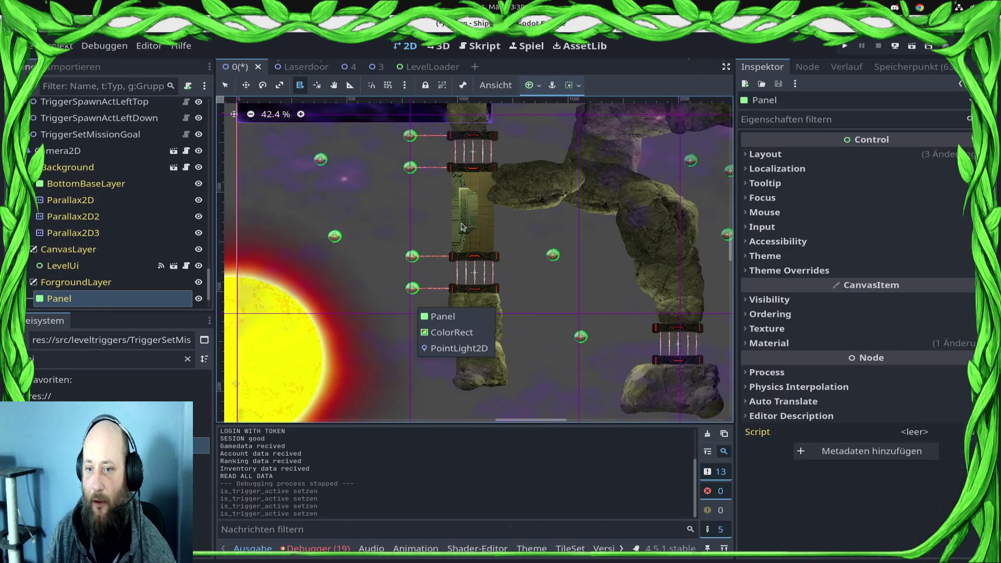
alt+right_click(458, 261)
click(492, 281)
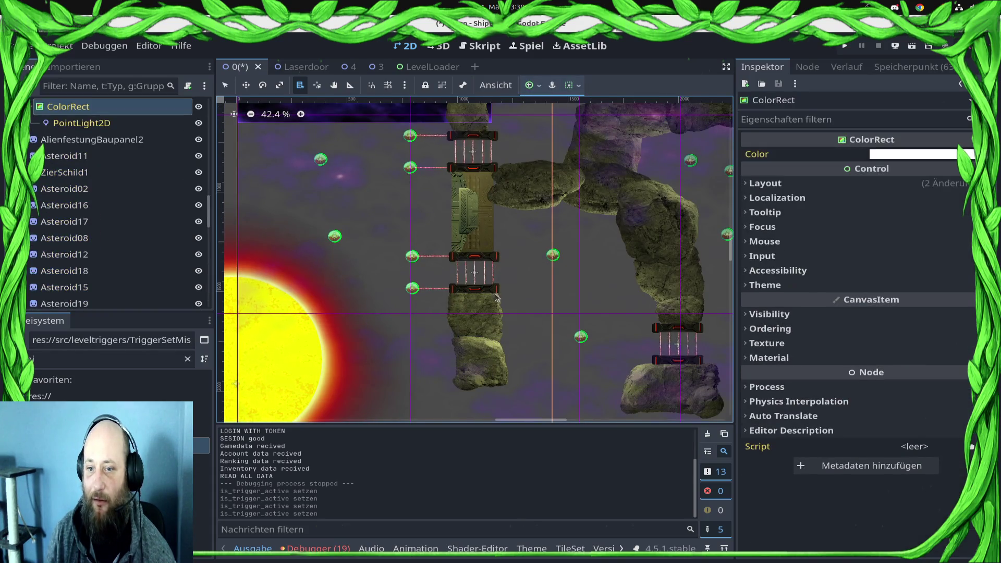
alt+right_click(466, 252)
alt+right_click(460, 270)
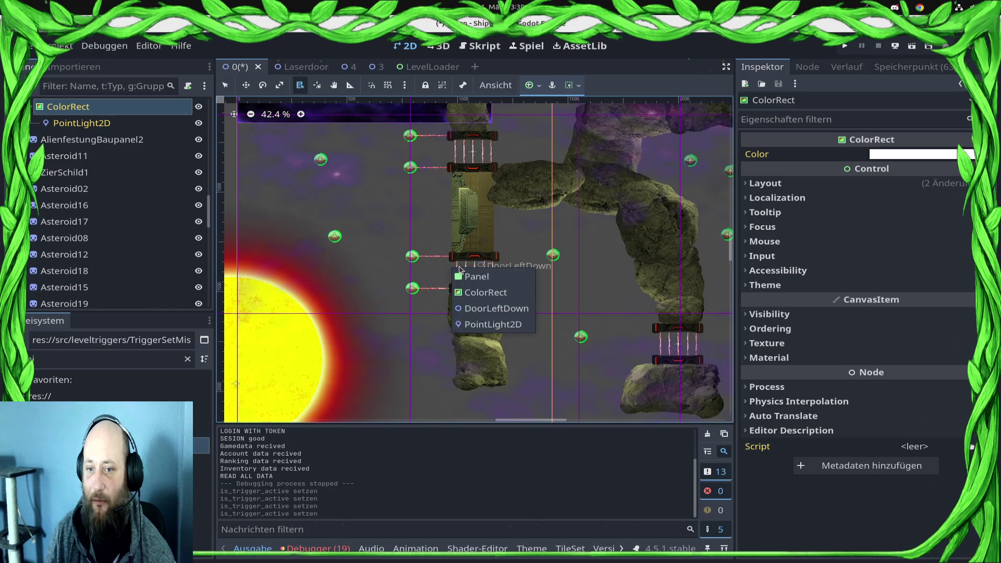
alt+right_click(465, 261)
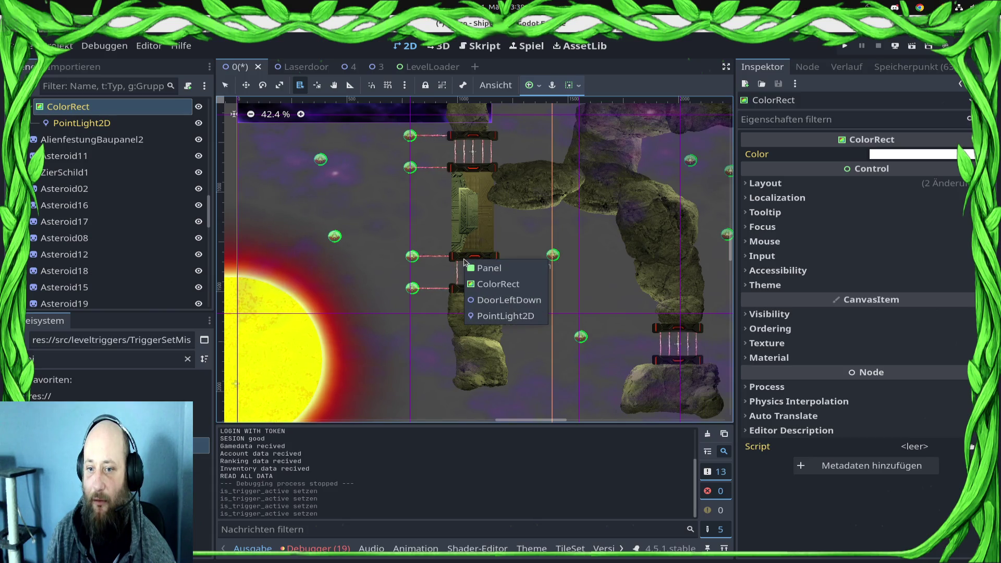
click(503, 301)
Step: Set Station as DoorLeftDown's switch object
click(917, 225)
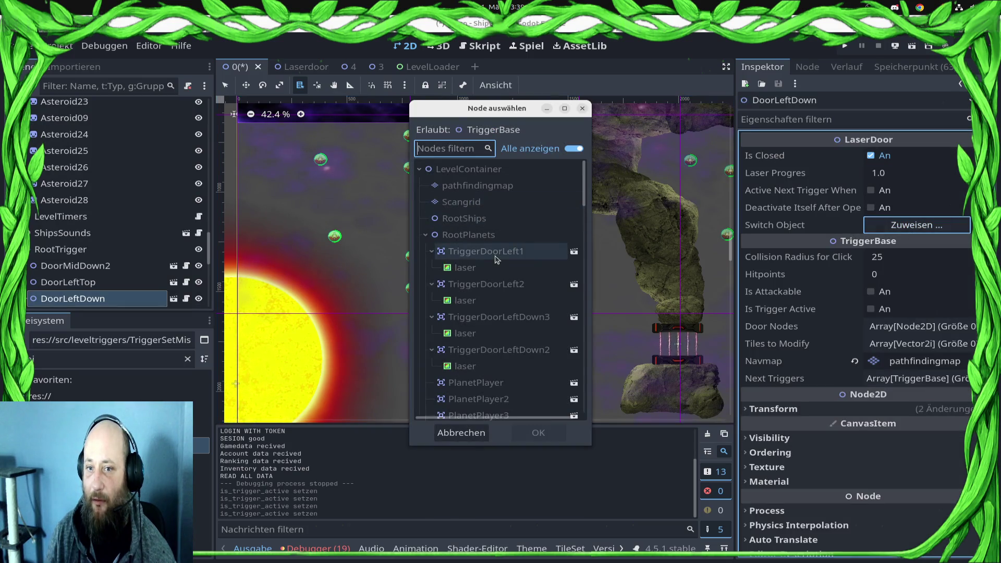
text(sta)
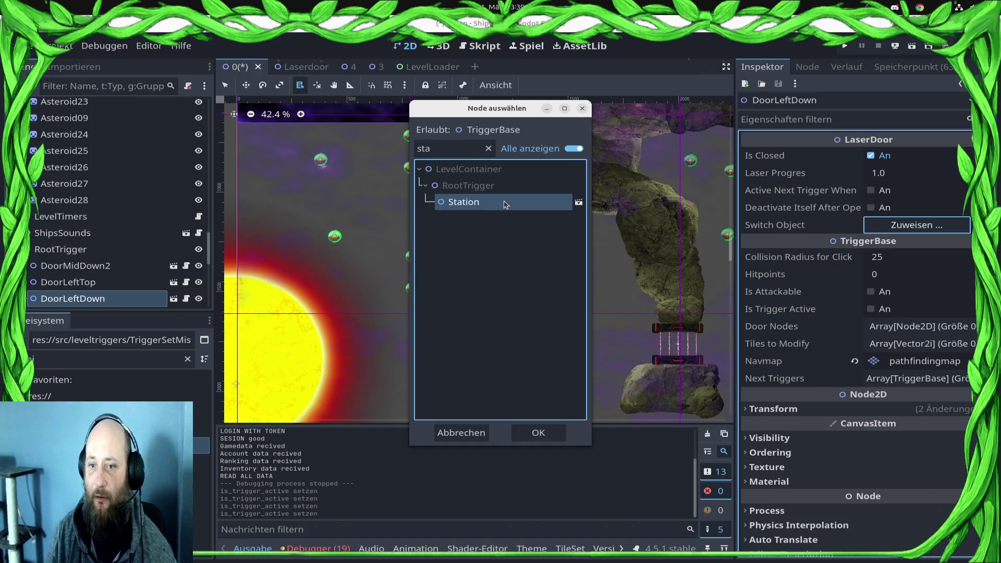
double_click(503, 200)
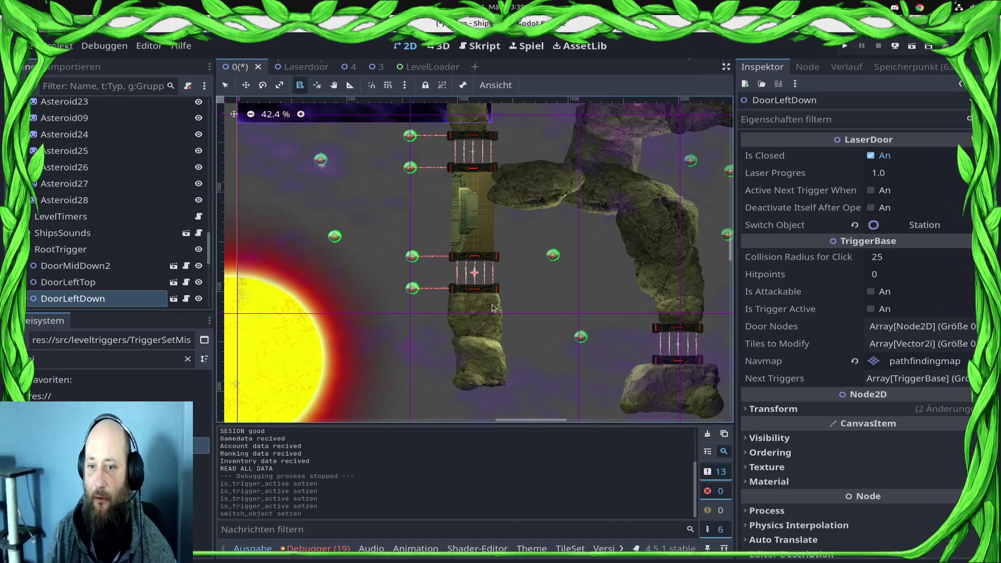
Step: Delete the laser nodes of TriggerDoorLeftDown2 and TriggerDoorLeftDown3
alt+right_click(429, 257)
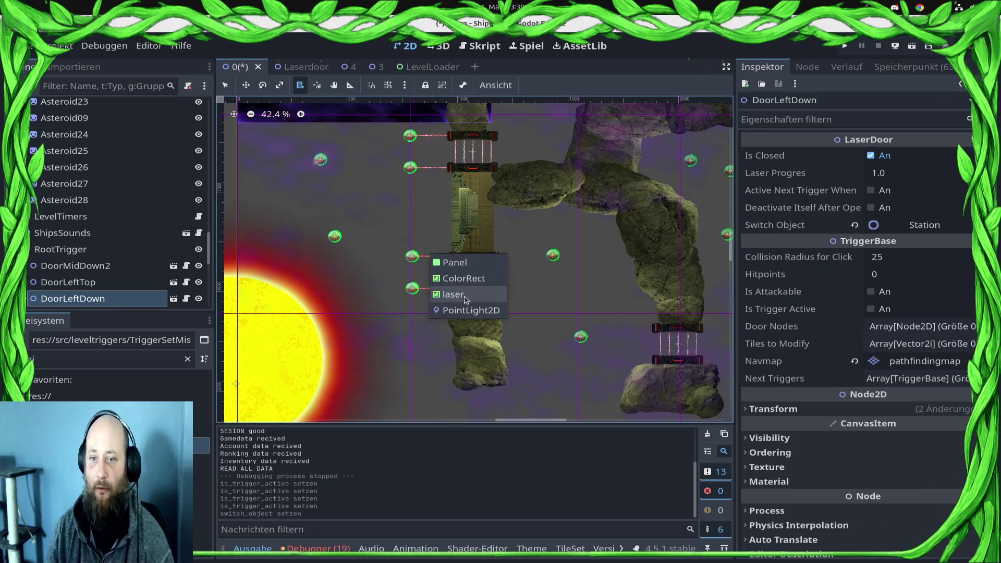
click(451, 290)
key(Delete)
key(Return)
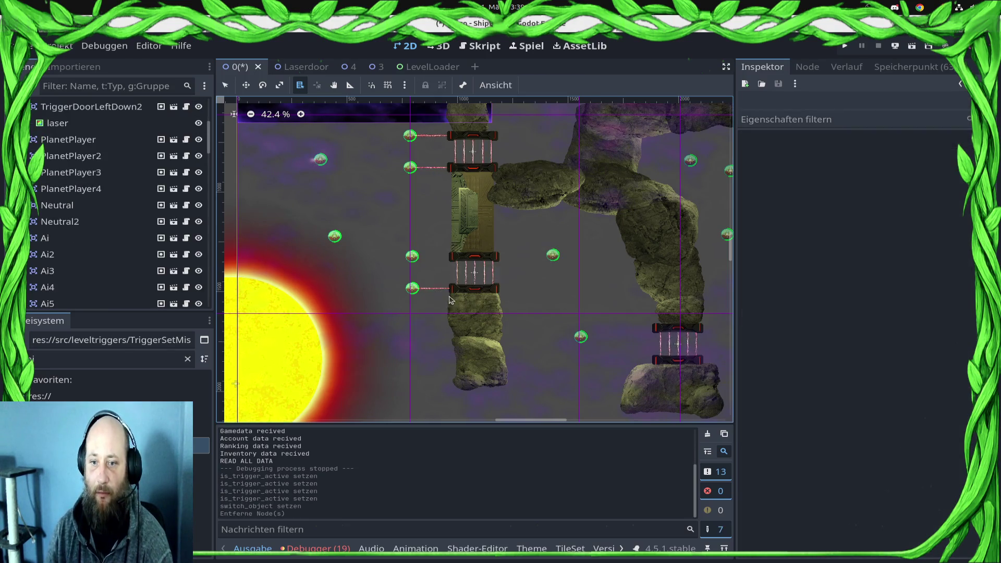
click(58, 123)
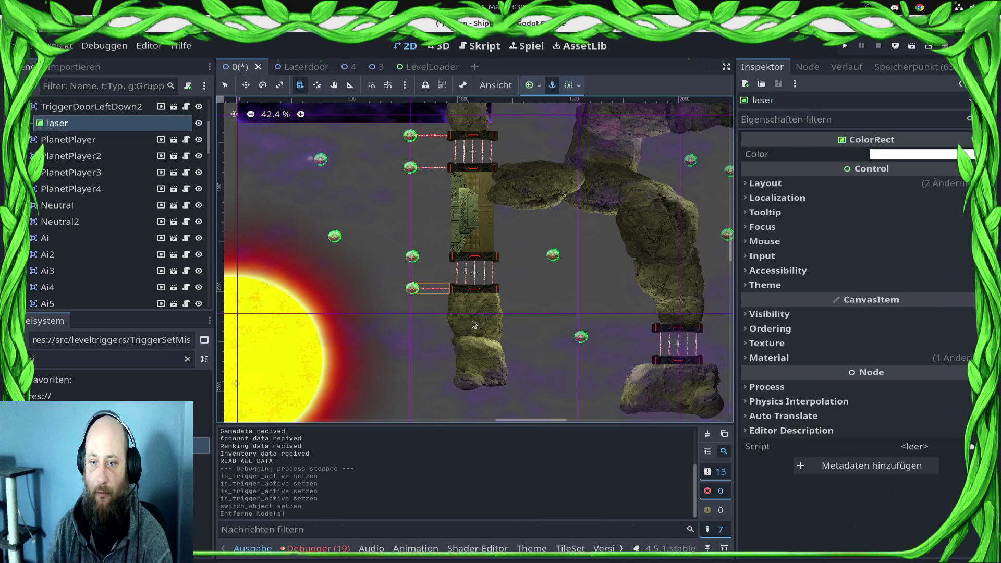
key(Delete)
key(Return)
scroll(130, 209, up, 2)
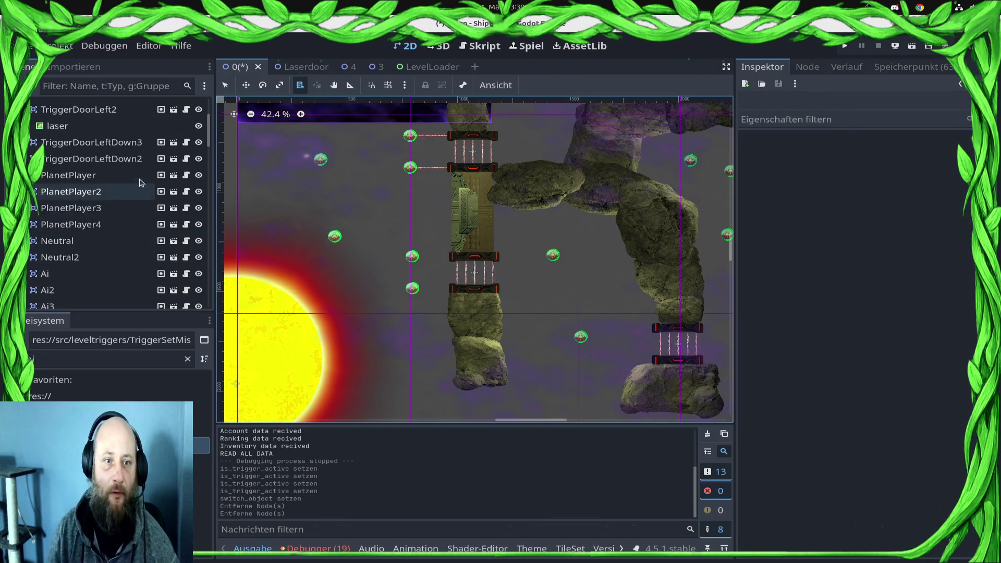
Step: Copy a tile coordinate from TriggerPlanetToDoorLeftDown's Tiles to Open
click(91, 142)
scroll(115, 182, down, 10)
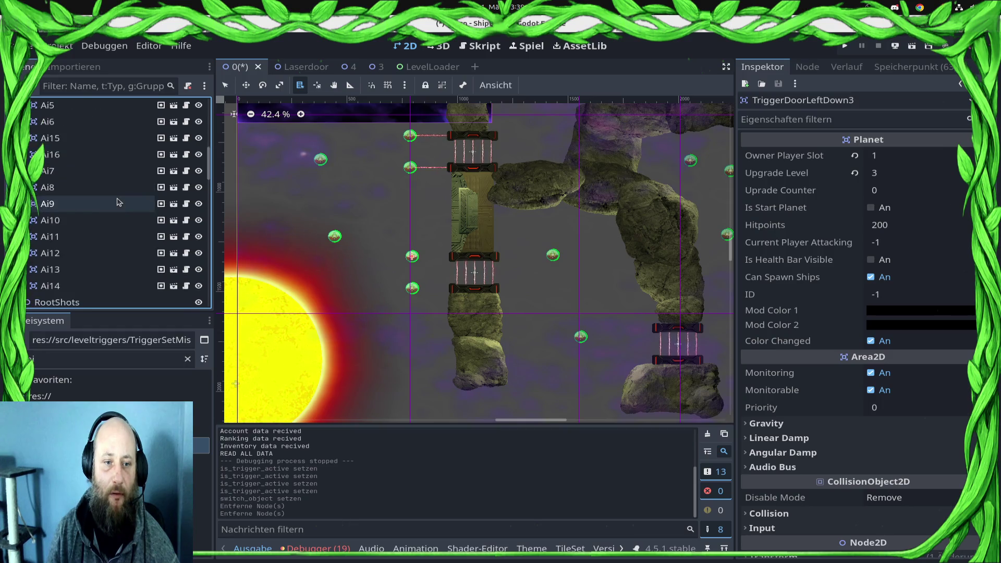
scroll(109, 198, down, 10)
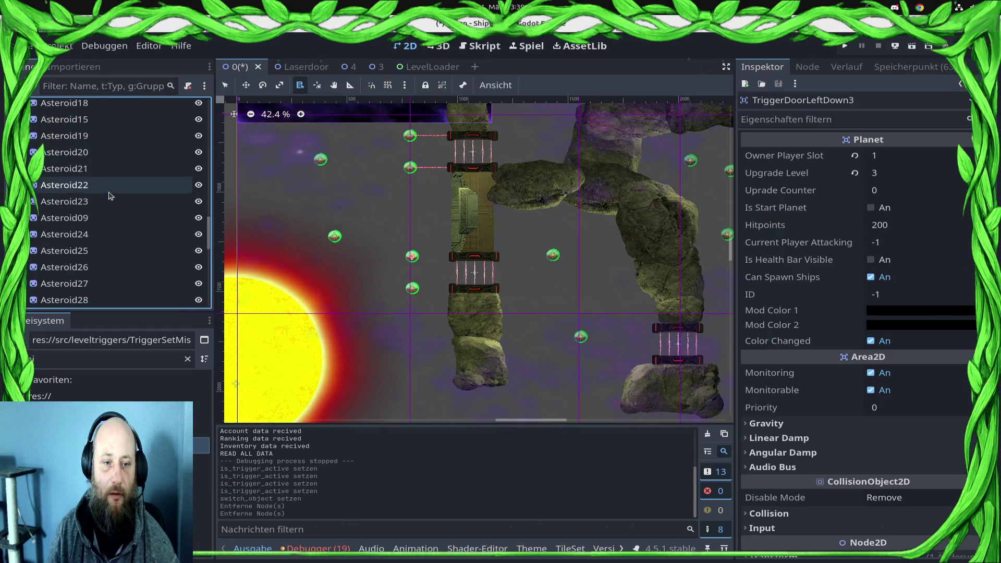
click(92, 133)
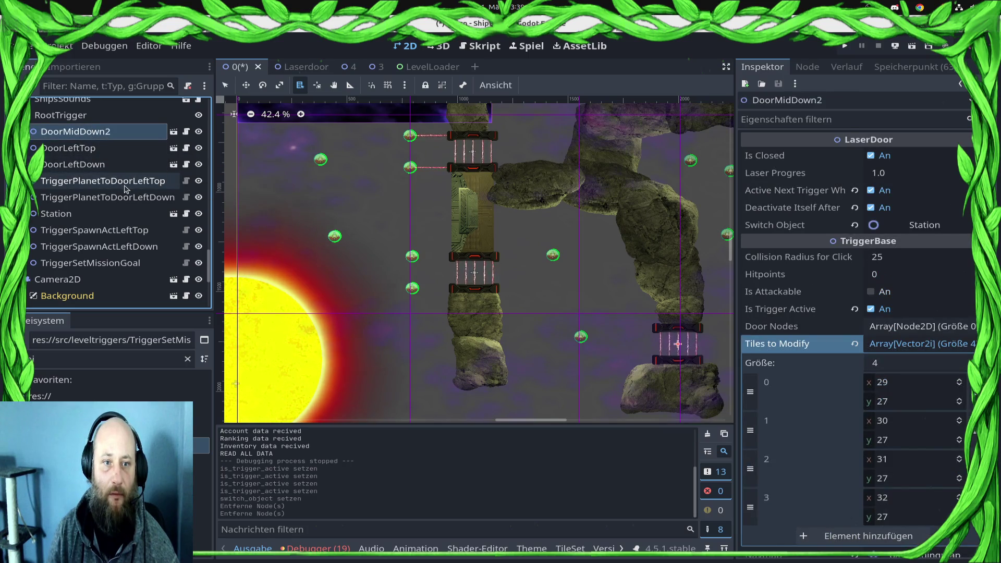
click(96, 199)
right_click(776, 219)
click(782, 256)
drag(137, 166, 485, 271)
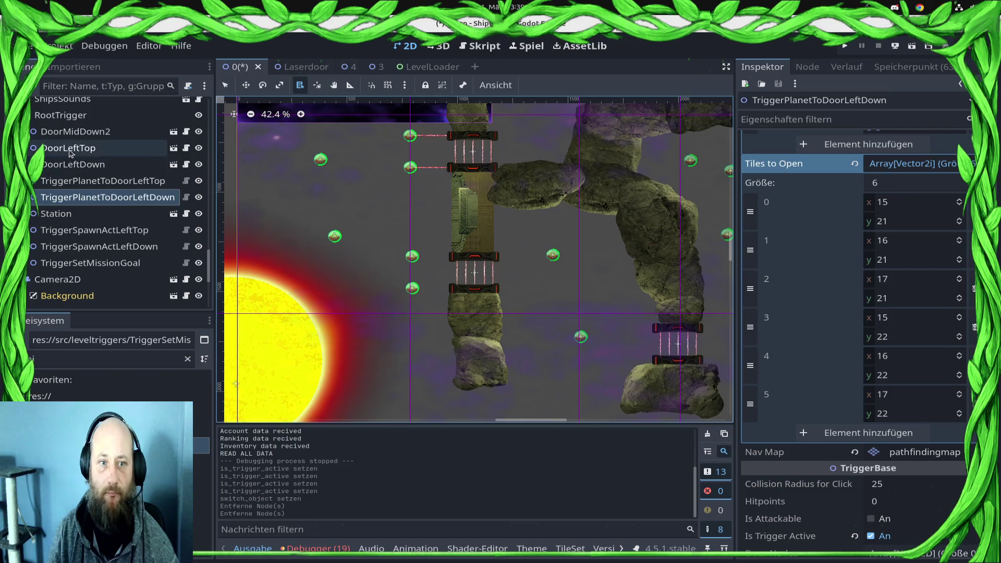
Step: Add a Tiles to Modify entry on DoorLeftTop and paste coordinate 15, 21
click(78, 148)
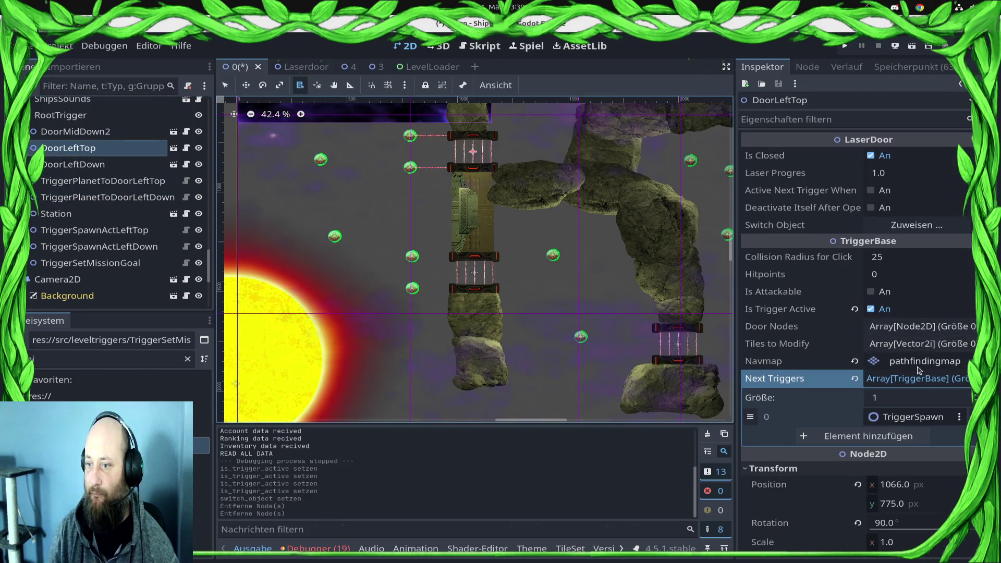
click(904, 355)
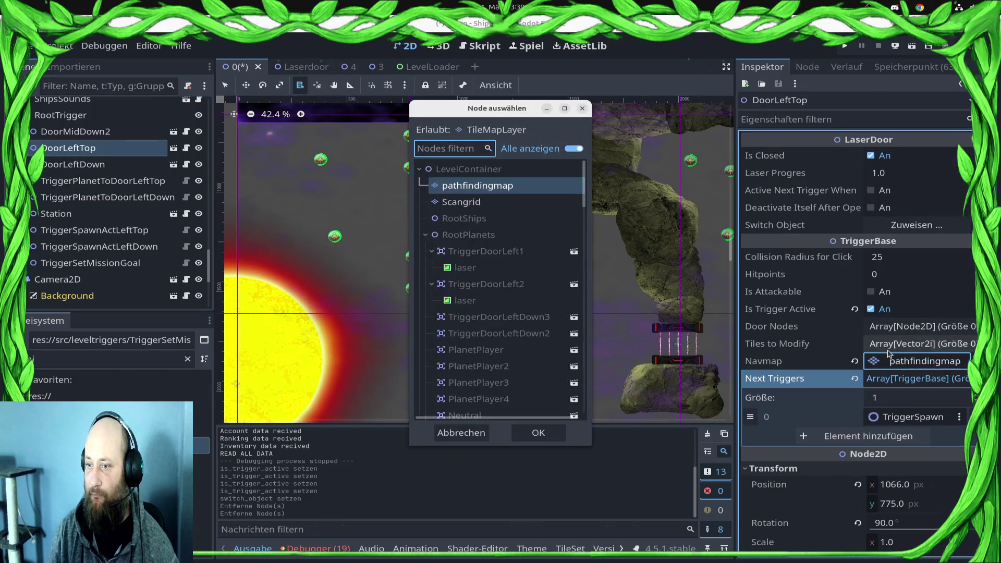
key(Escape)
click(905, 344)
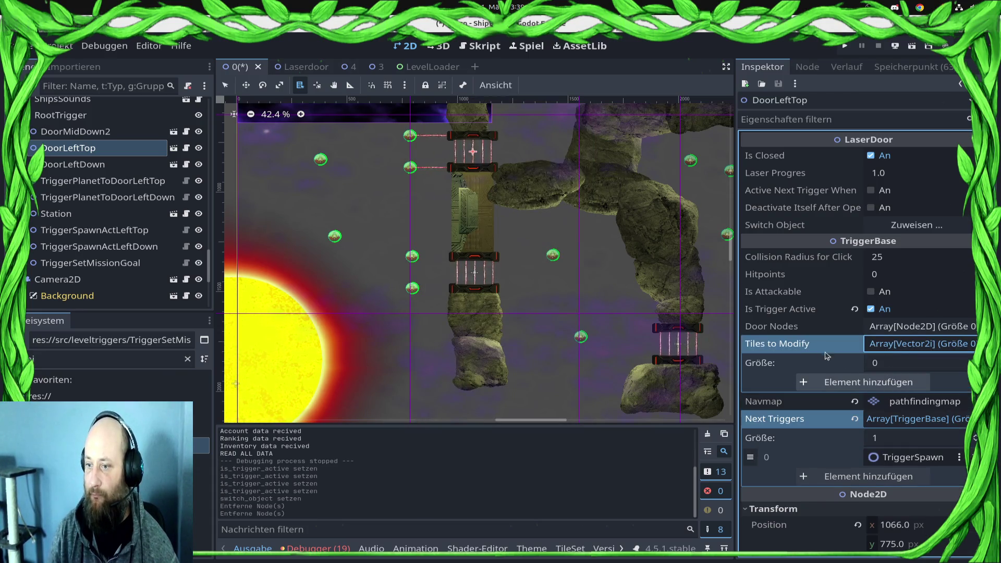
click(813, 382)
right_click(813, 382)
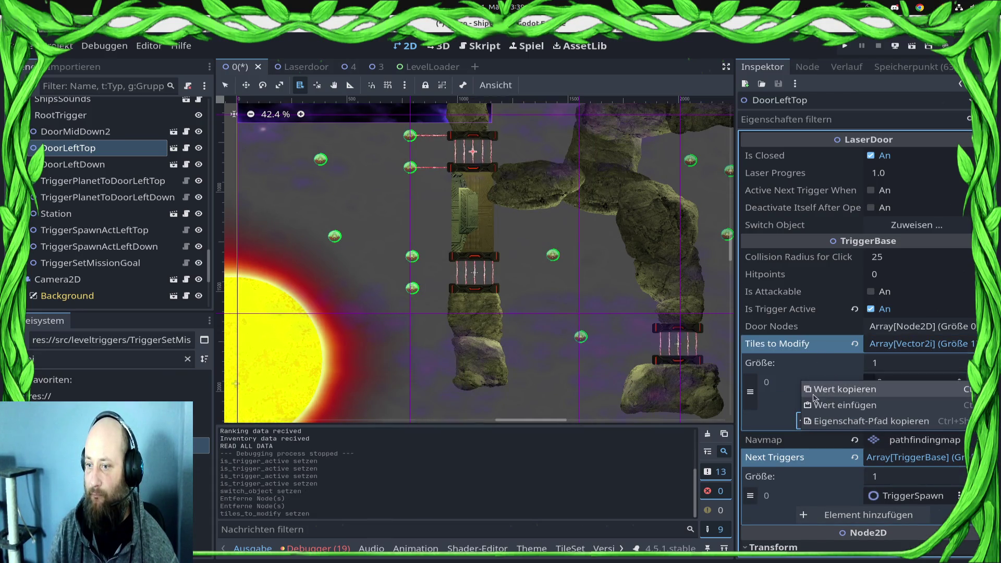
click(821, 408)
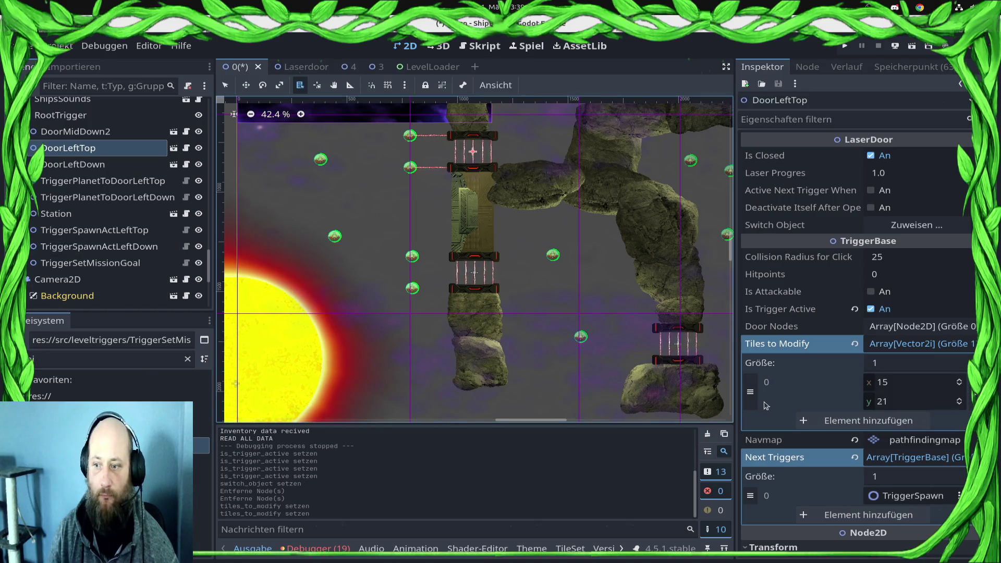
Step: Copy another Tiles to Open coordinate and remove the added entry from DoorLeftTop
click(78, 197)
right_click(853, 255)
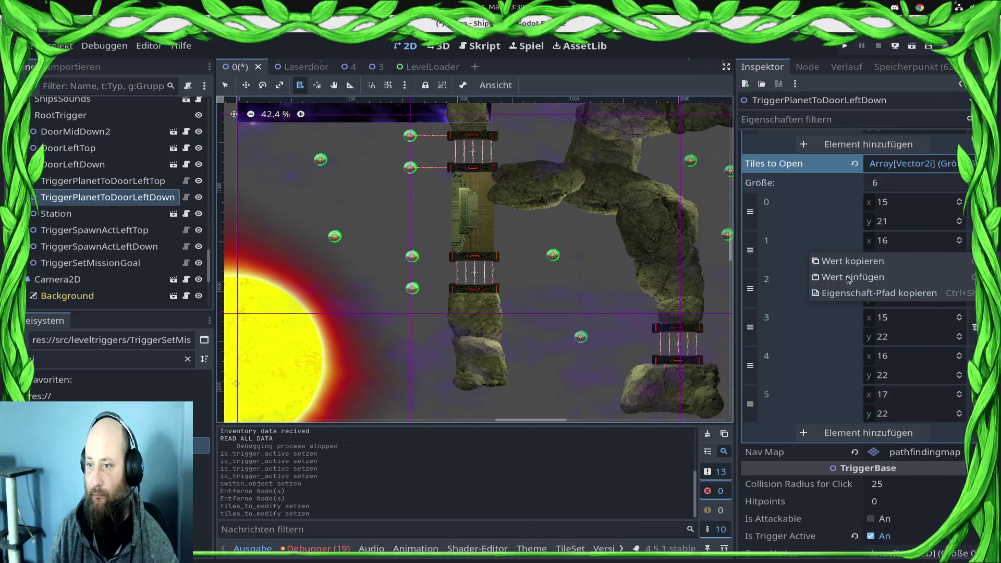
click(839, 259)
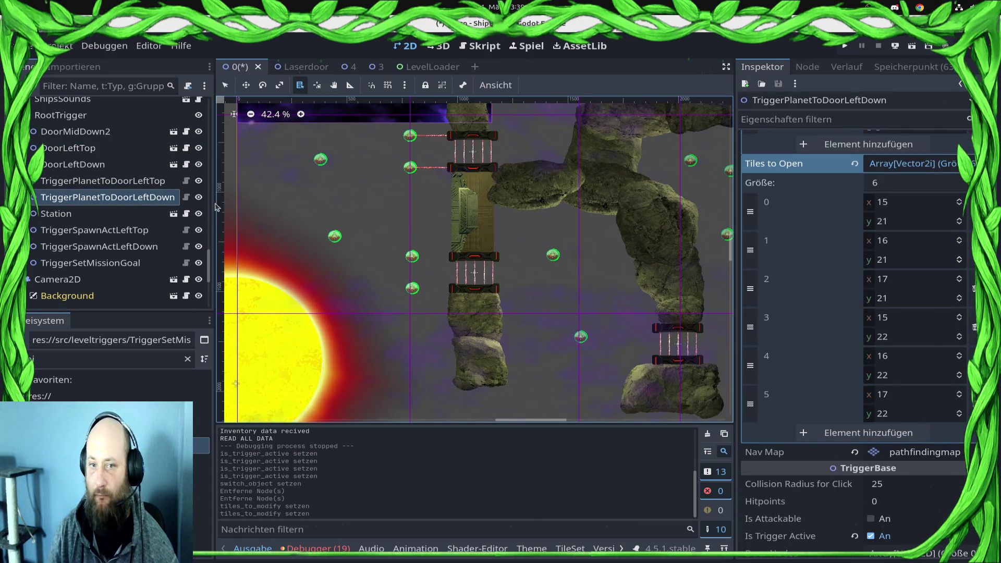
click(129, 135)
click(128, 161)
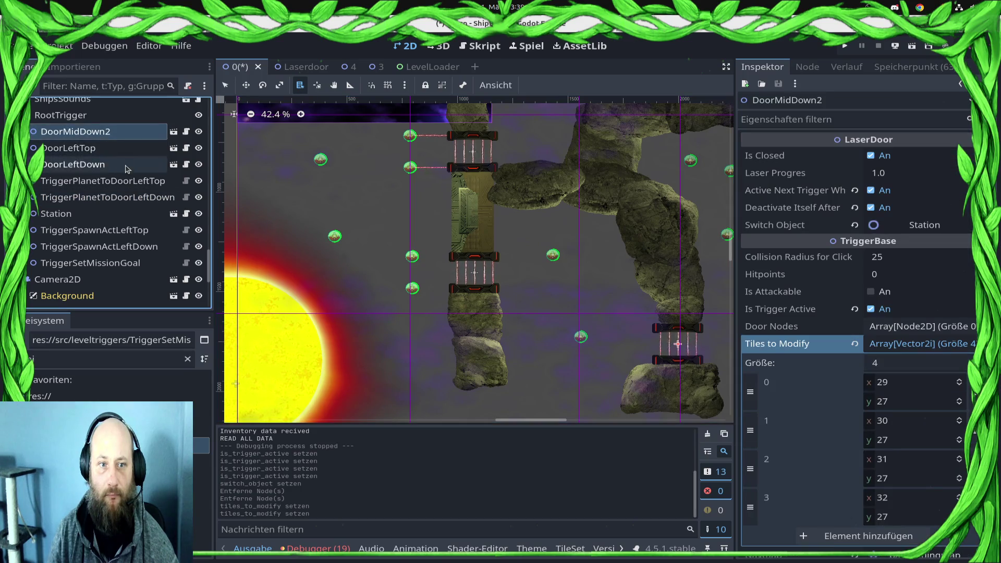
click(908, 345)
click(99, 148)
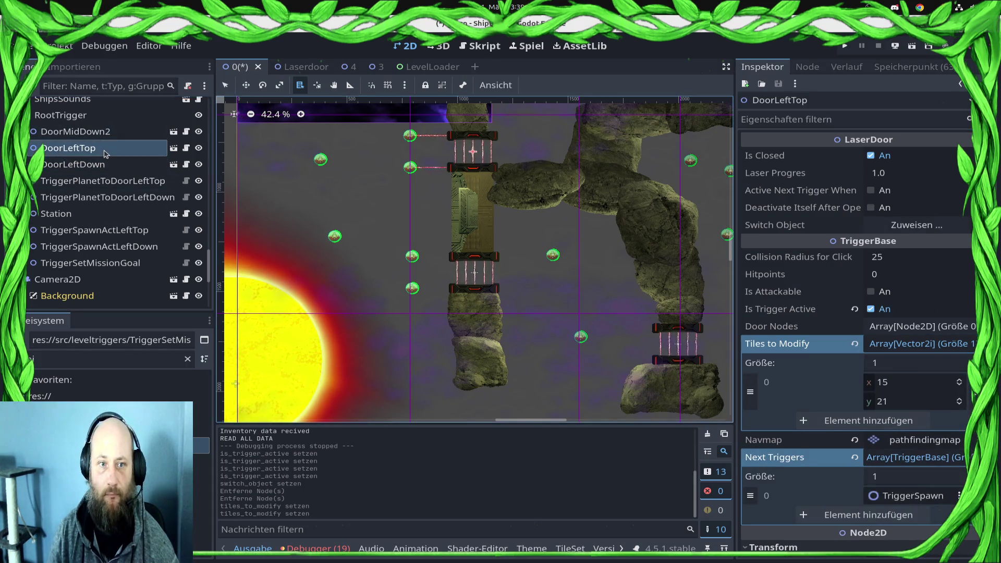
click(971, 399)
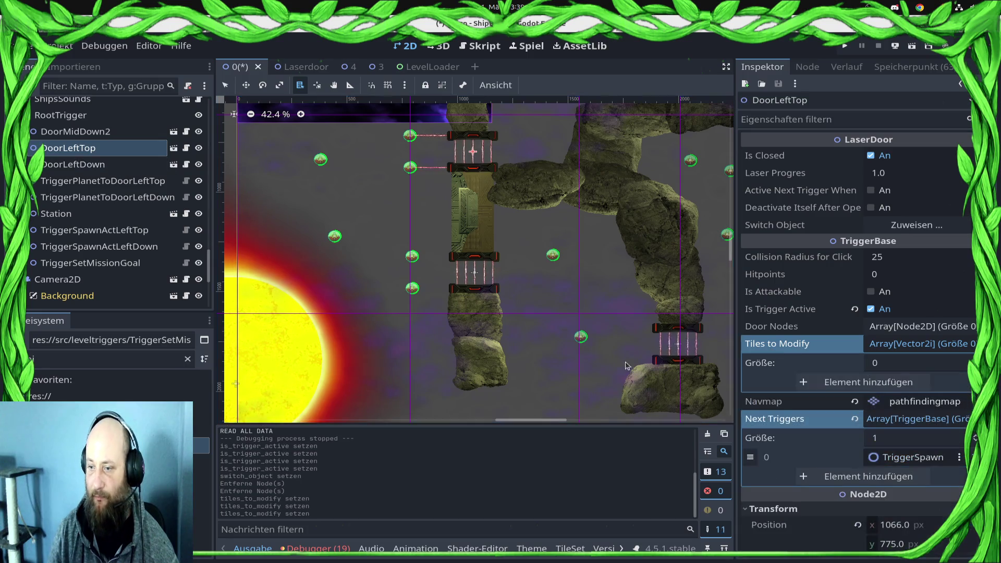
Step: Copy the first tile coordinate from TriggerPlanetToDoorLeftDown's Tiles to Open
click(109, 164)
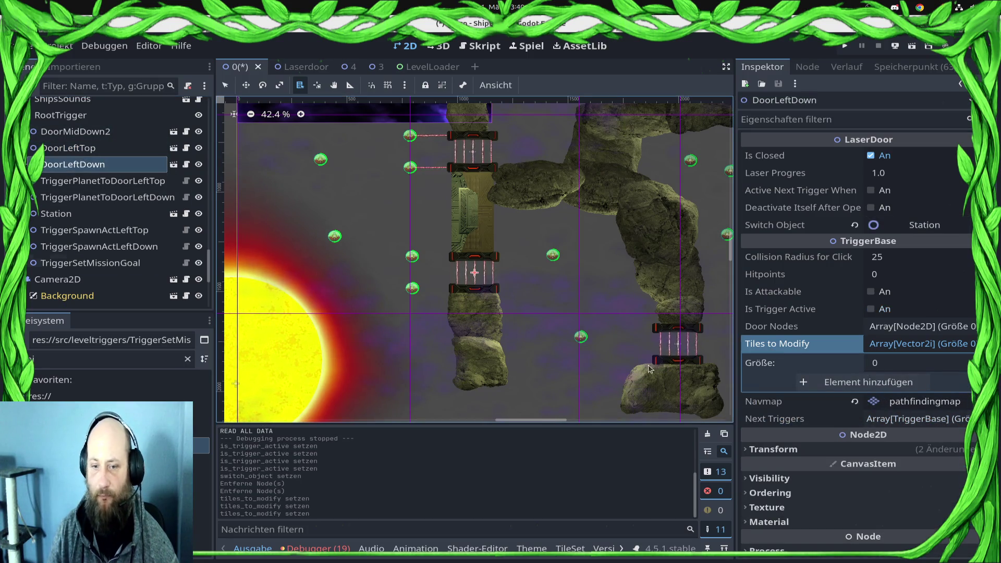
click(107, 197)
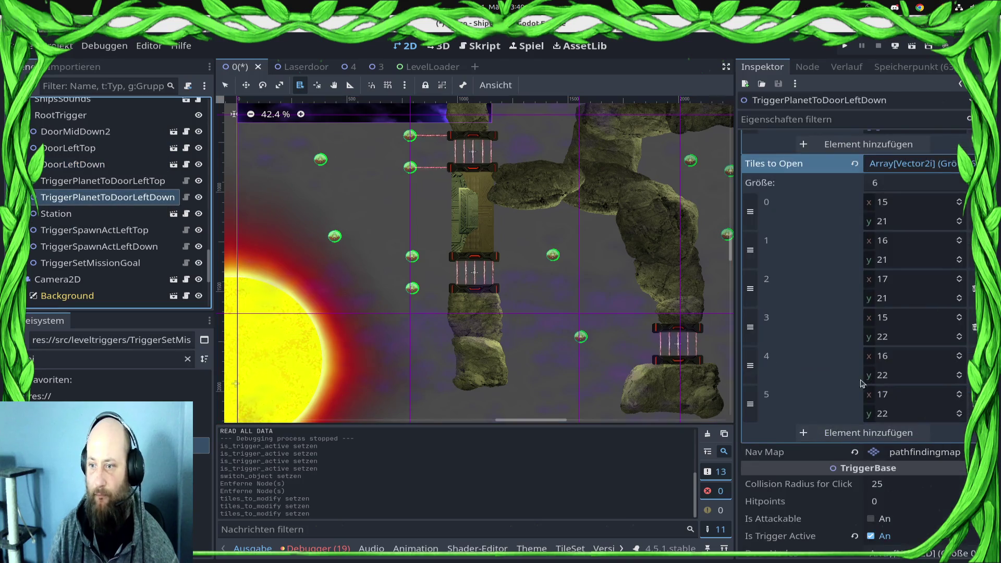
right_click(804, 210)
click(820, 226)
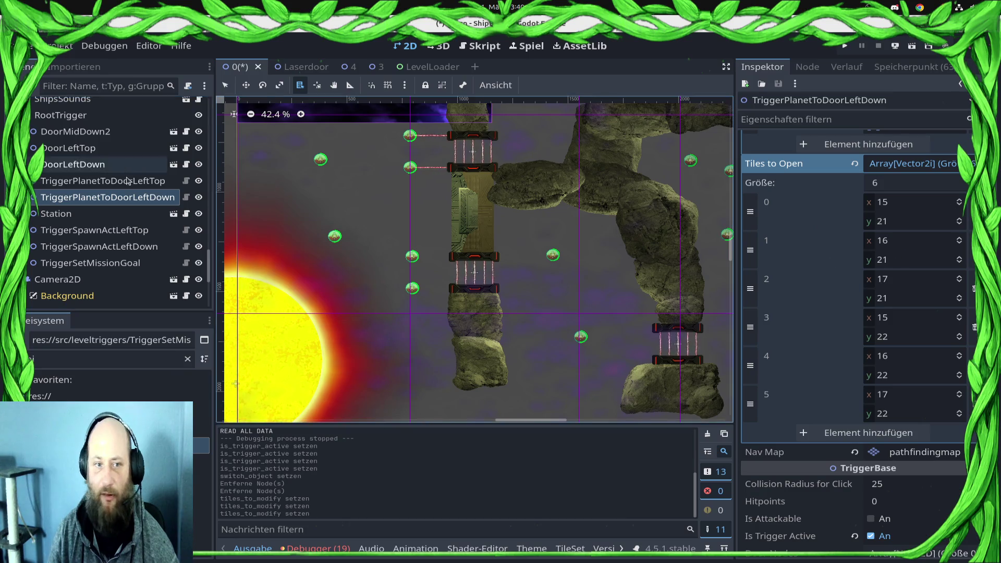
click(87, 152)
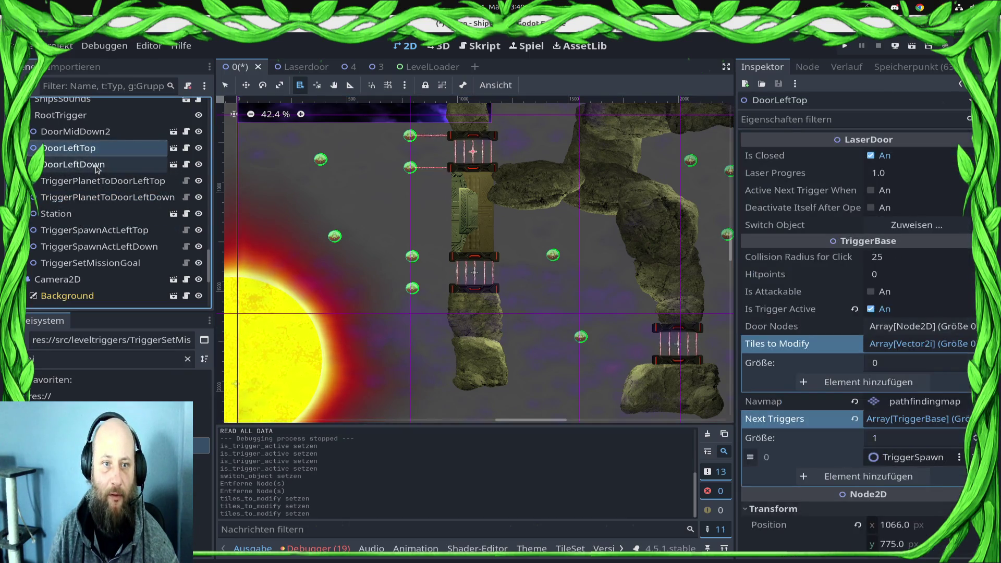
click(84, 164)
Step: Add a new entry to DoorLeftDown's Tiles to Modify and paste x 15
click(892, 379)
click(895, 384)
right_click(811, 388)
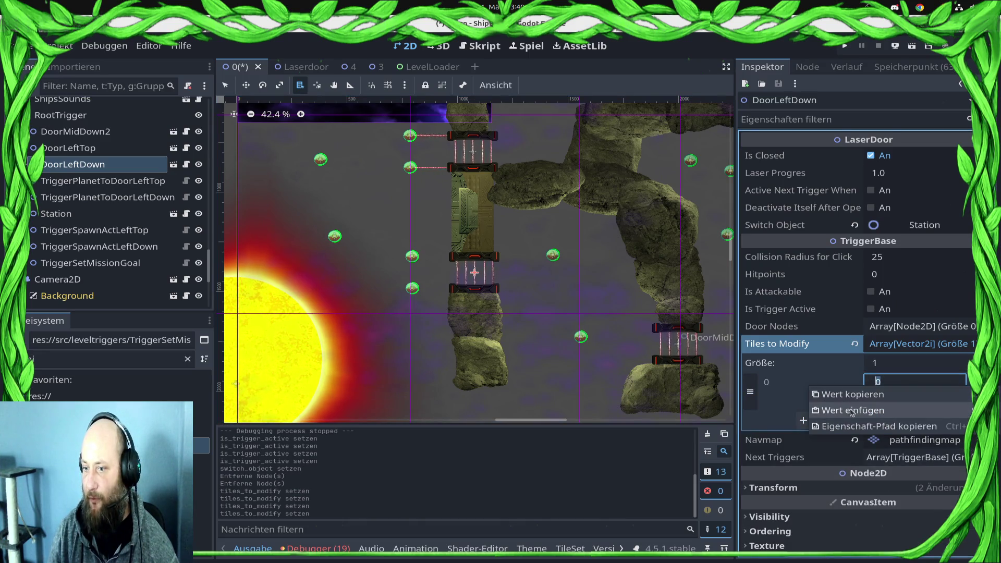
click(851, 411)
key(Return)
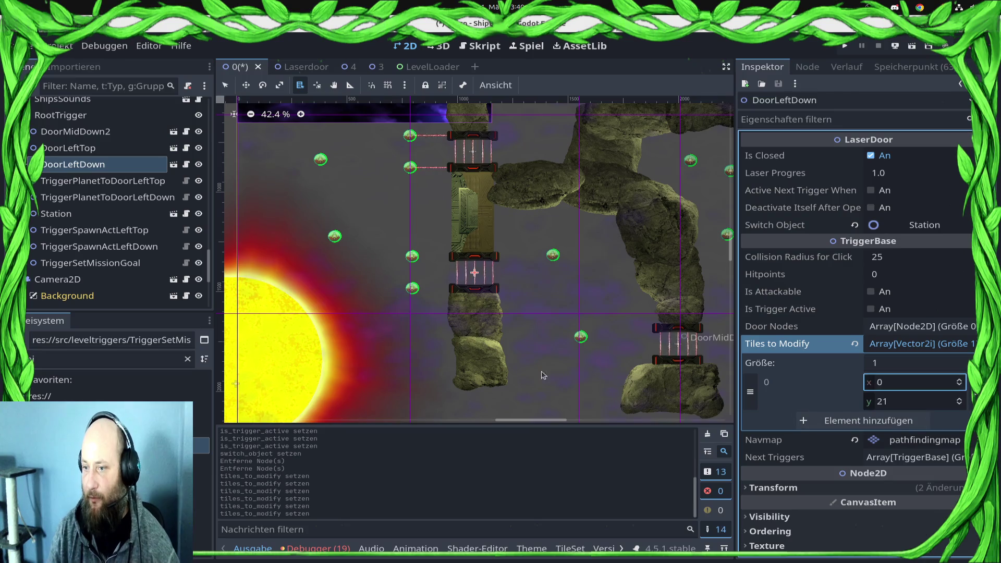
right_click(799, 385)
click(831, 406)
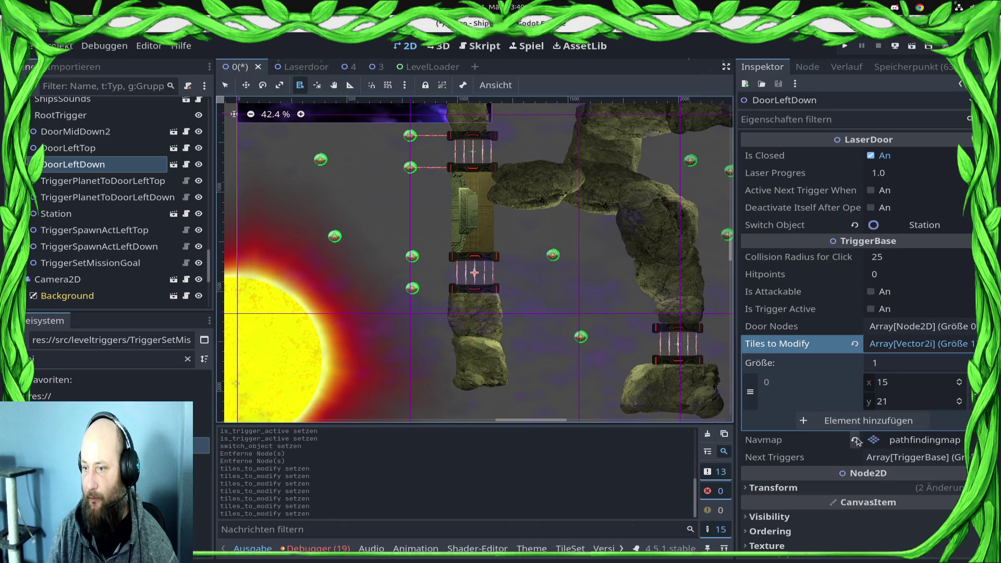
Step: Add tiles (16, 21) and (17, 21) to DoorLeftDown's Tiles to Modify
click(855, 423)
click(892, 421)
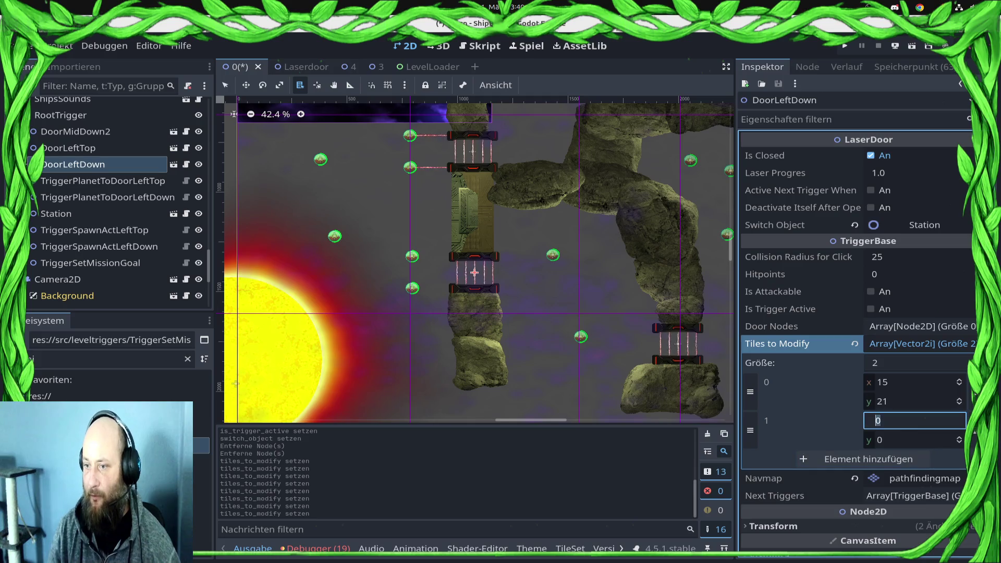
text(6)
key(Tab)
text(21)
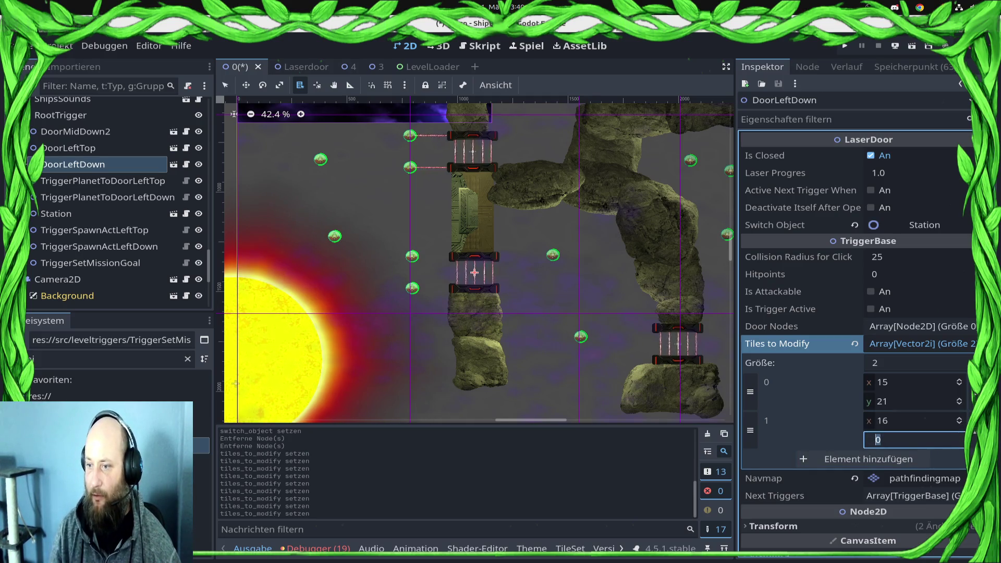
click(830, 461)
click(924, 461)
text(1)
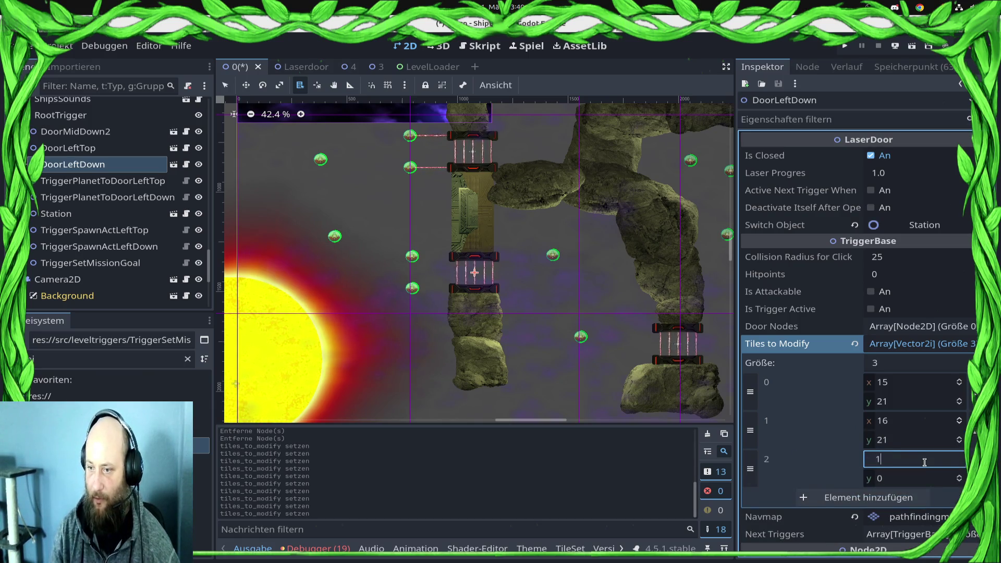
text(7)
key(Tab)
text(21)
key(Return)
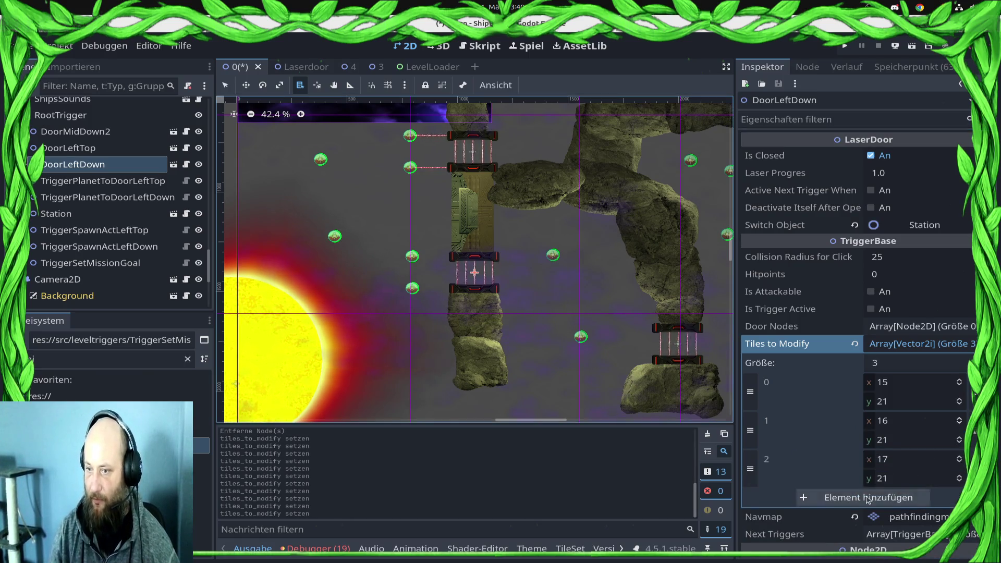
Step: Add tiles (15, 22) and (16, 22) to DoorLeftDown's Tiles to Modify
click(867, 498)
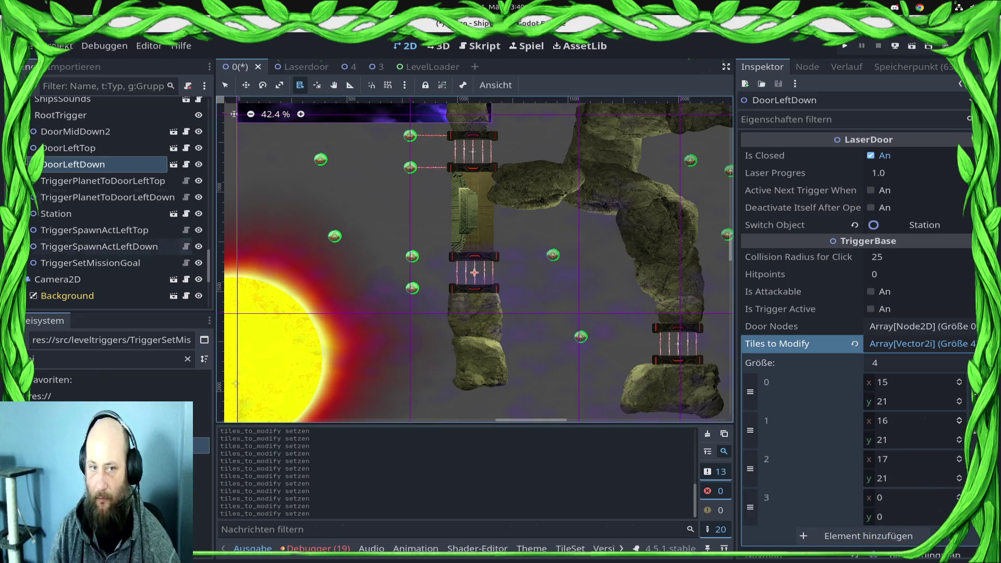
click(898, 499)
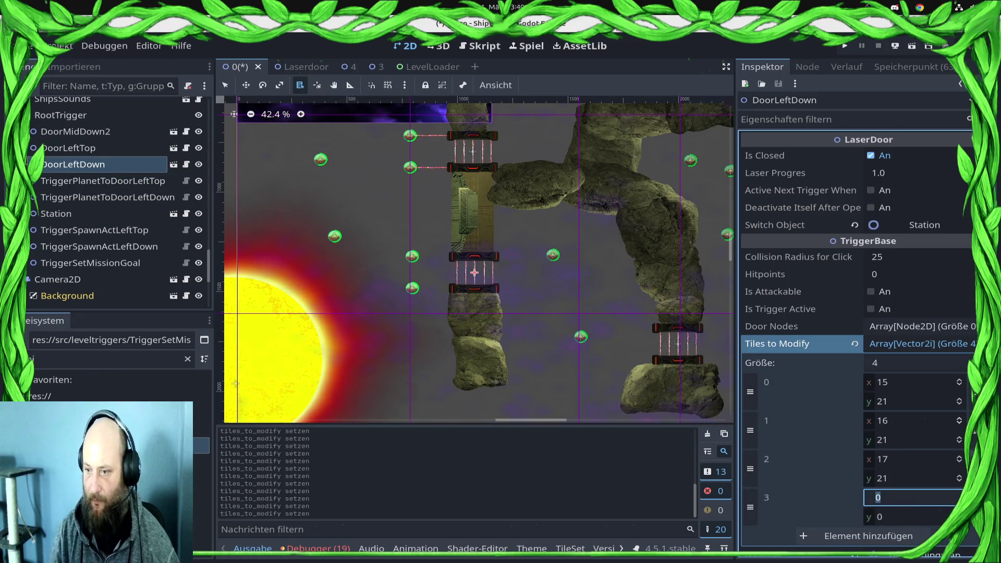
text(15)
key(Tab)
text(22)
key(Return)
click(873, 537)
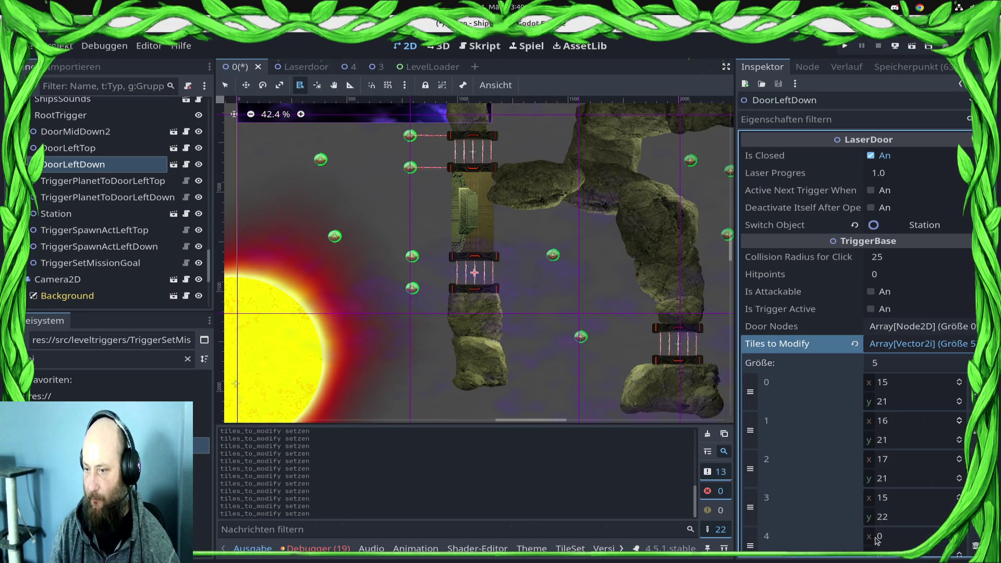
scroll(915, 519, down, 3)
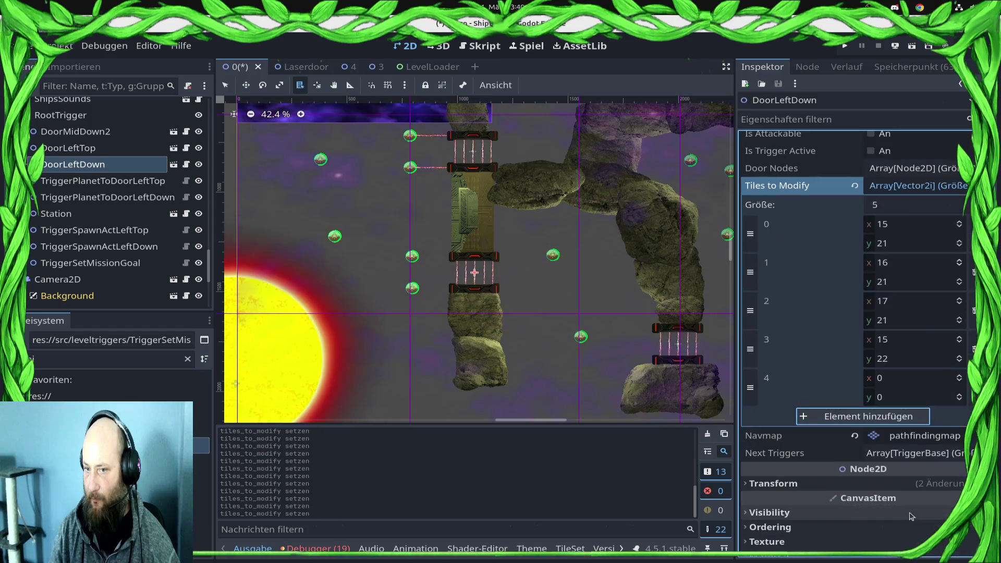
click(912, 380)
text(15)
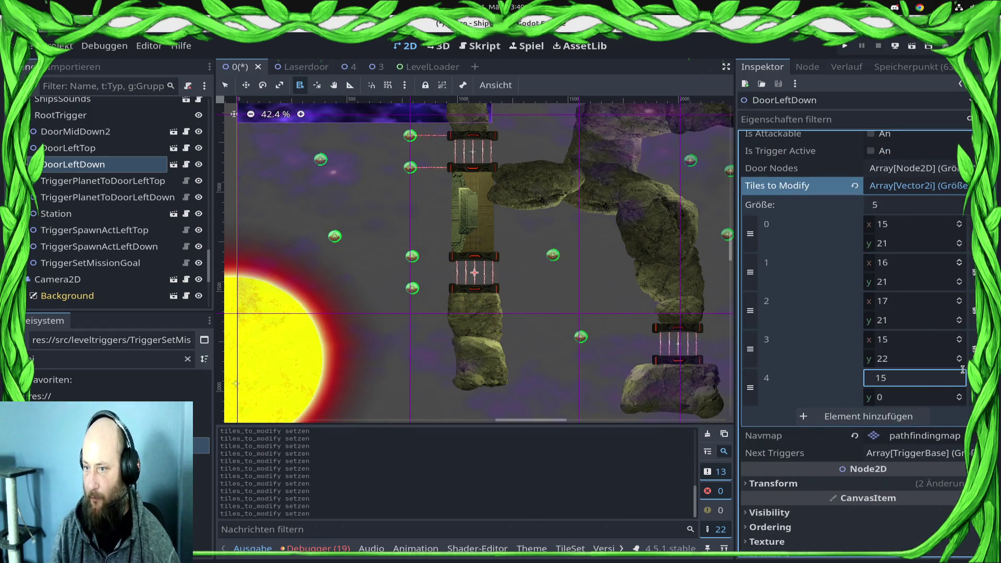
key(Tab)
text(22)
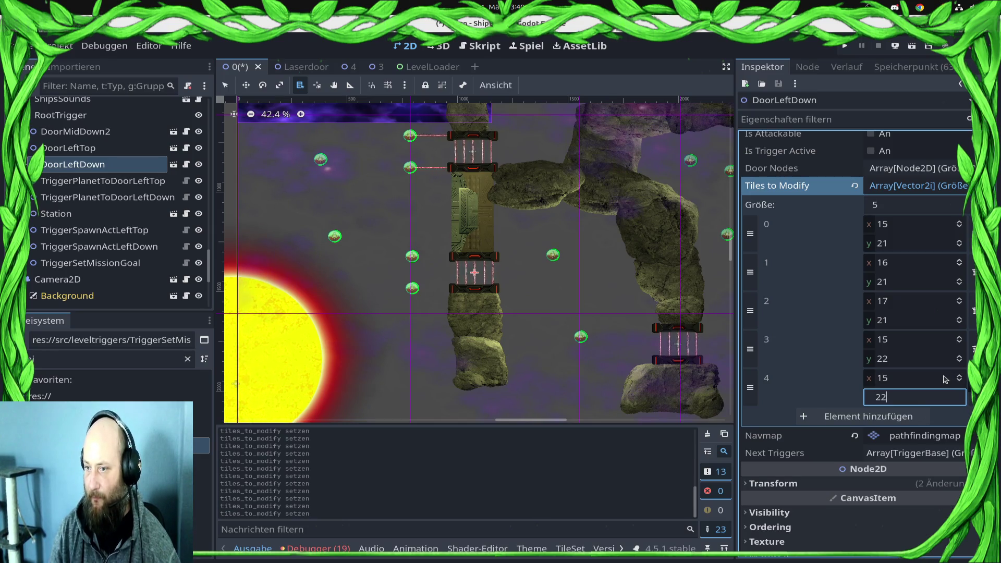
click(951, 378)
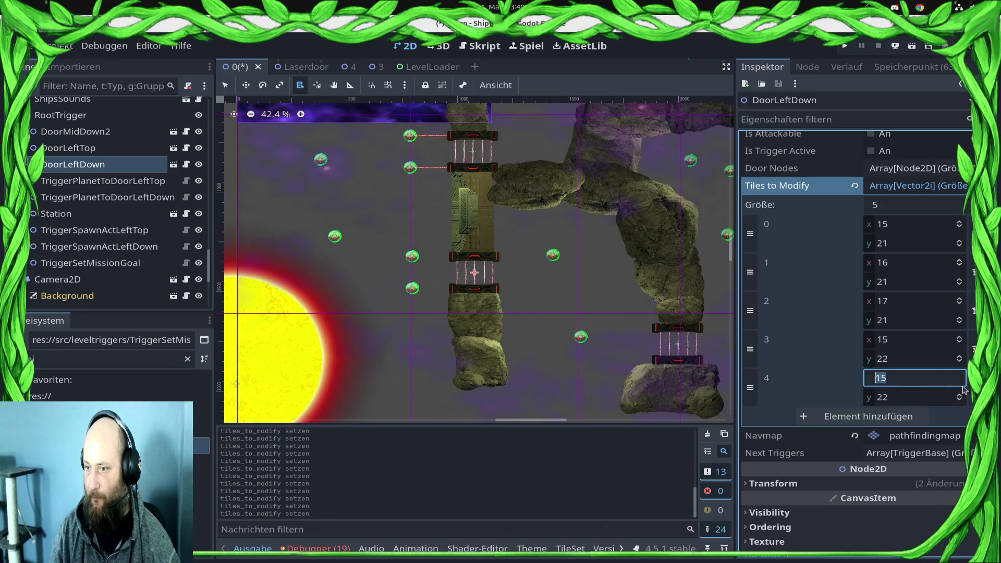
text(16)
key(Return)
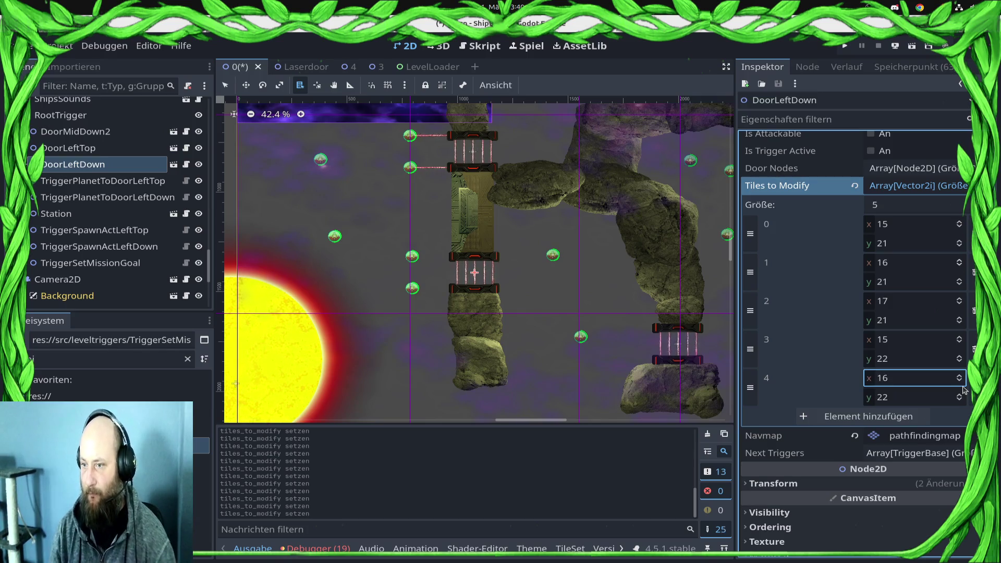
Step: Add tile (17, 22) to DoorLeftDown's Tiles to Modify and save the scene
click(897, 416)
click(909, 418)
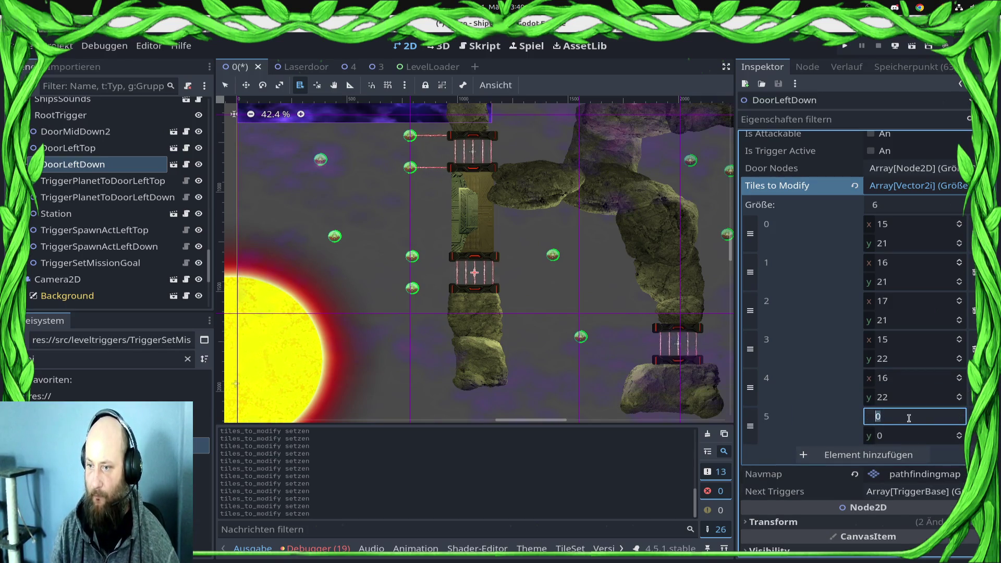
key(Tab)
text(22)
key(Return)
key(ctrl+s)
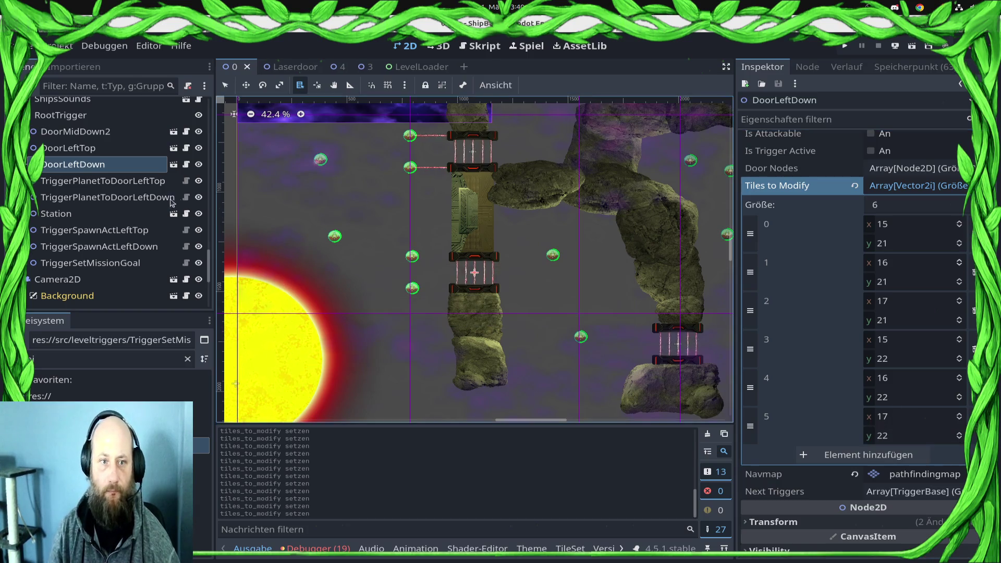
click(116, 181)
Step: Delete the TriggerPlanetToDoorLeftDown node from the scene
click(116, 197)
right_click(116, 198)
click(219, 556)
click(568, 304)
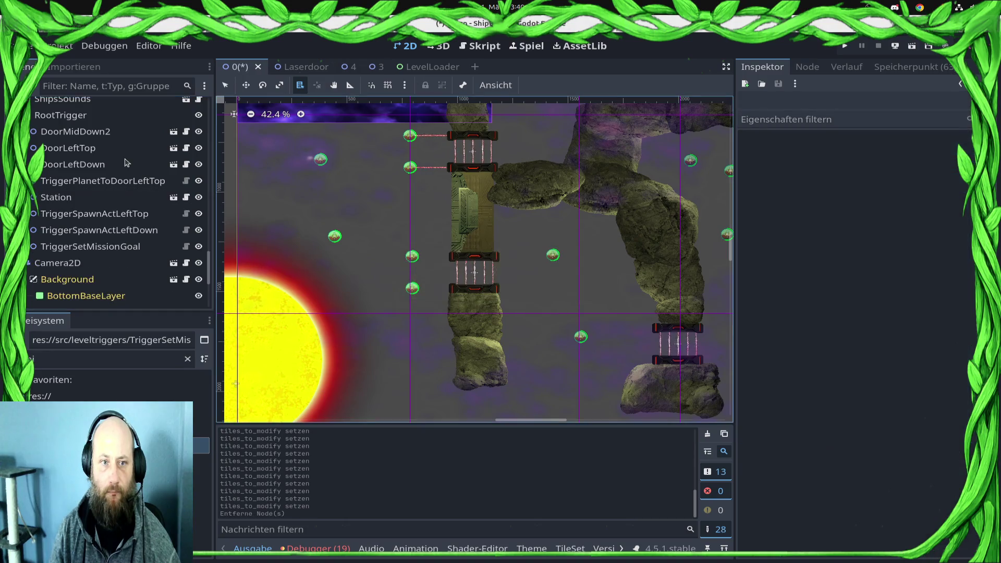
Step: Make DoorLeftDown an active trigger that activates its next trigger and deactivates itself after opening, then save
click(119, 165)
scroll(862, 275, up, 3)
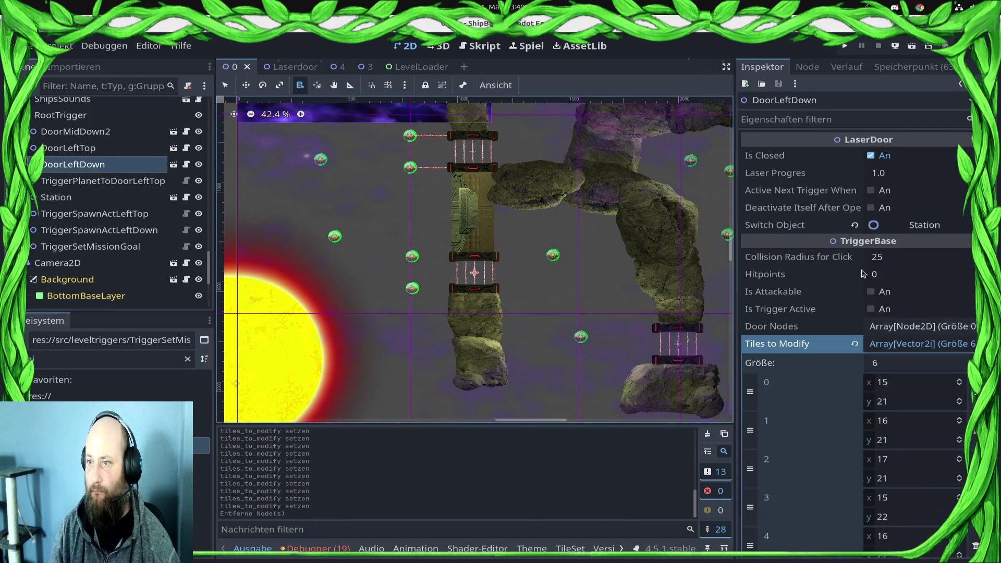
click(870, 309)
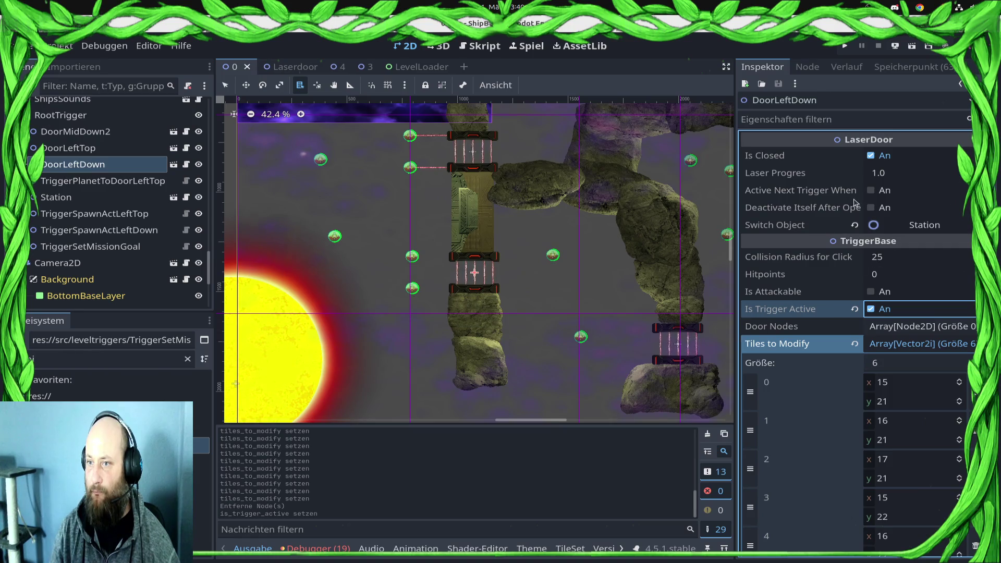
click(870, 190)
click(871, 208)
key(ctrl+s)
Step: Link a trigger node into DoorLeftDown's Next Triggers list and save the scene
scroll(834, 365, down, 5)
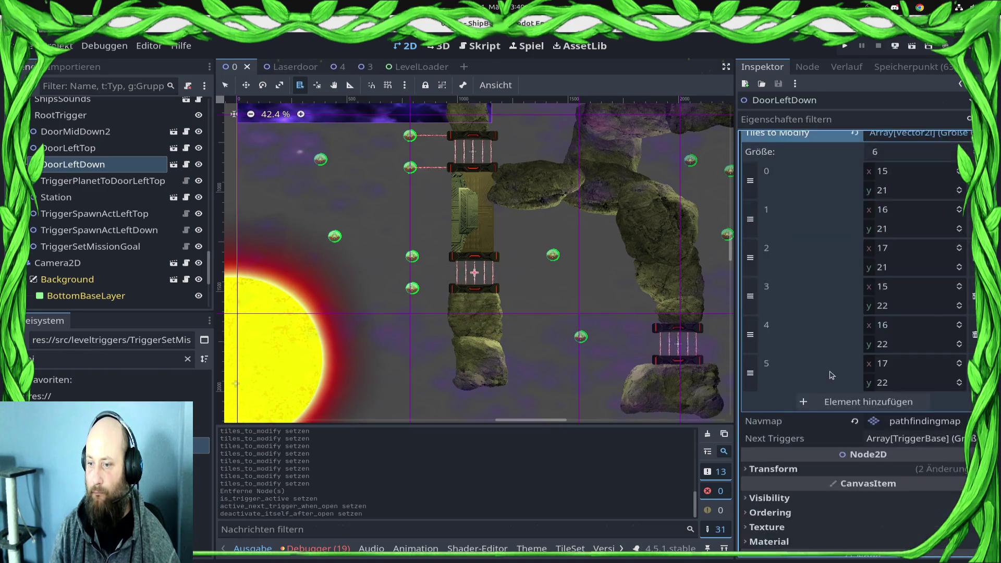
click(933, 336)
click(934, 337)
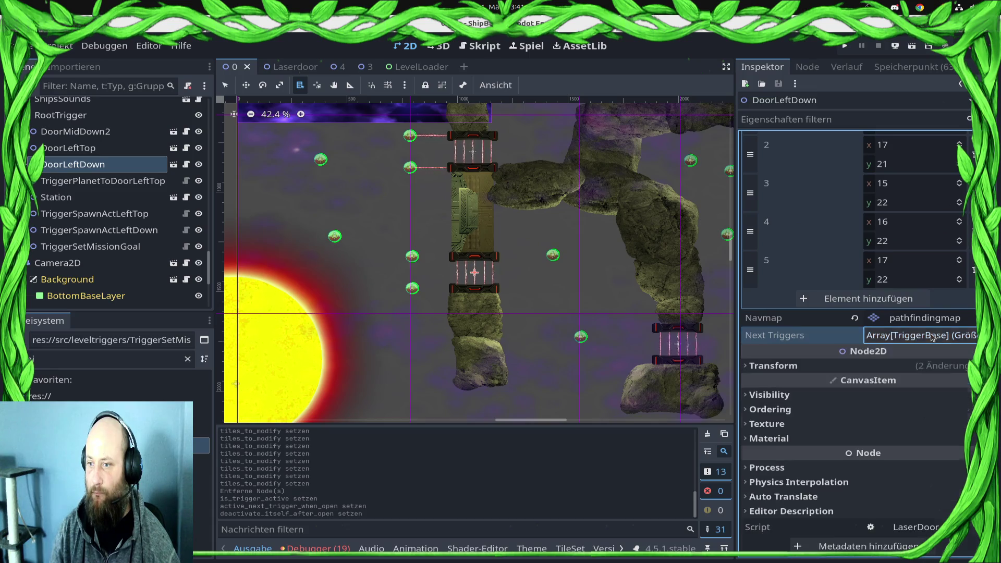
mouse_move(76, 132)
mouse_down()
mouse_move(808, 365)
mouse_move(887, 337)
mouse_up()
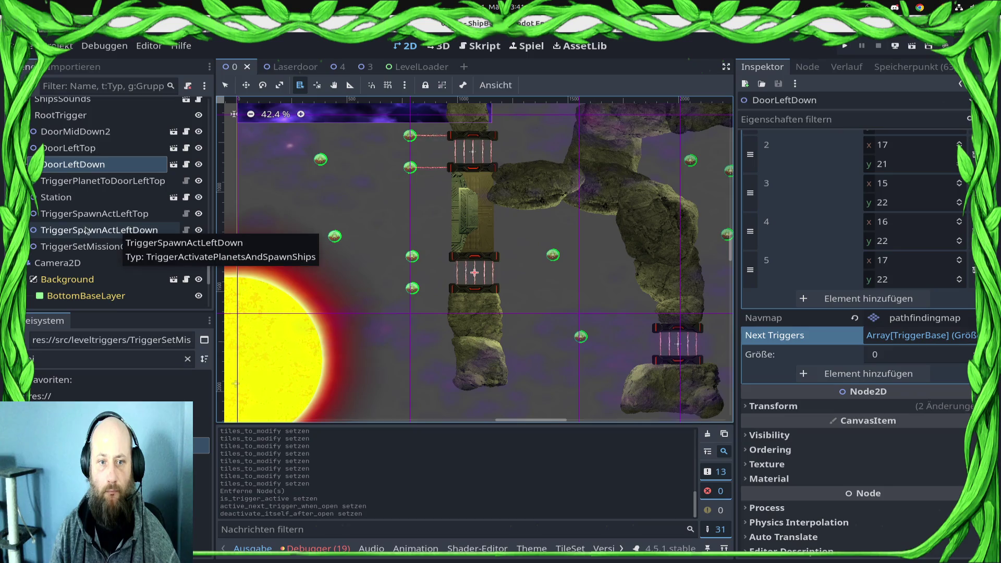
click(99, 230)
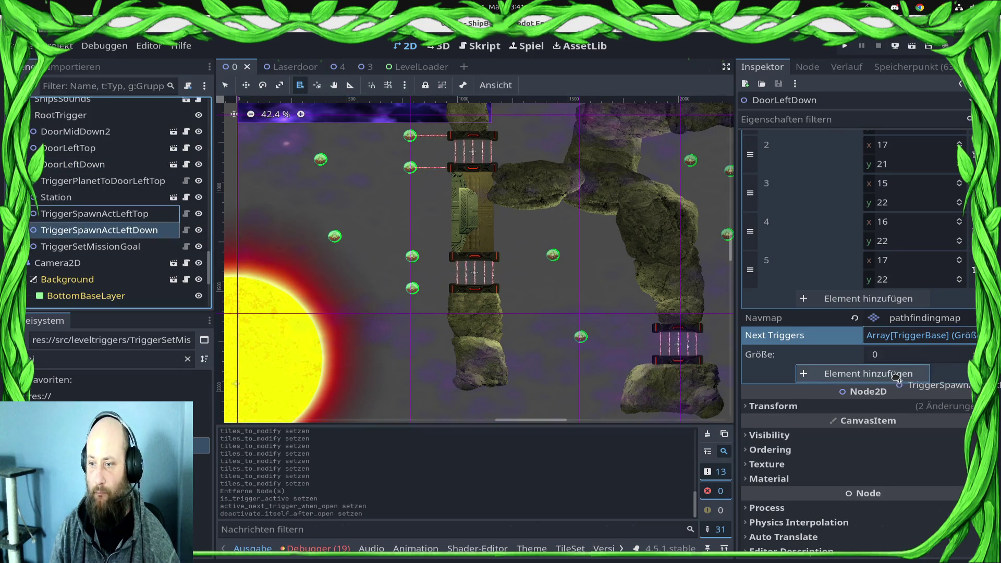
key(ctrl+s)
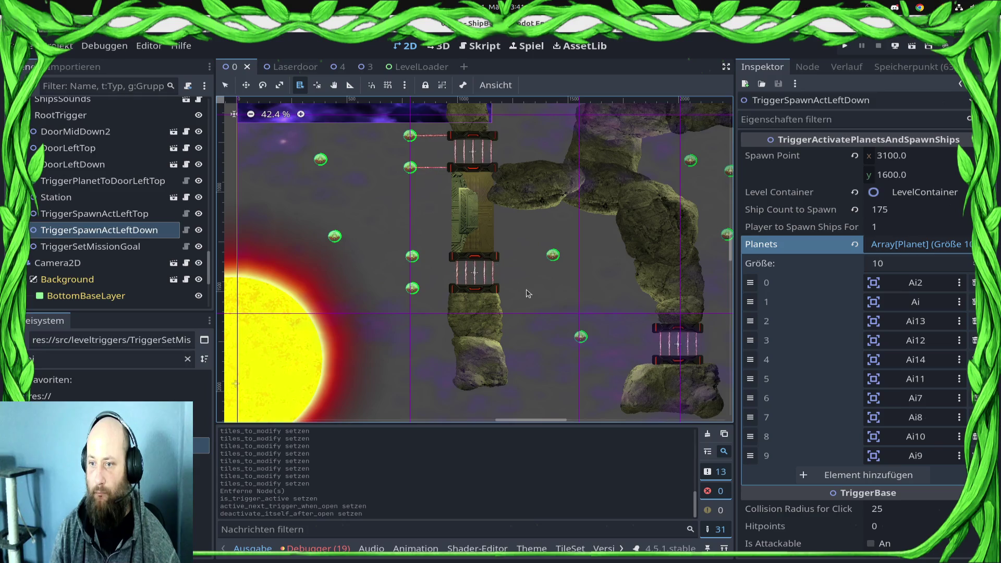
Step: Run the game to play-test the level
scroll(532, 276, down, 2)
scroll(514, 288, down, 3)
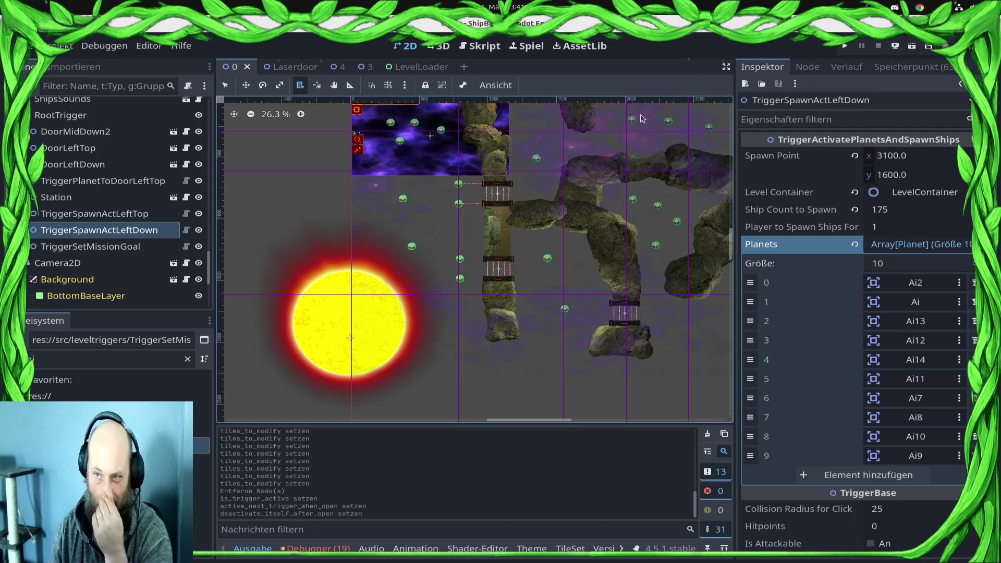
click(844, 46)
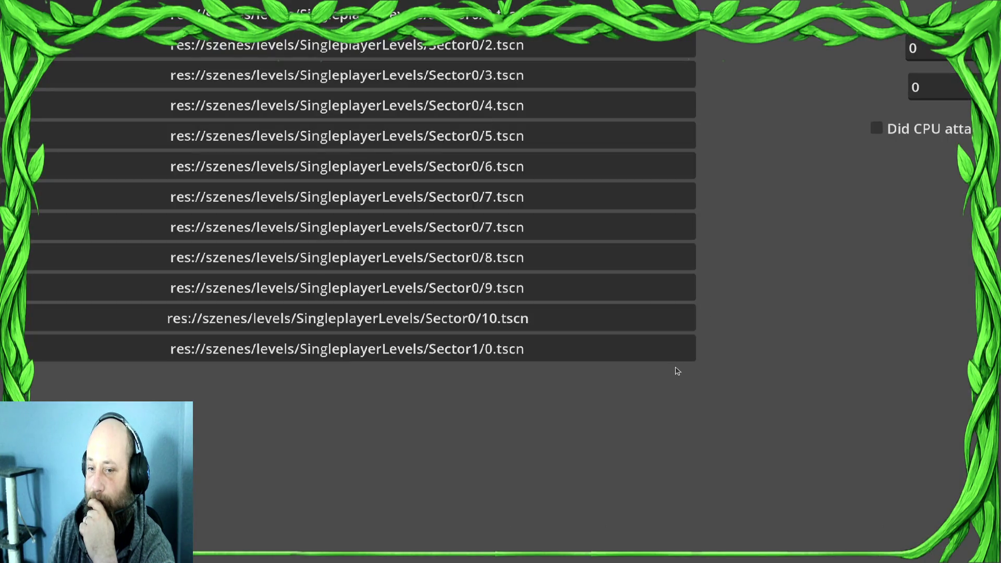
Step: Choose res://szenes/levels/SingleplayerLevels/Sector1/0.tscn in the game's level list
click(677, 350)
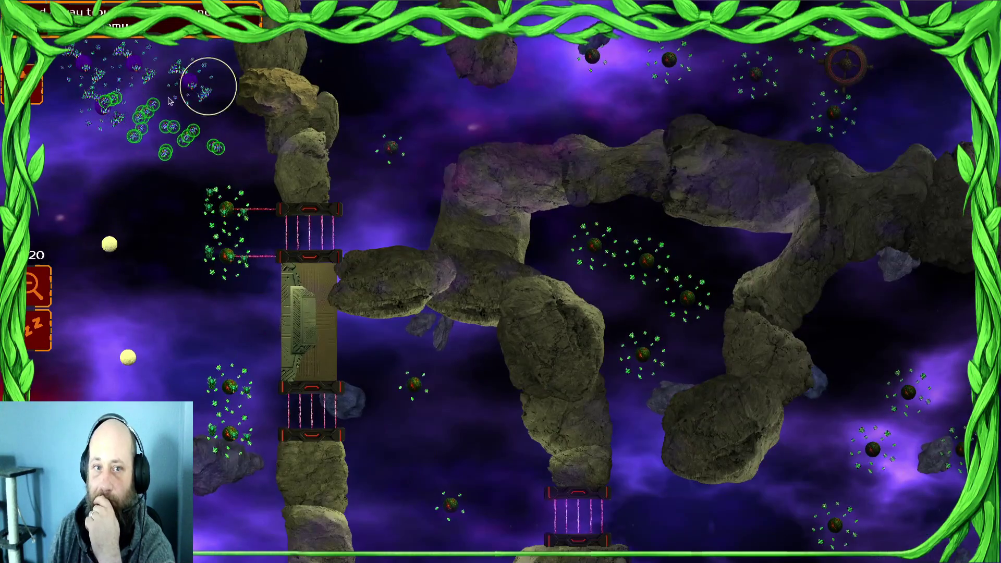
Step: Send the top-left fleet, top-middle fleet and seedlings against the planets by the left laser doors
mouse_move(169, 101)
mouse_down()
mouse_move(153, 61)
mouse_move(94, 135)
mouse_up()
click(109, 241)
mouse_move(183, 78)
mouse_down()
mouse_move(230, 110)
mouse_move(126, 83)
mouse_move(156, 105)
mouse_up()
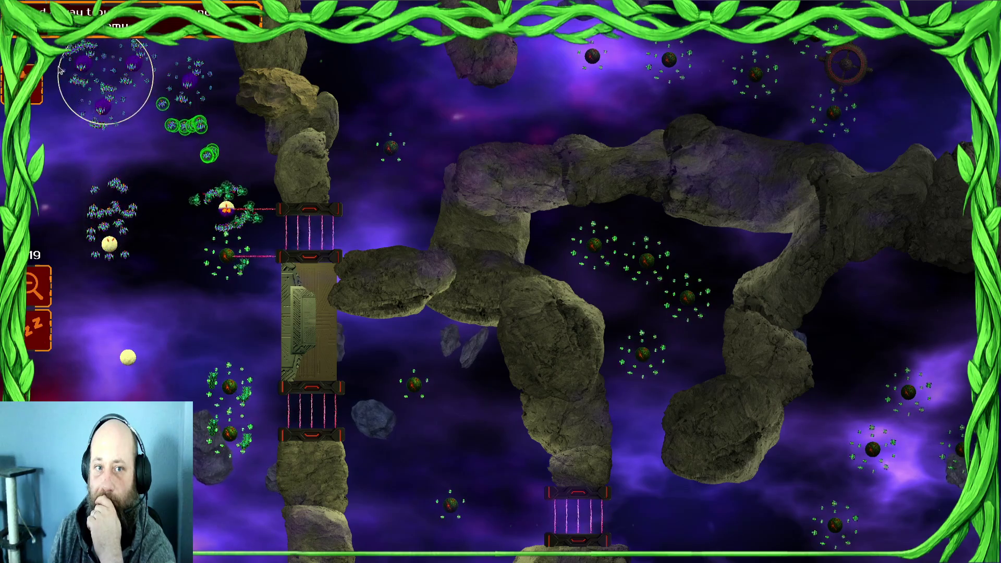
click(229, 219)
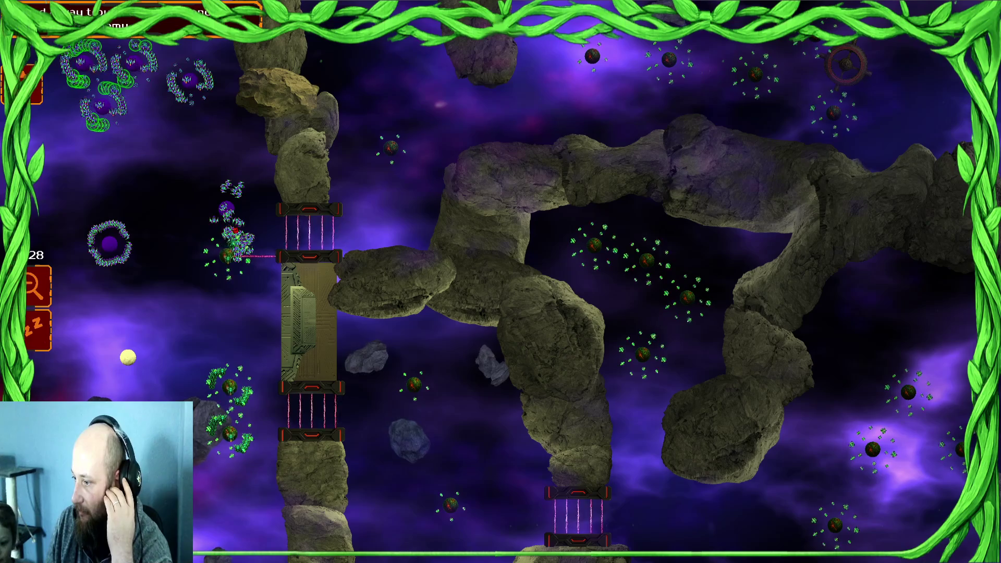
mouse_move(224, 64)
mouse_down()
mouse_move(39, 112)
mouse_move(69, 122)
mouse_up()
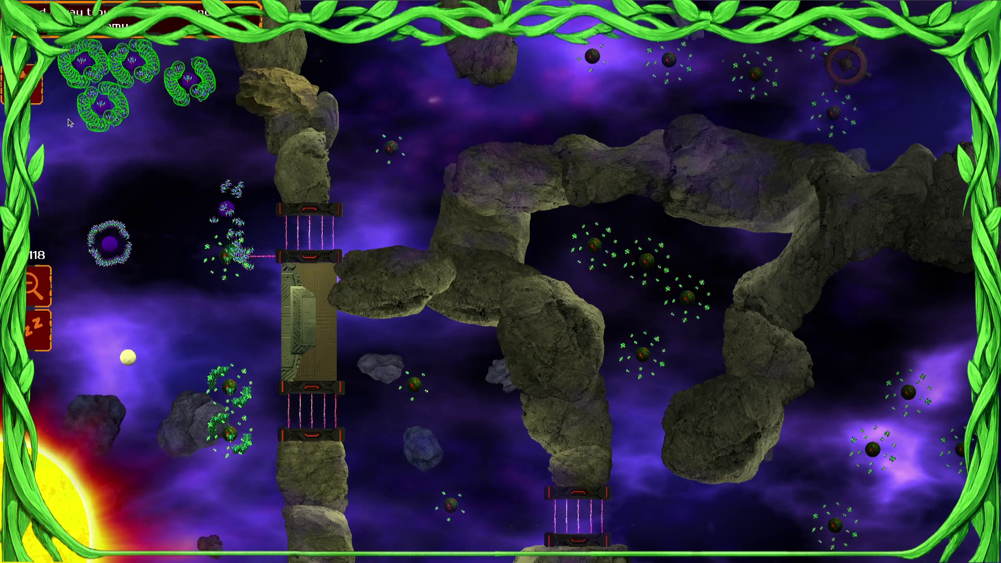
click(197, 243)
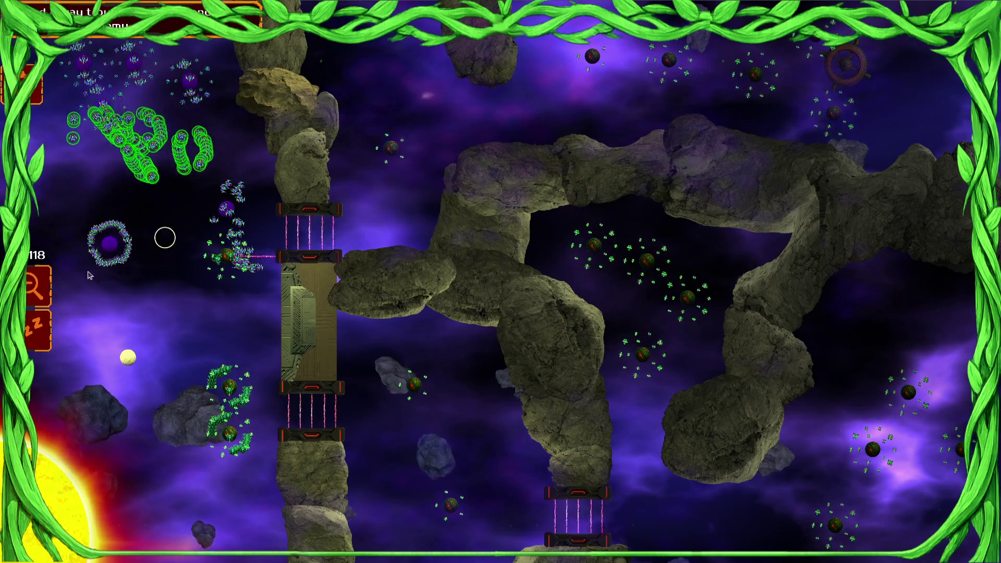
Step: Send all swarms toward the lower gate, then pause the game
click(86, 268)
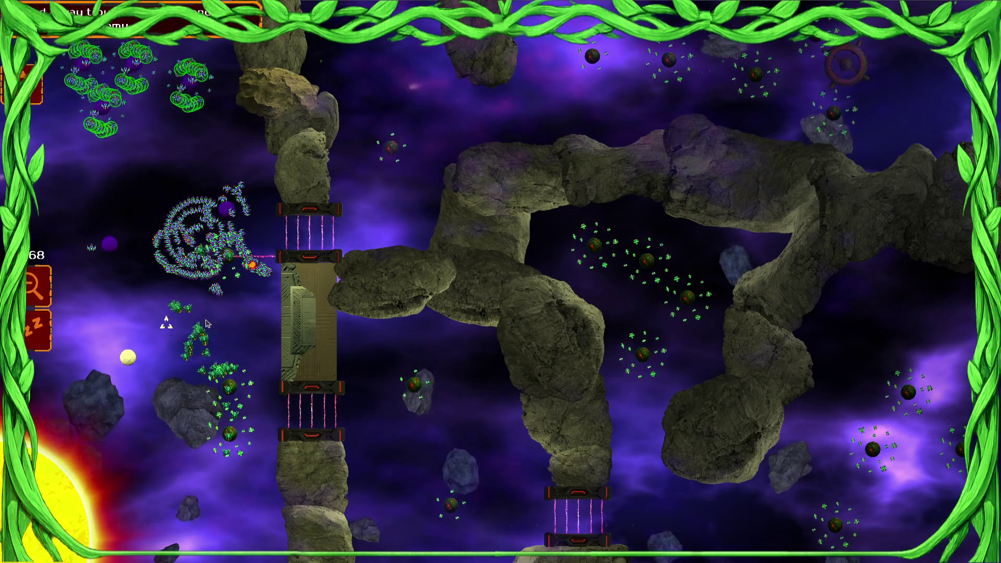
click(237, 303)
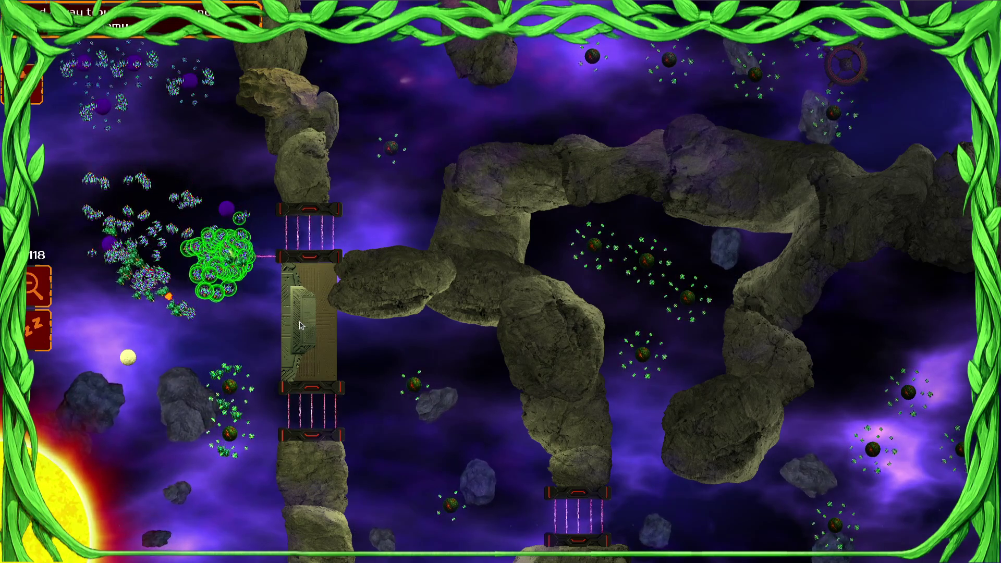
key(ctrl+a)
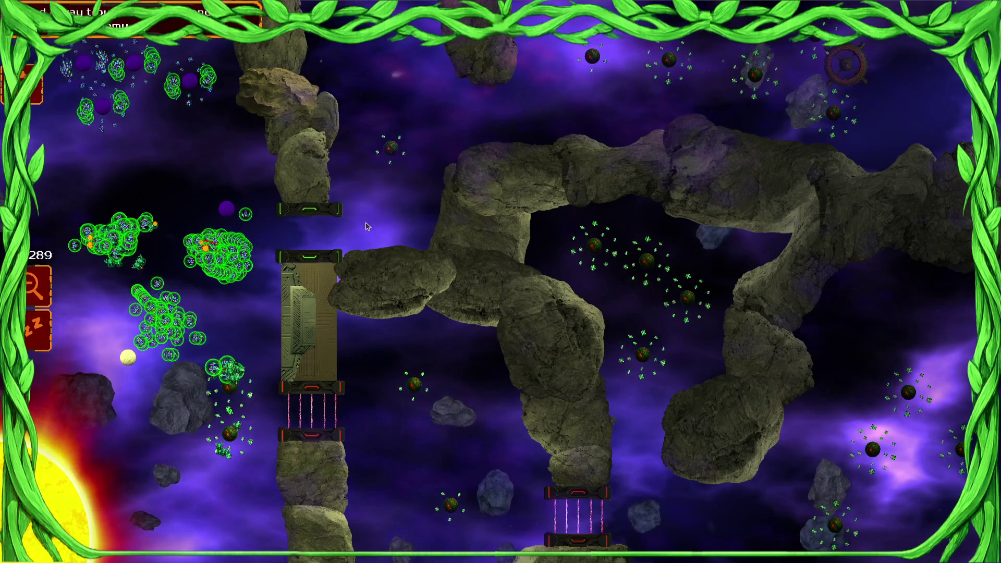
click(345, 244)
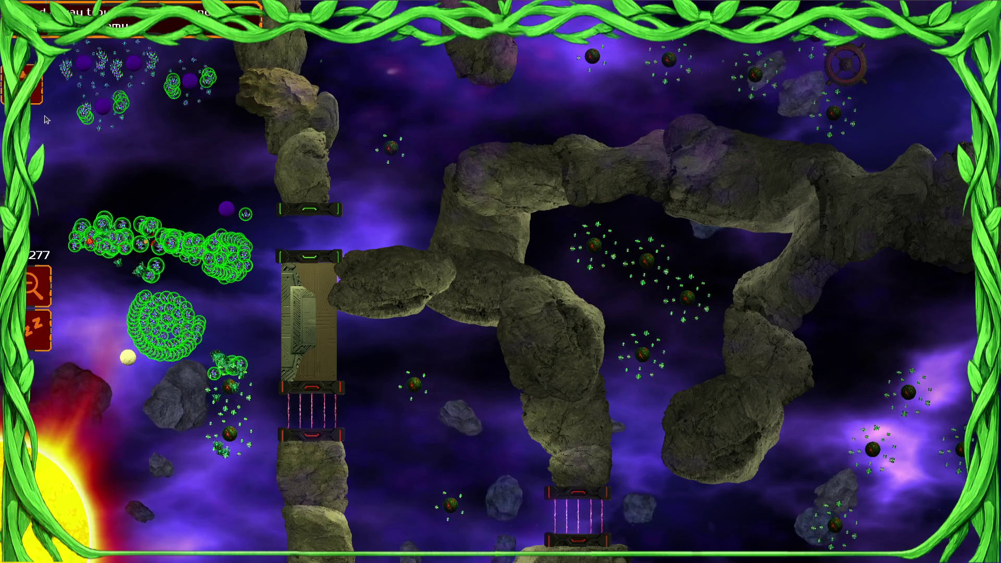
key(Escape)
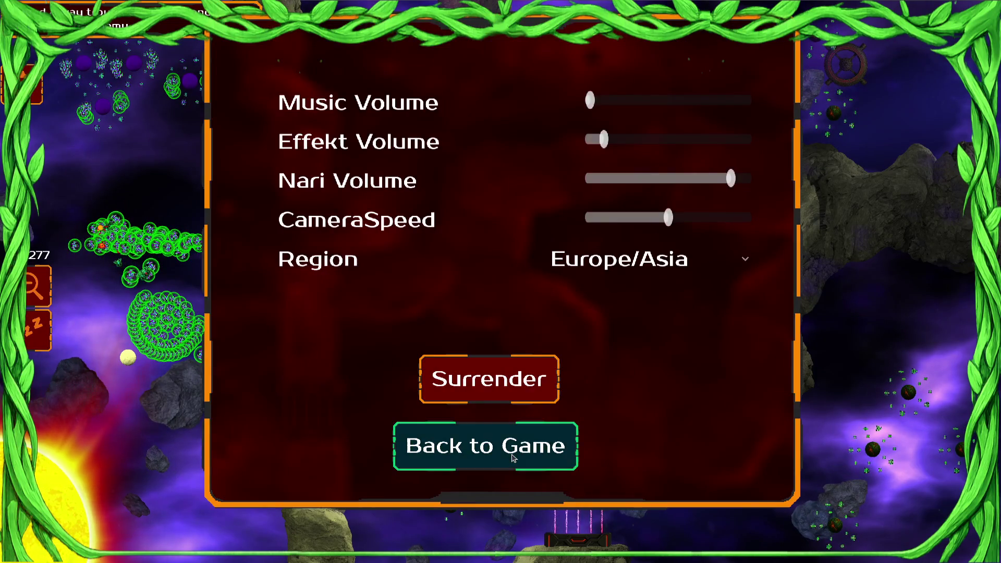
Step: Return to the match, reopen the pause menu and surrender
click(513, 457)
key(Escape)
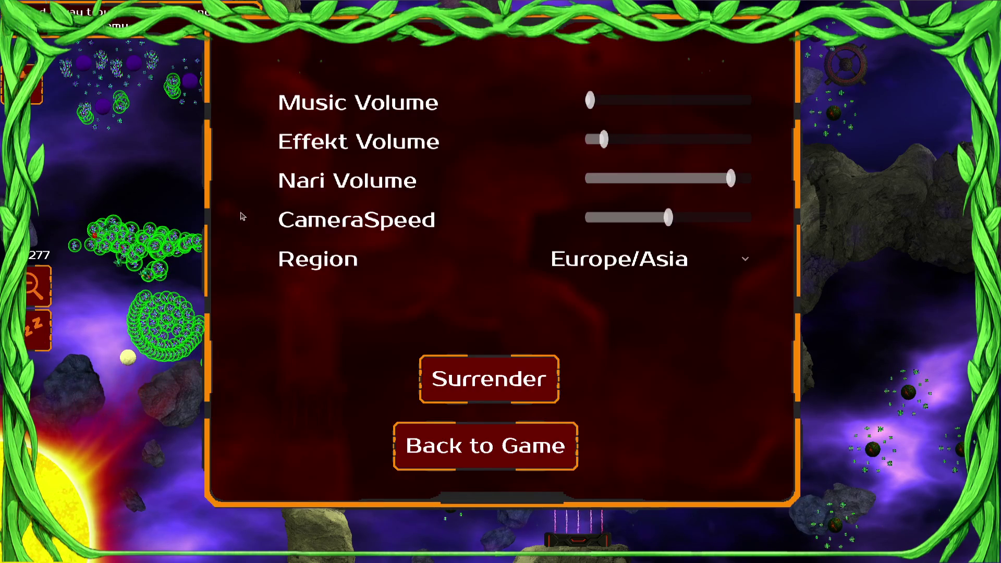
click(523, 396)
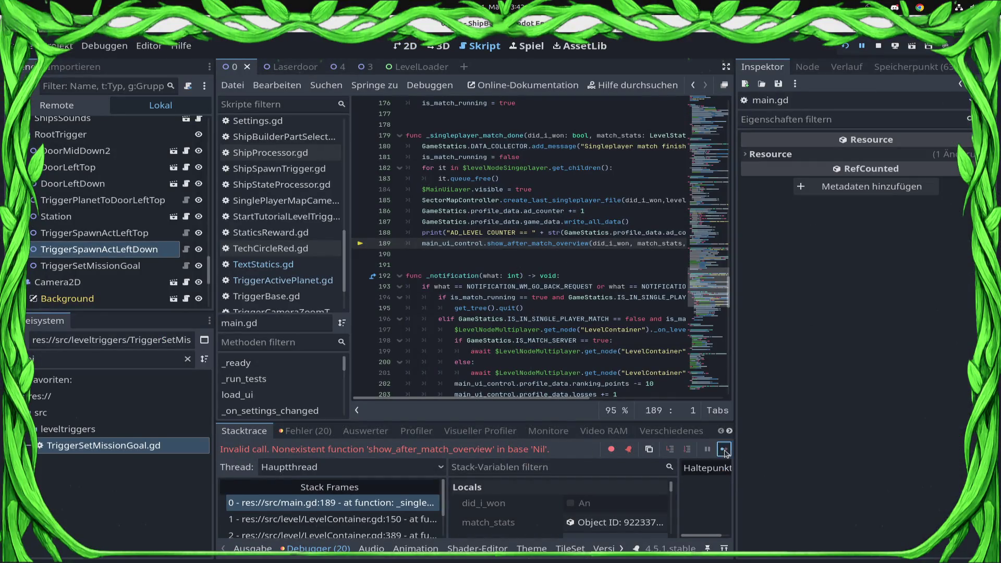
Step: Dismiss the resulting error and open TextStatics.gd at its dialog texts
click(725, 450)
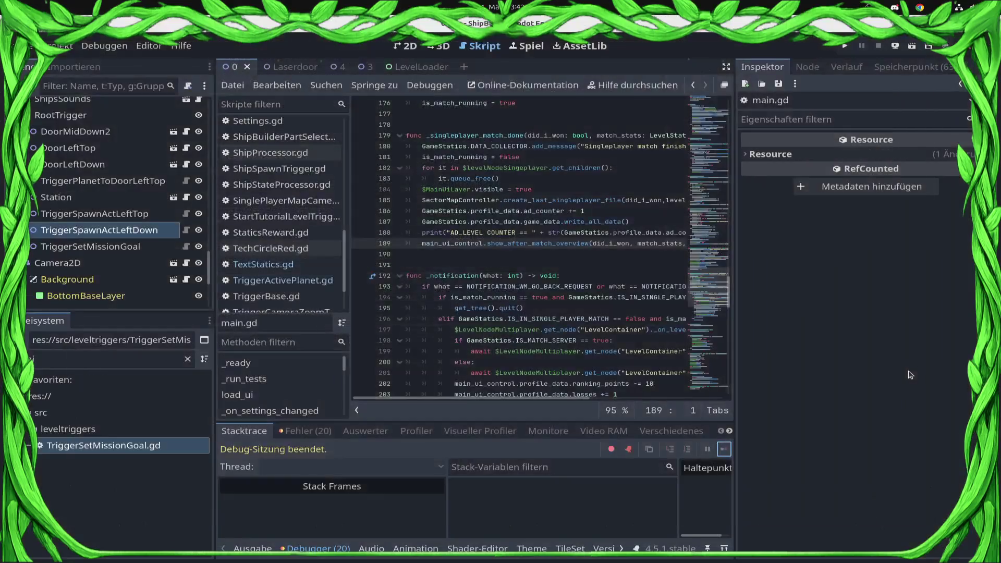
click(244, 265)
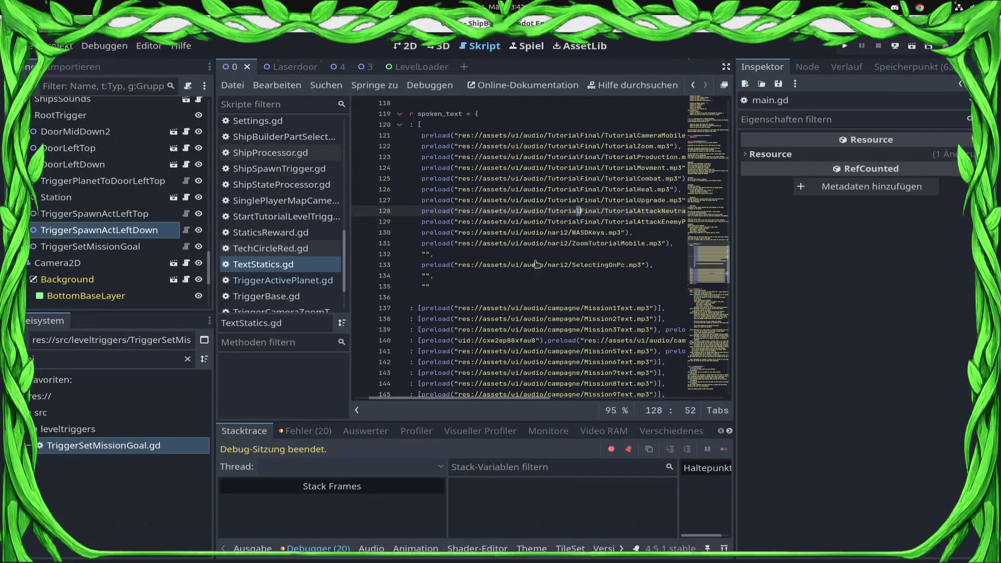
scroll(572, 234, down, 20)
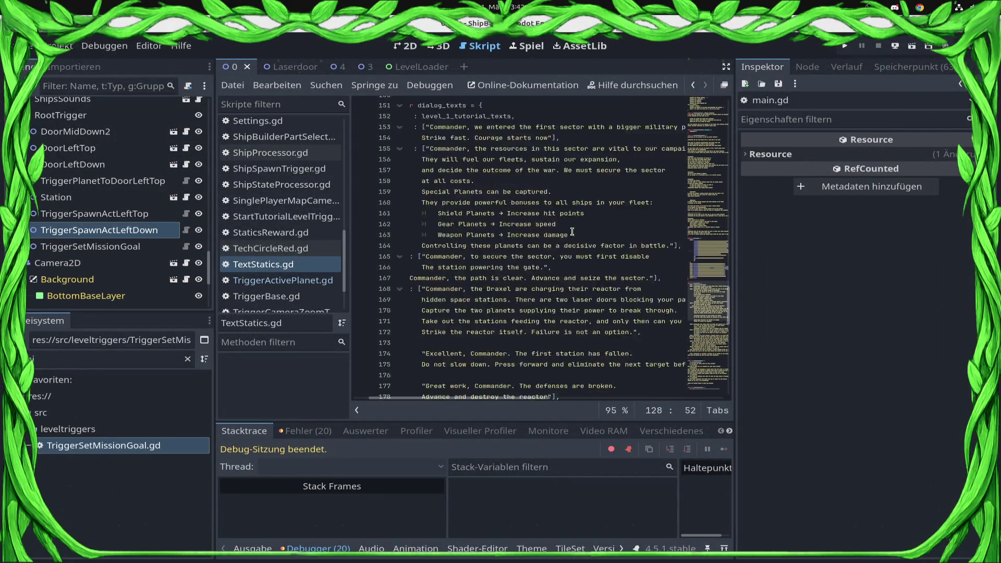
Step: Review the map tutorial texts, marking entries 4 and 5
scroll(573, 232, down, 2)
click(582, 232)
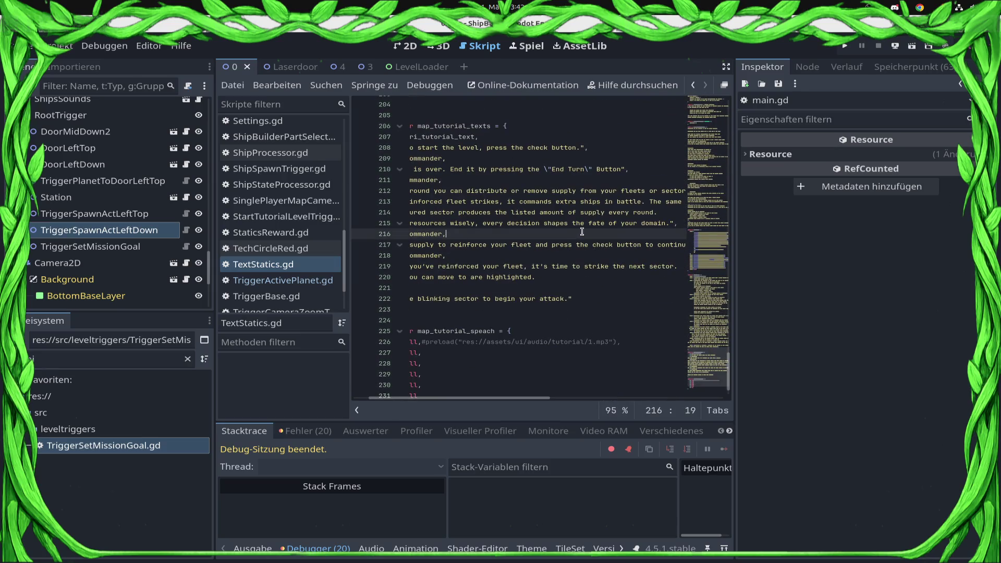
drag(561, 276, 290, 245)
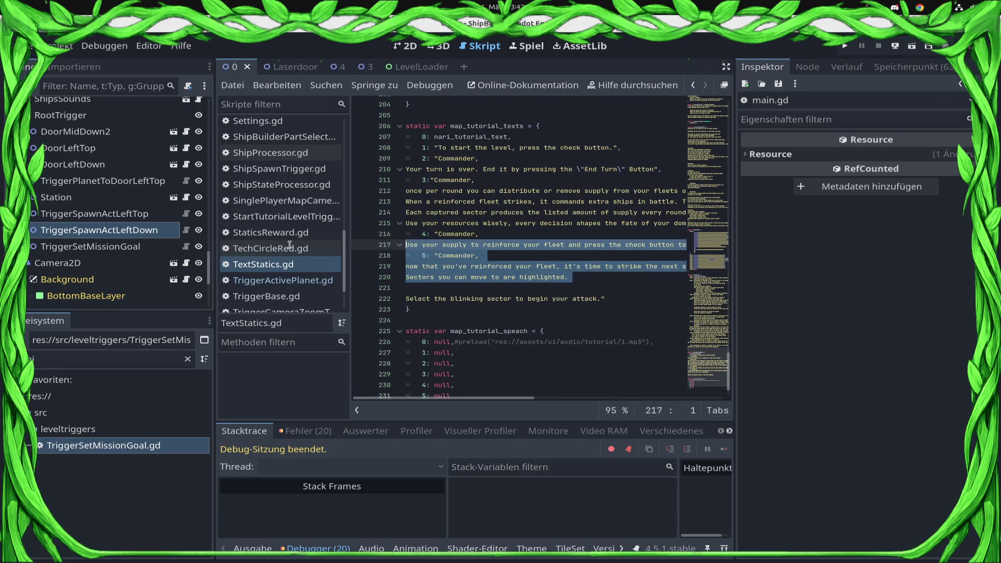
Step: Go to the Level 1:0 intro line and save TextStatics.gd
scroll(453, 269, up, 3)
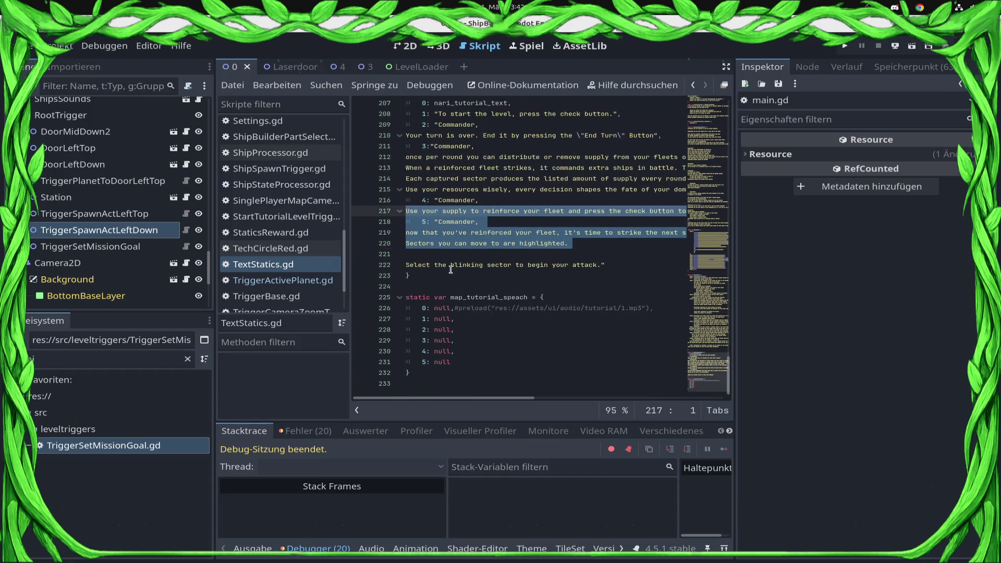
scroll(453, 269, up, 4)
click(511, 298)
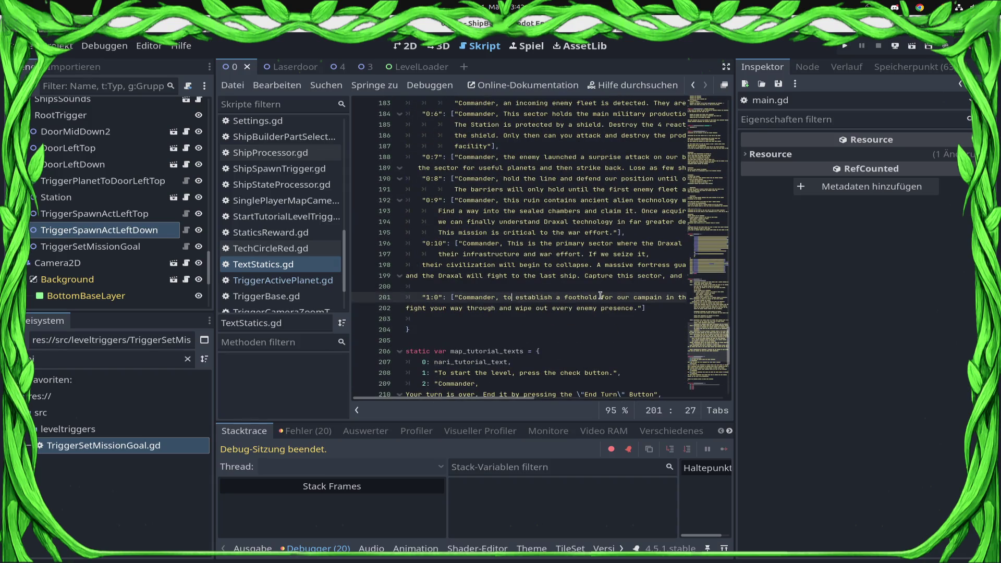
key(End)
key(ctrl+s)
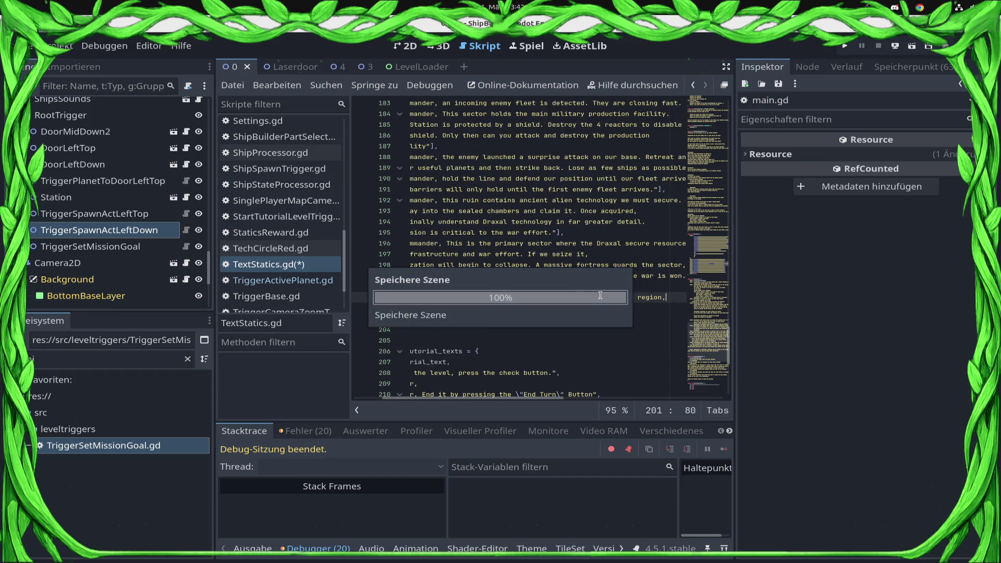
key(Home)
key(ctrl+s)
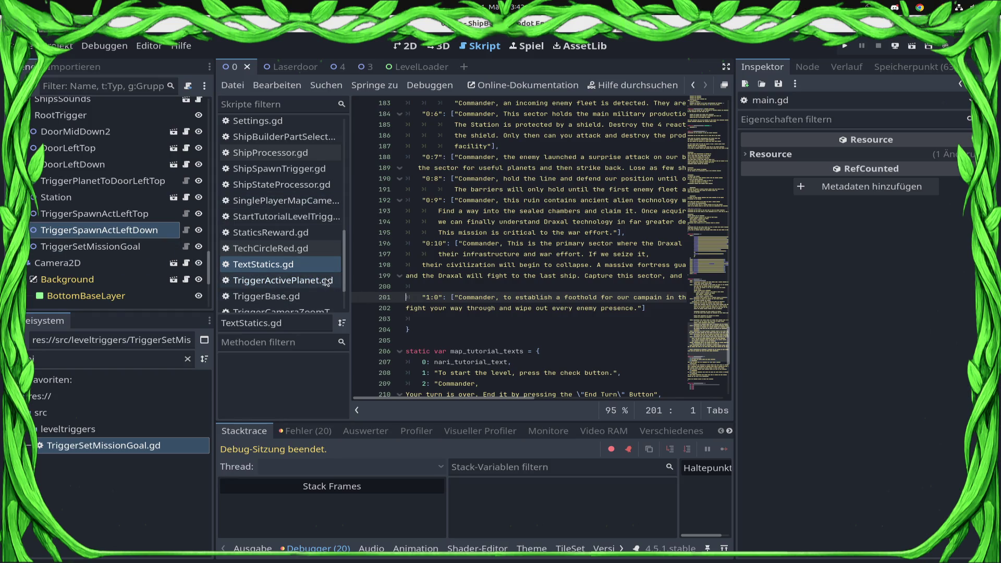
Step: Inspect the TriggerSpawnActLeftDown, TriggerSetMissionGoal, TriggerSpawnActLeftTop and DoorLeftDown settings
click(100, 230)
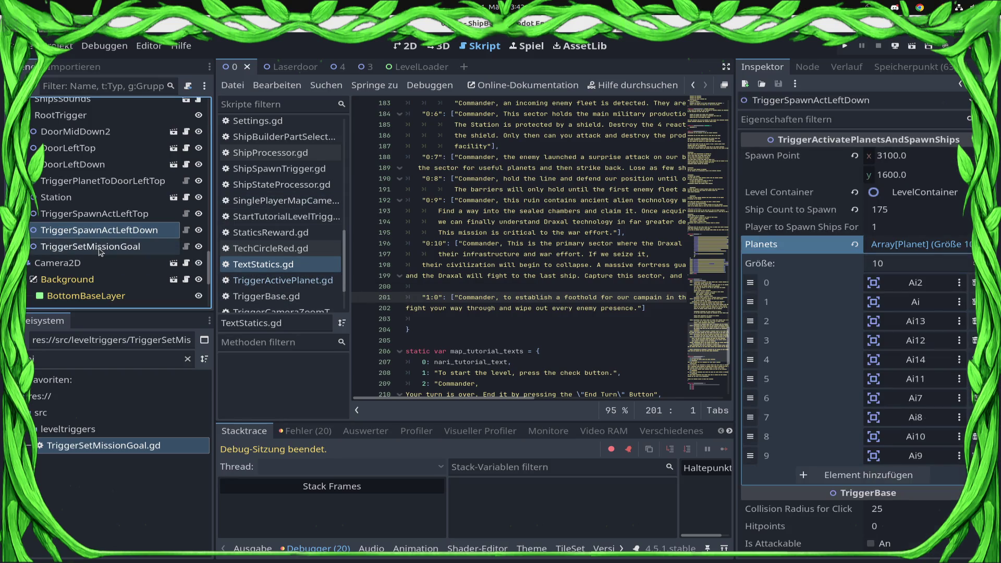
click(101, 250)
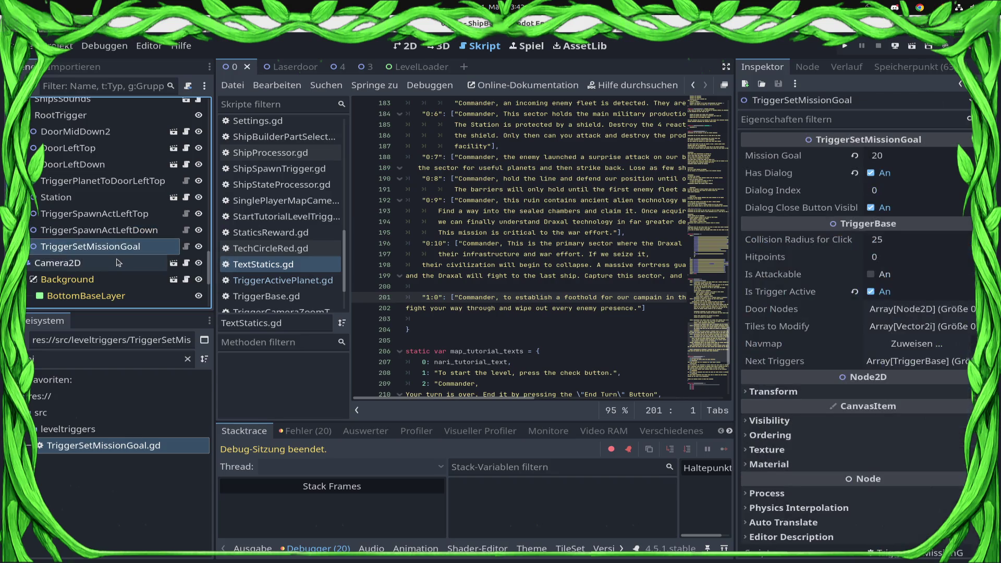
click(119, 214)
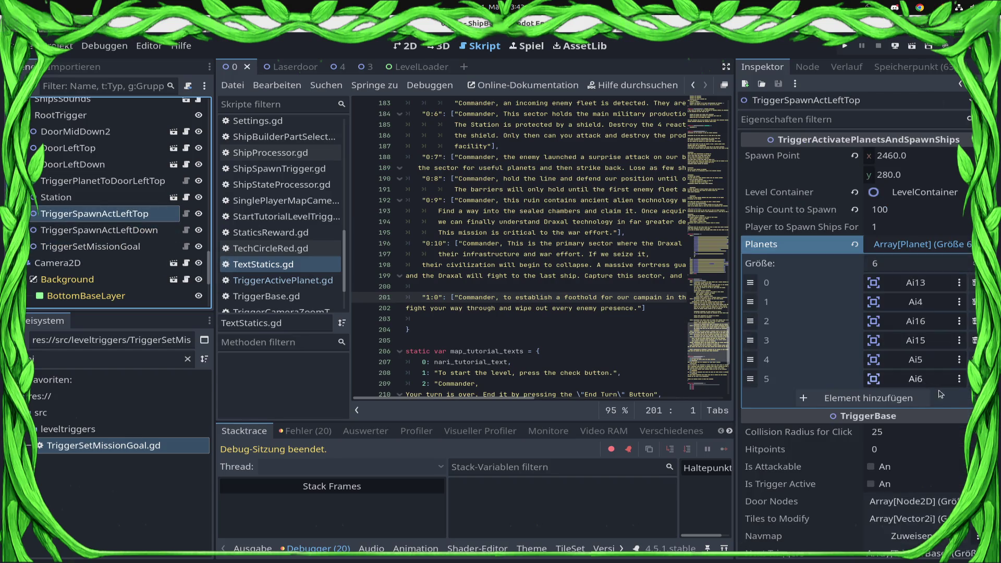
scroll(110, 249, down, 1)
scroll(110, 248, up, 1)
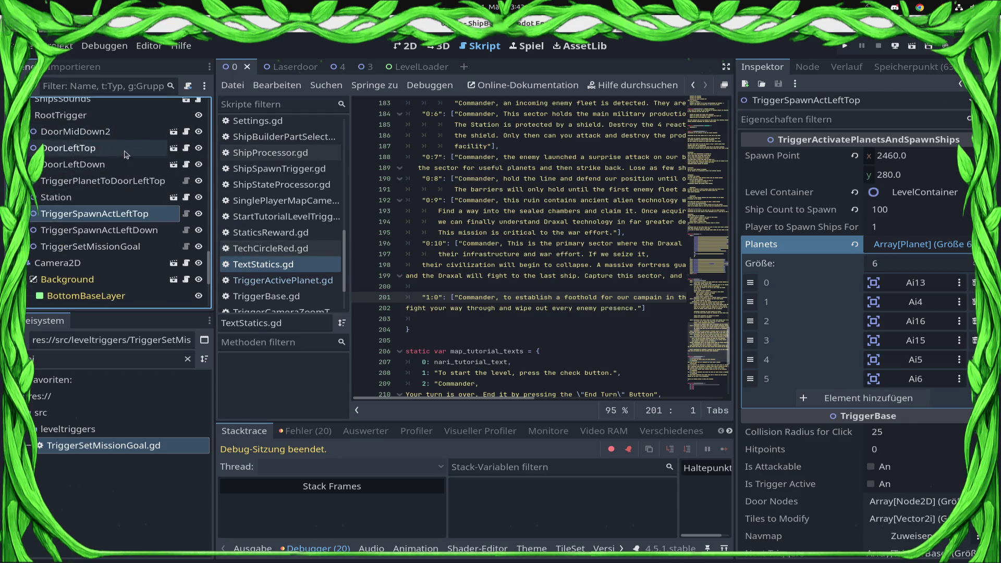
click(125, 164)
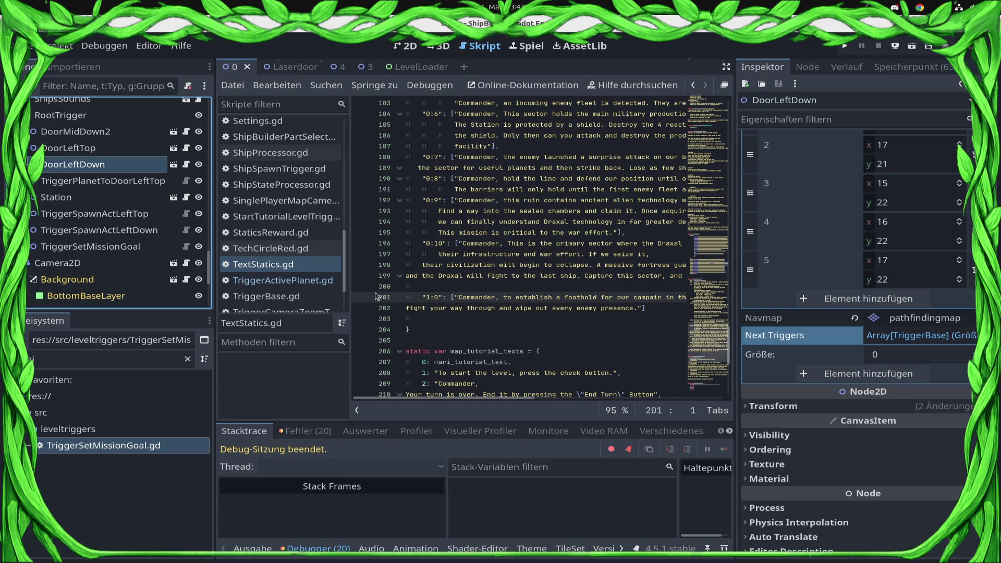
mouse_move(59, 231)
mouse_down()
mouse_move(119, 230)
mouse_move(109, 217)
mouse_up()
Step: Assign TriggerSpawnActLeftTop as DoorLeftTop's next trigger
click(111, 137)
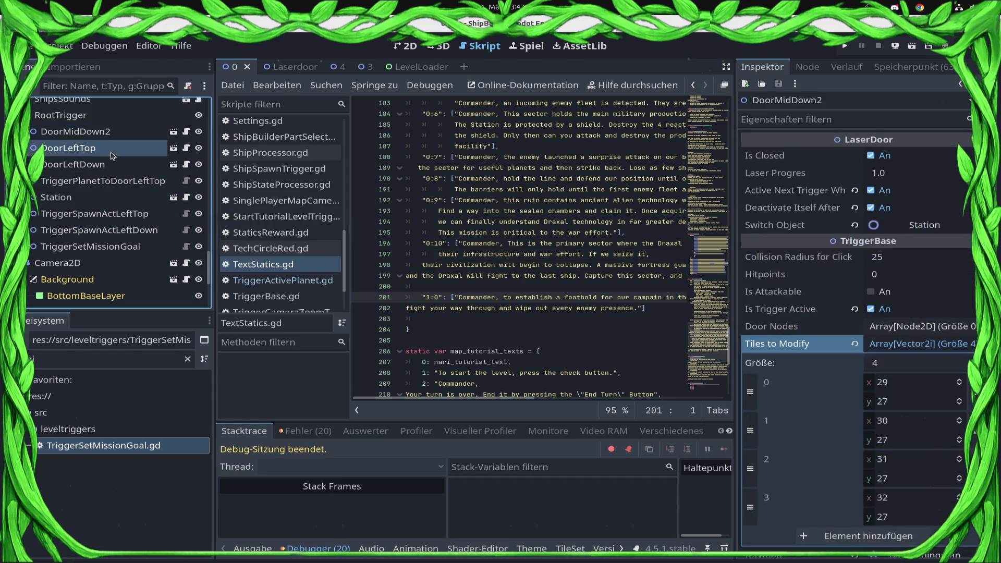
click(112, 148)
mouse_move(115, 214)
mouse_down()
mouse_move(625, 347)
mouse_move(469, 376)
mouse_move(125, 222)
mouse_move(917, 496)
mouse_up()
click(909, 457)
click(469, 426)
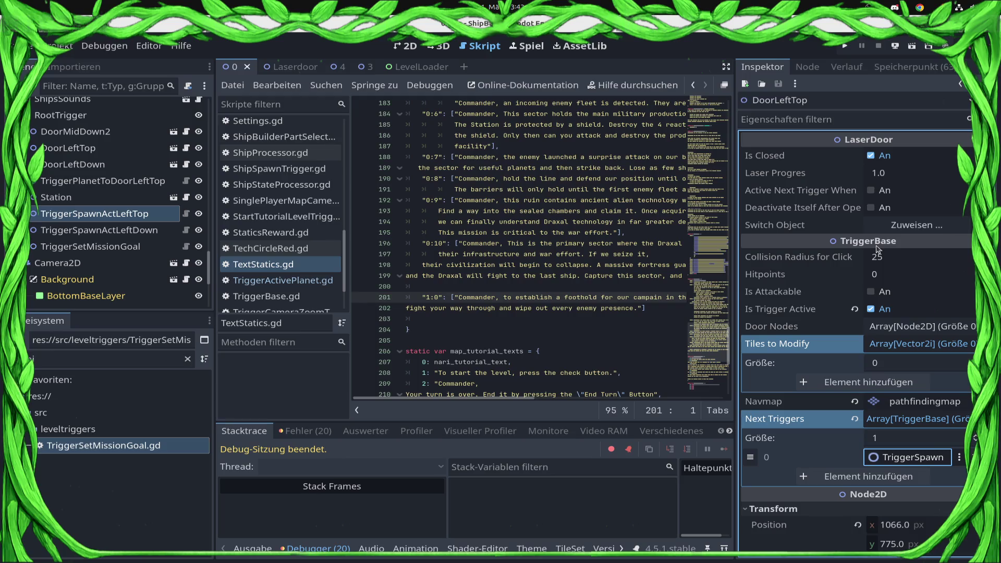
Step: Enable DoorLeftTop's next-trigger activation and self-deactivation, then save the scene
click(871, 191)
click(871, 207)
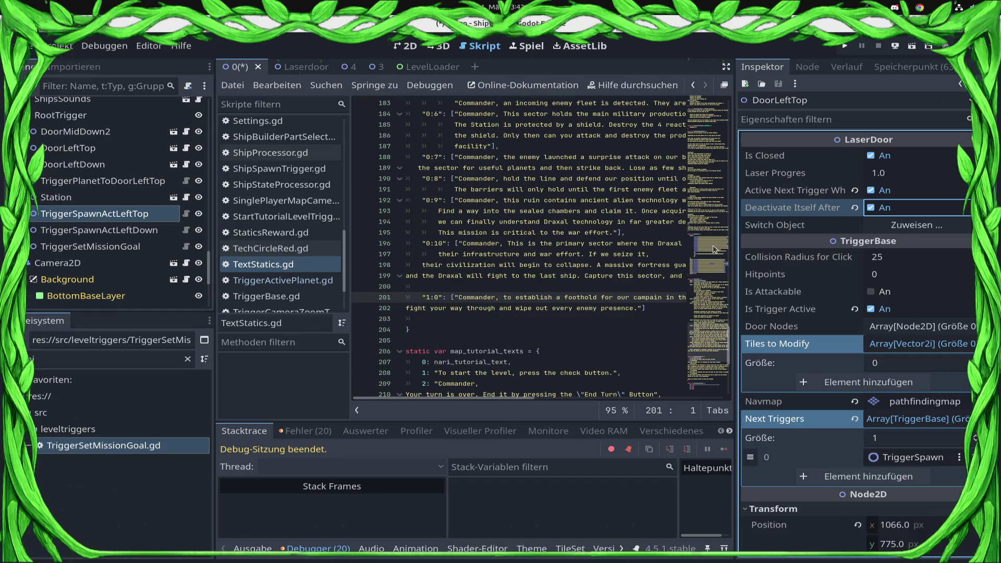
key(ctrl+s)
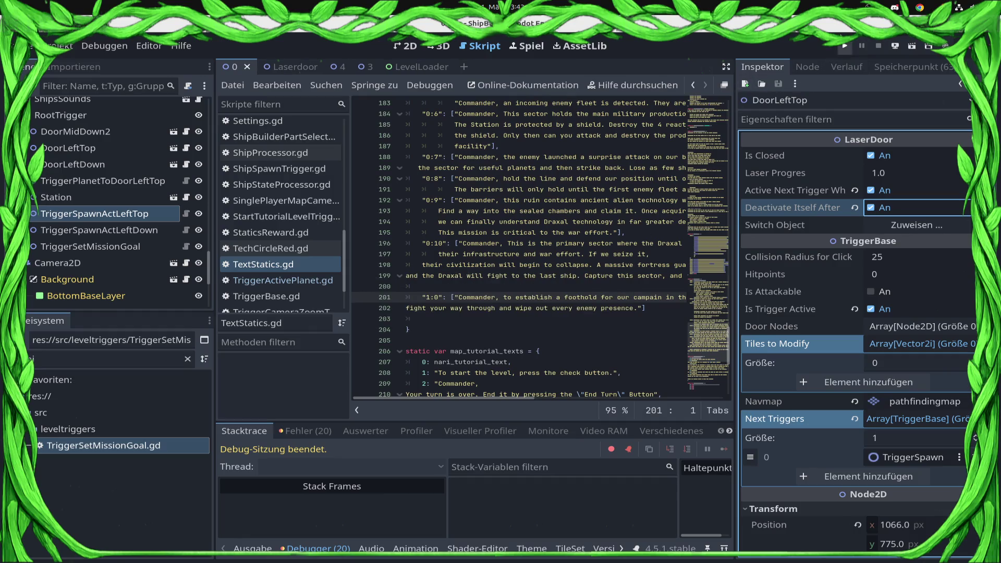
Step: Launch the game and load the Sector1/0 level from its level list
click(844, 48)
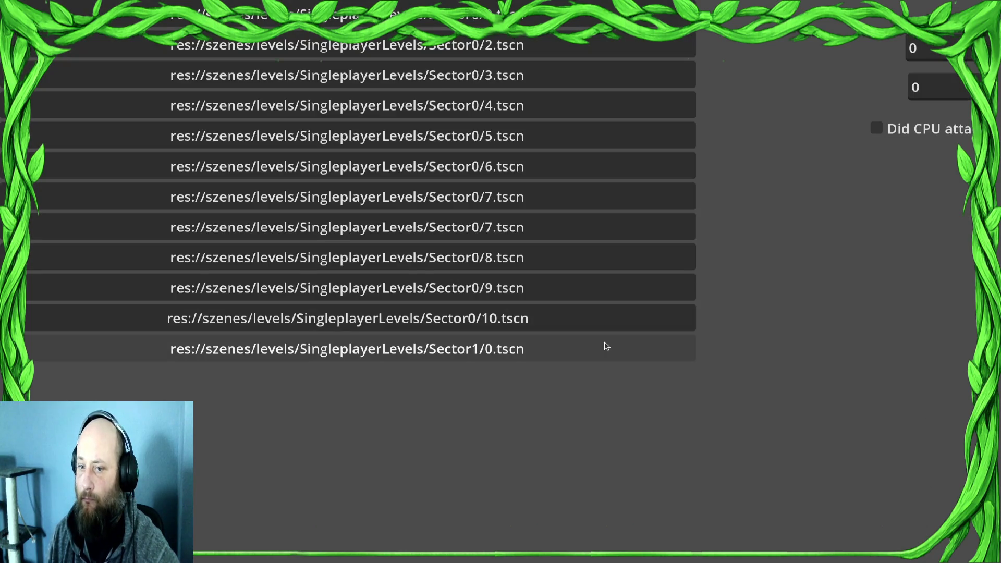
click(611, 346)
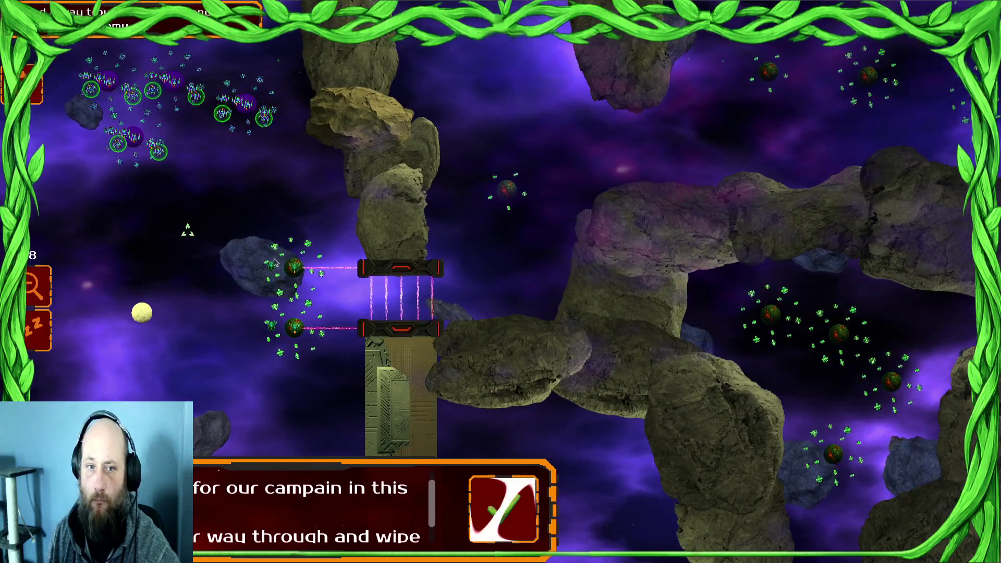
Step: Attack the gate planets with the gate and upper-left swarms, then regroup all swarms lower left
right_click(275, 262)
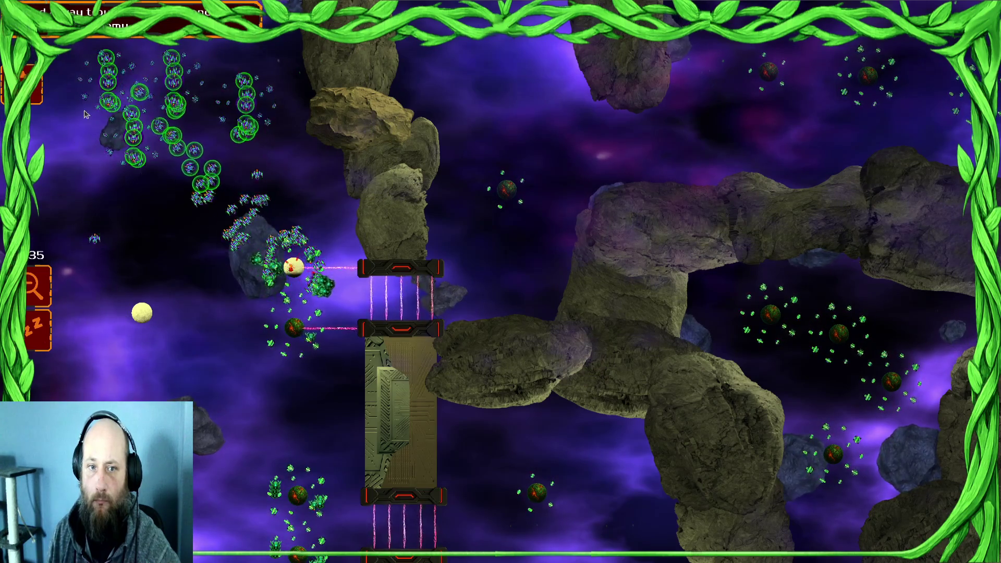
click(290, 262)
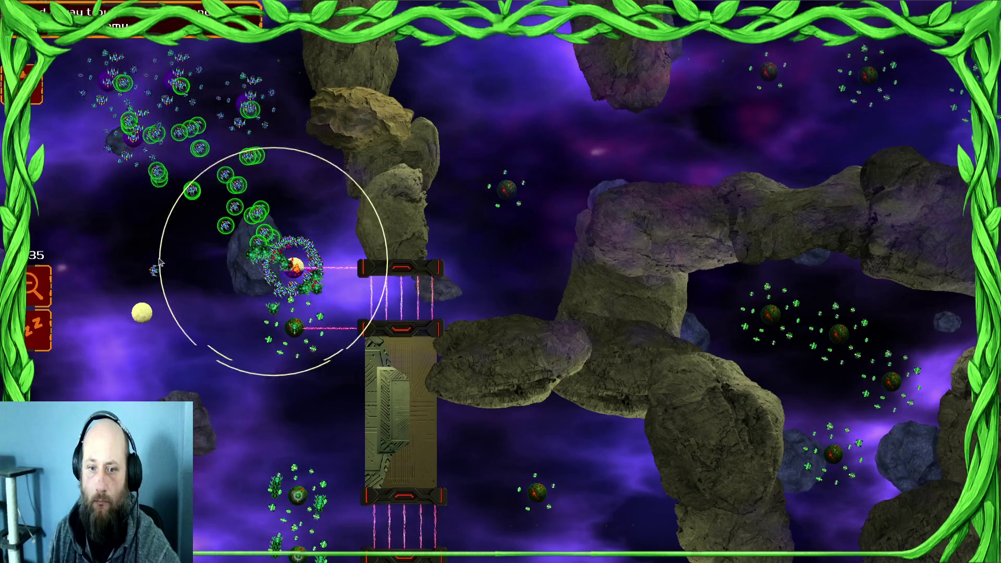
click(188, 96)
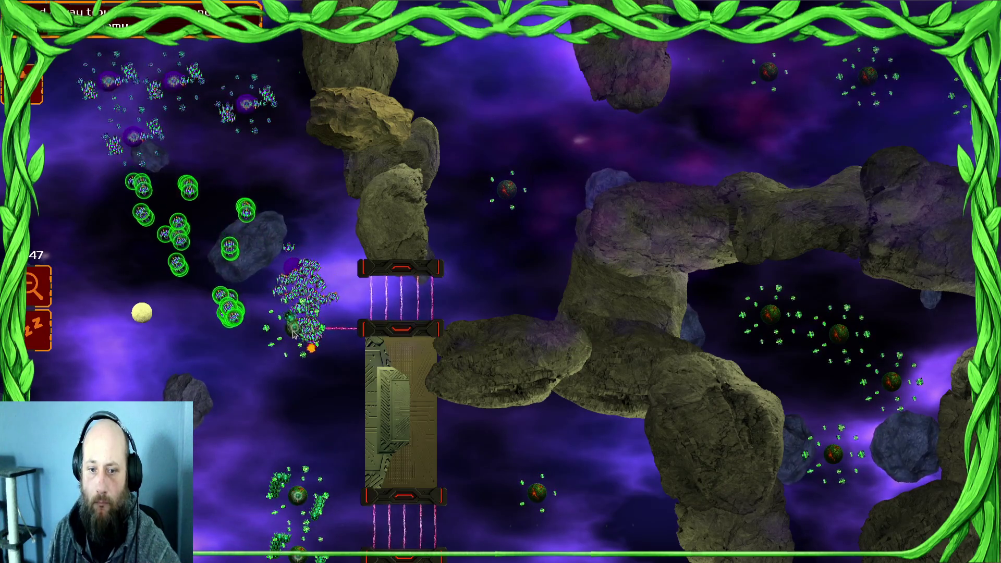
click(300, 312)
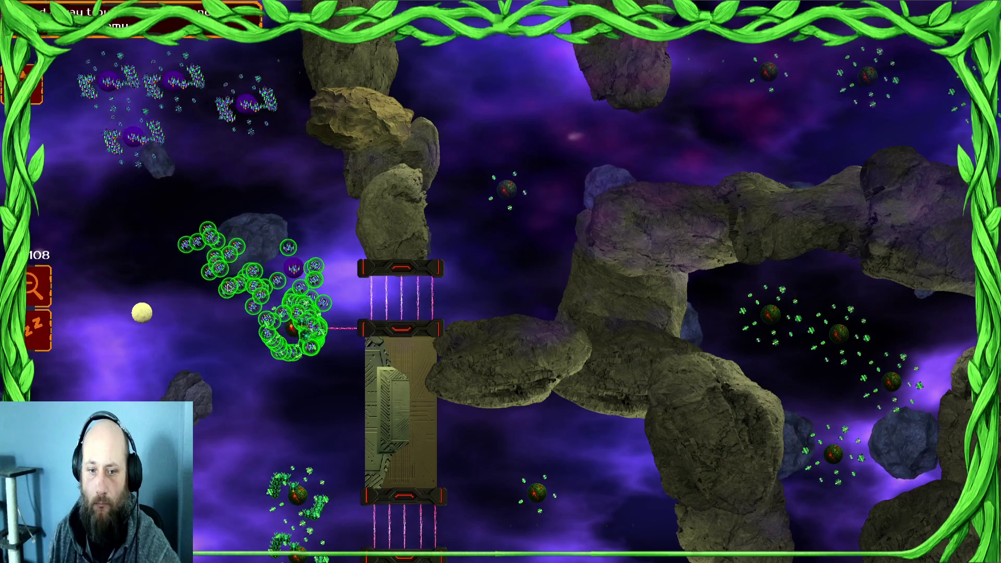
click(196, 125)
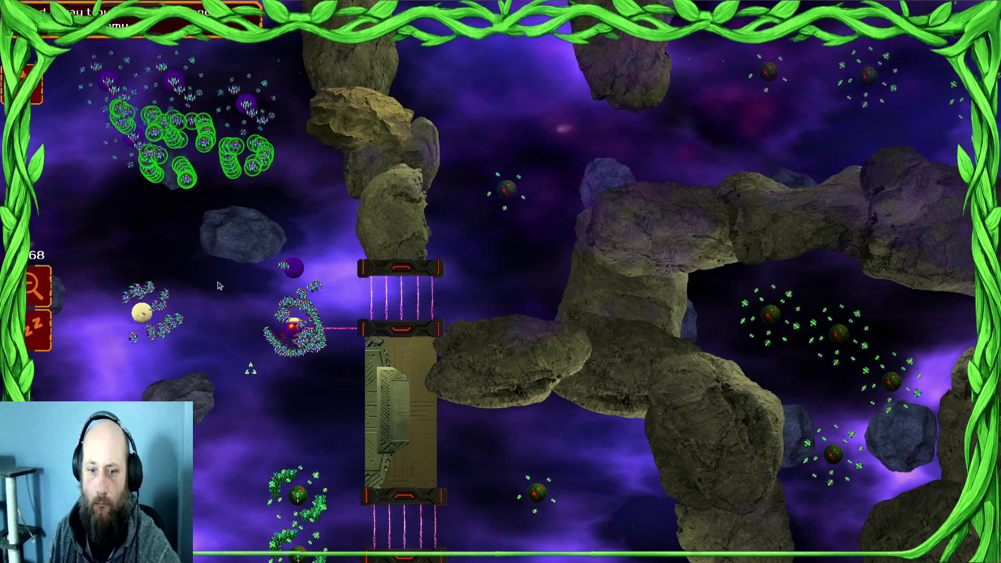
click(294, 326)
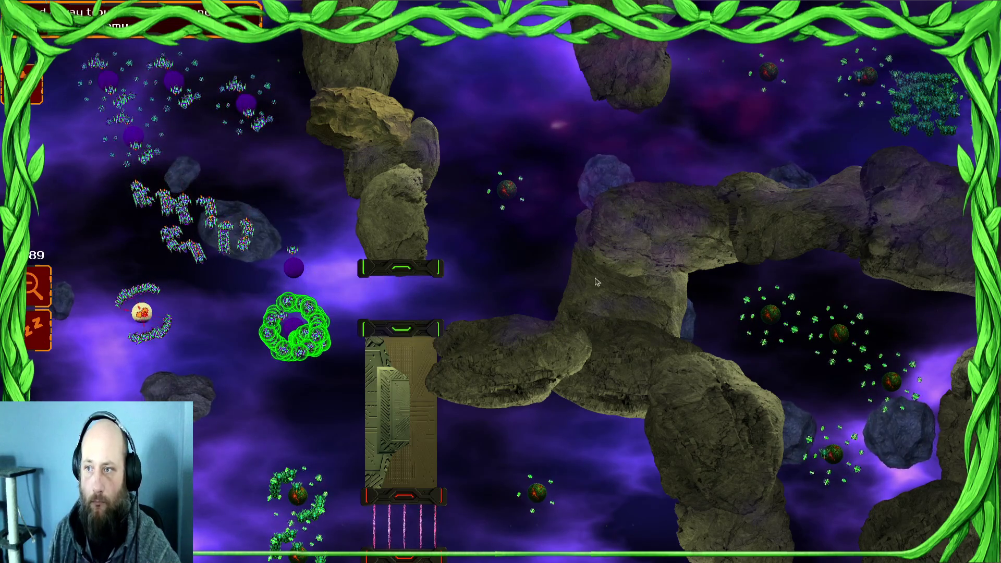
key(ctrl+a)
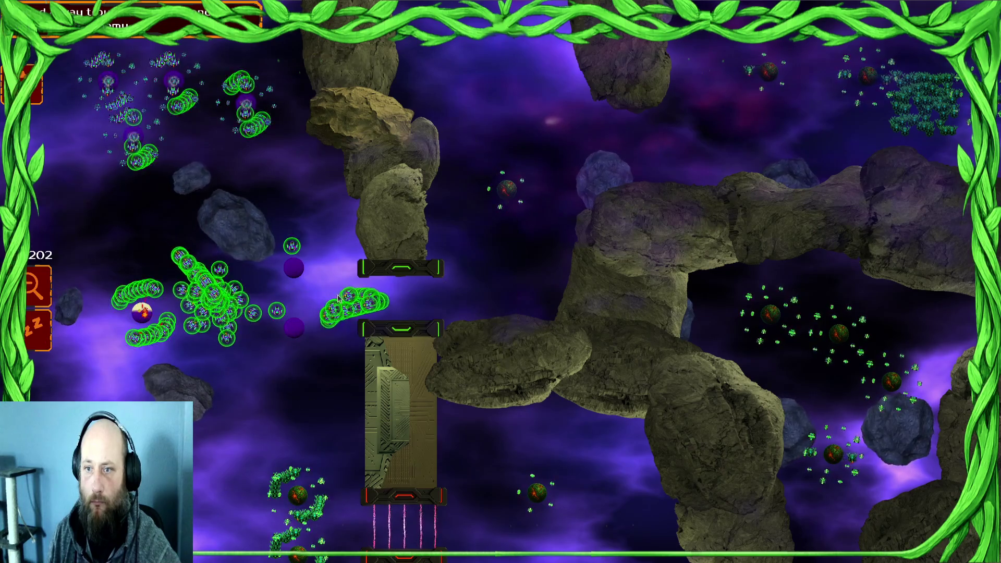
right_click(293, 399)
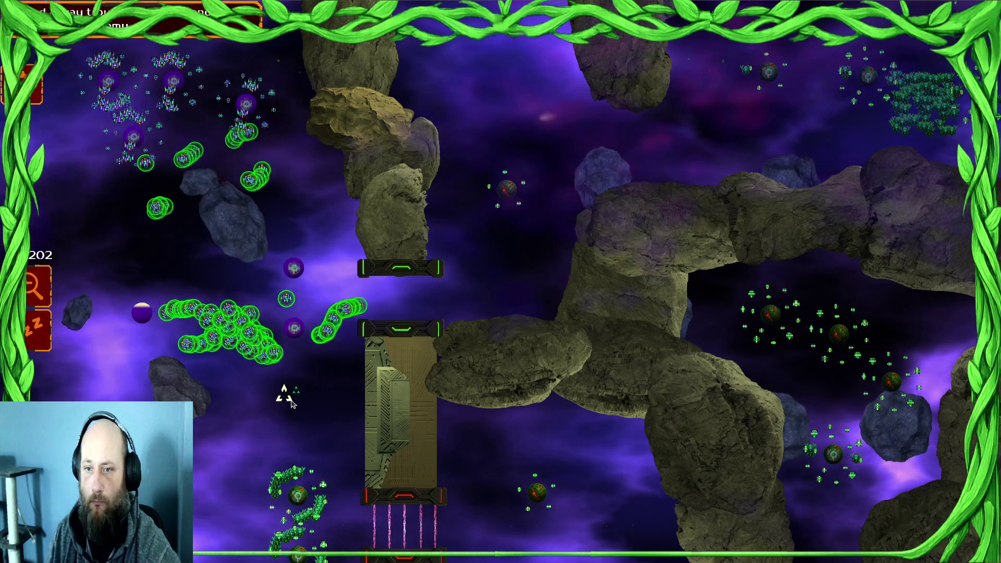
scroll(290, 403, down, 2)
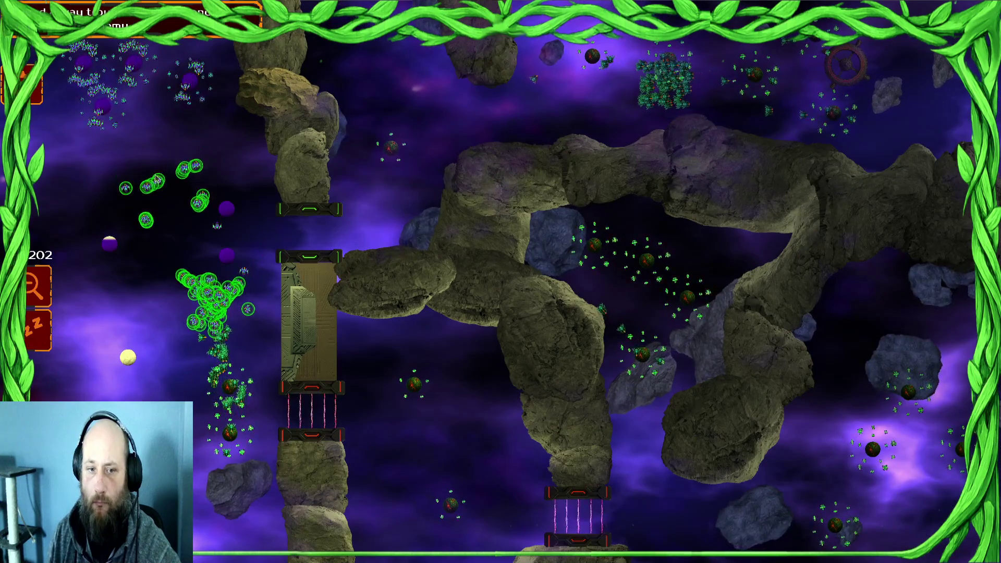
Step: Send the large left swarm onto the orange planet and move the lower swarm up
key(1)
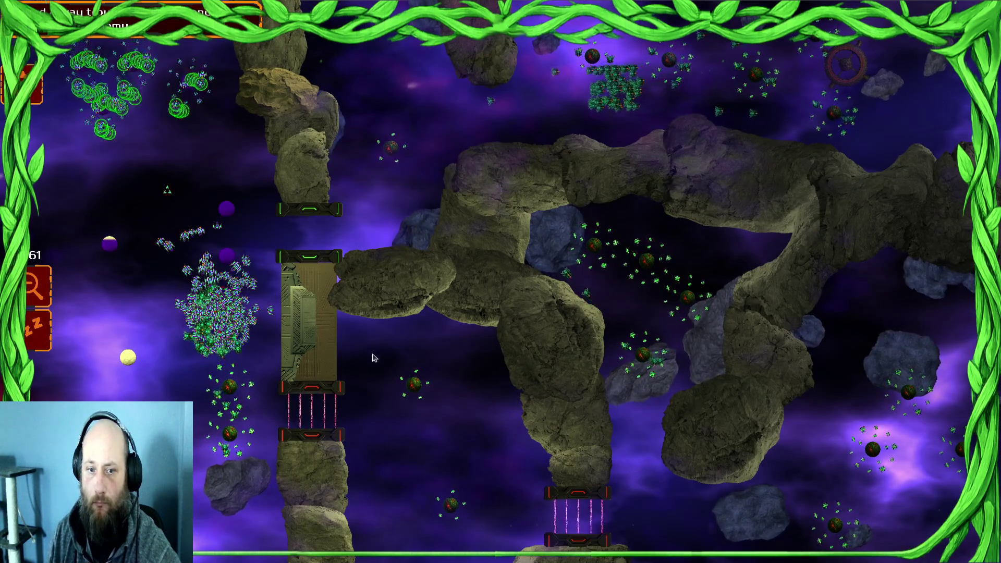
scroll(239, 371, up, 2)
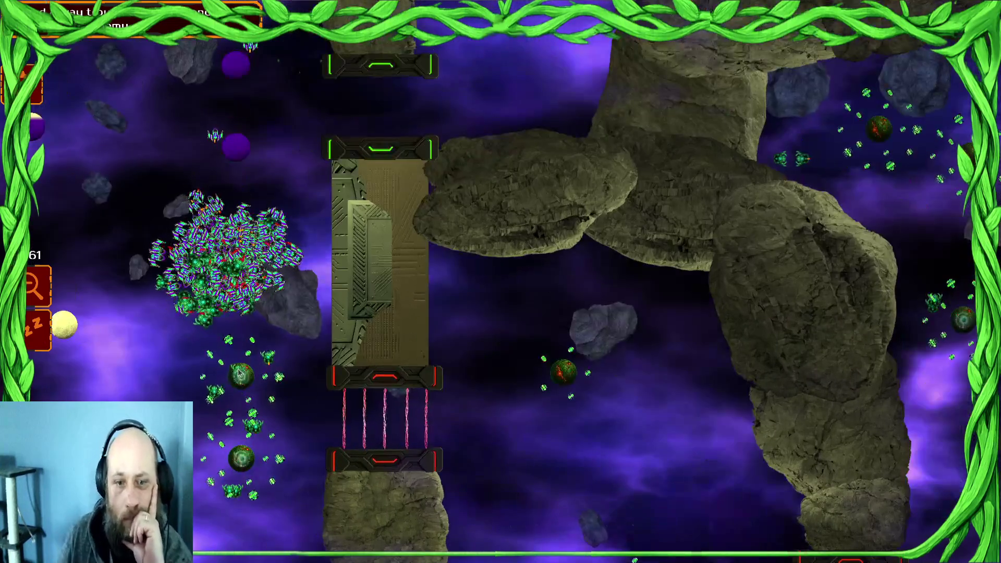
key(2)
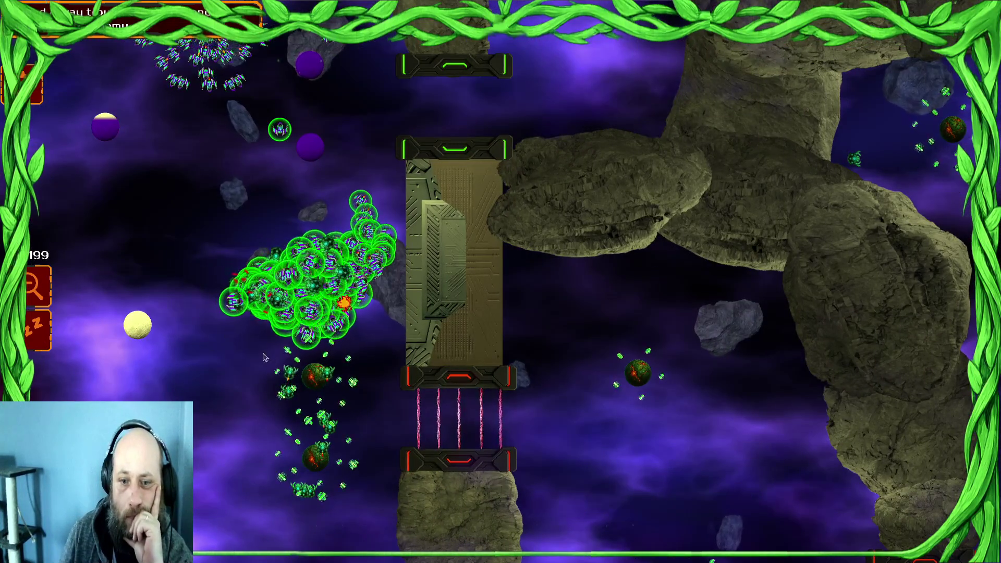
right_click(315, 379)
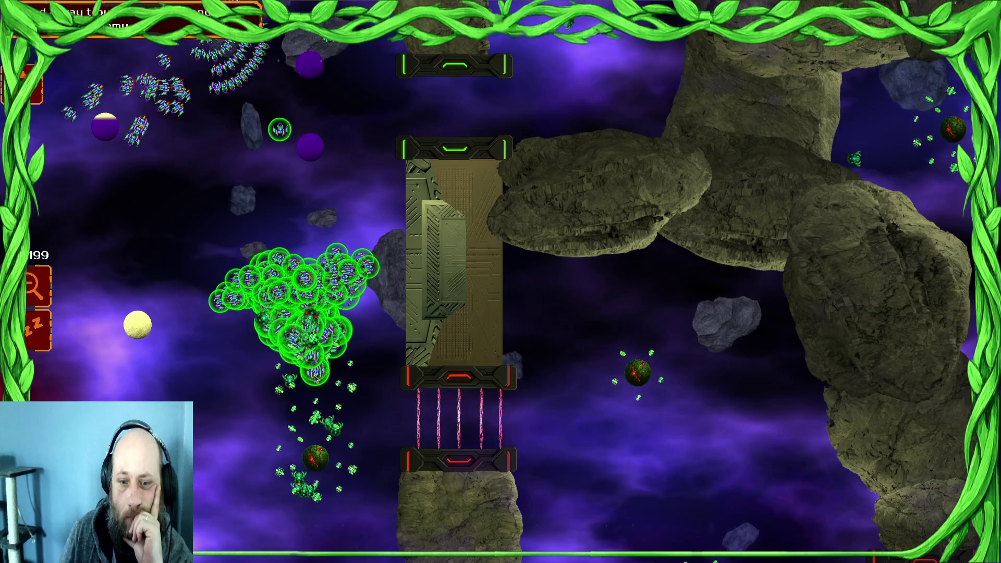
key(1)
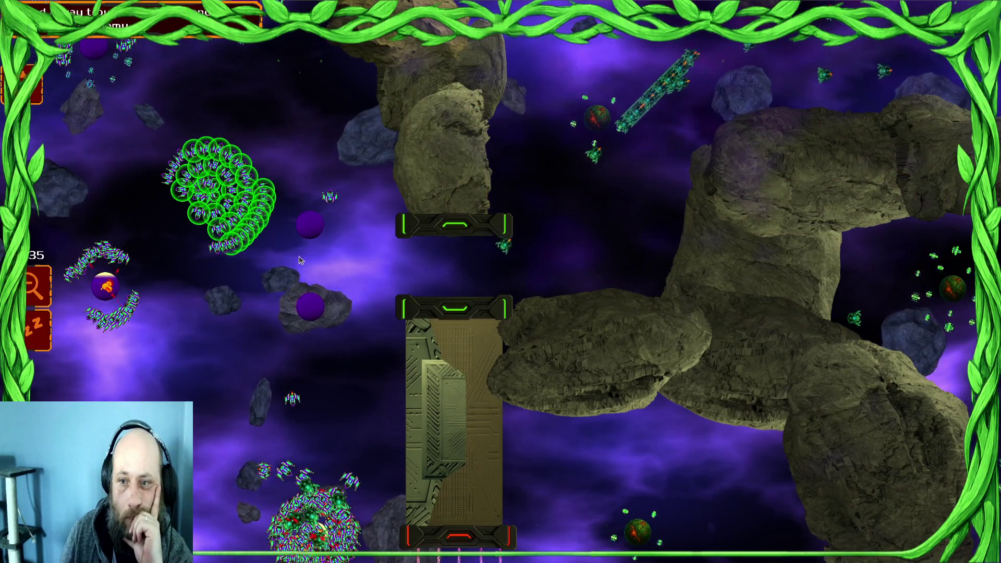
mouse_move(233, 191)
mouse_down()
mouse_move(86, 179)
mouse_move(130, 177)
mouse_up()
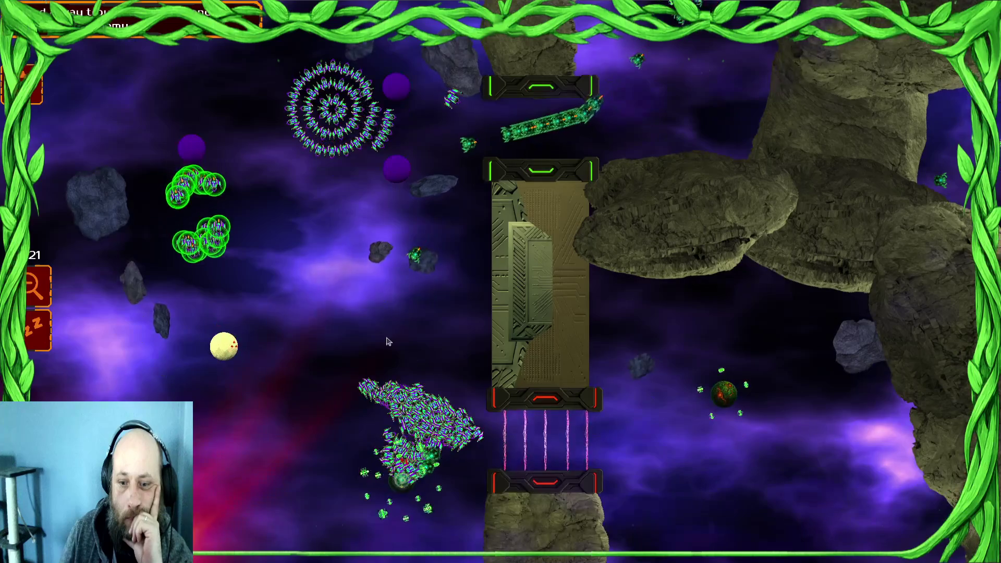
drag(371, 405, 457, 519)
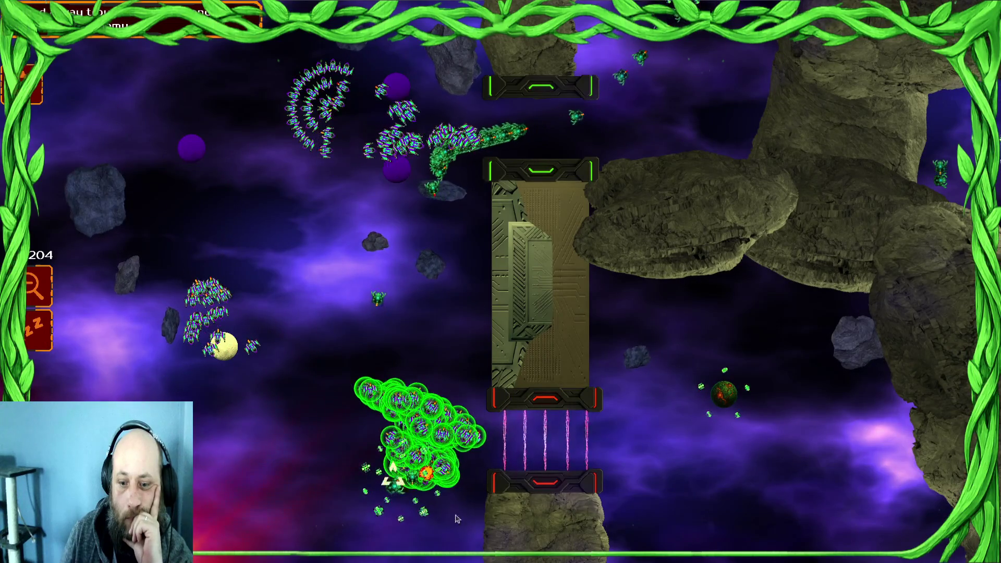
drag(418, 457, 329, 354)
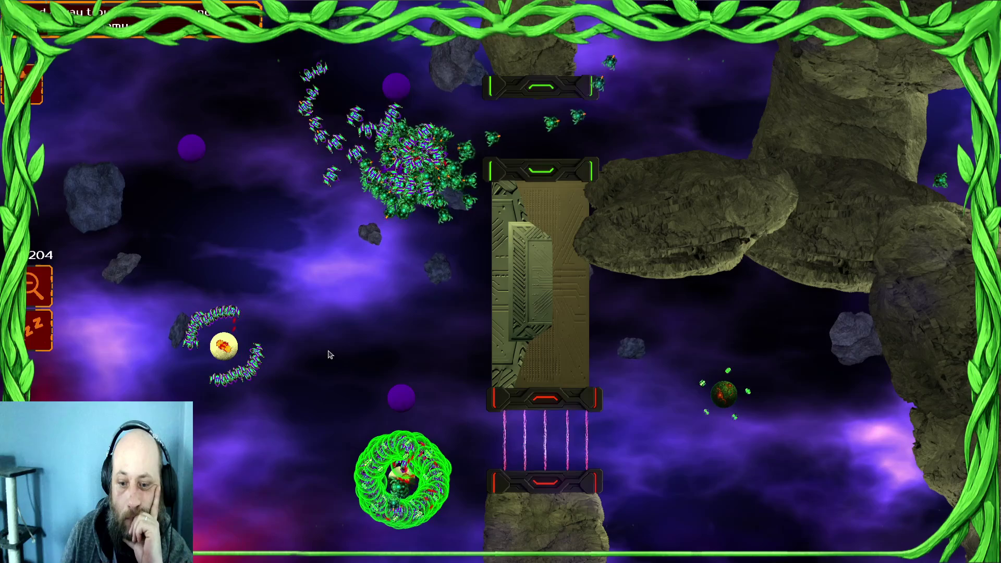
right_click(344, 284)
Step: Attack the enemy cluster with the lower swarm and push the bottom group forward under shields
drag(393, 458, 460, 388)
key(Up)
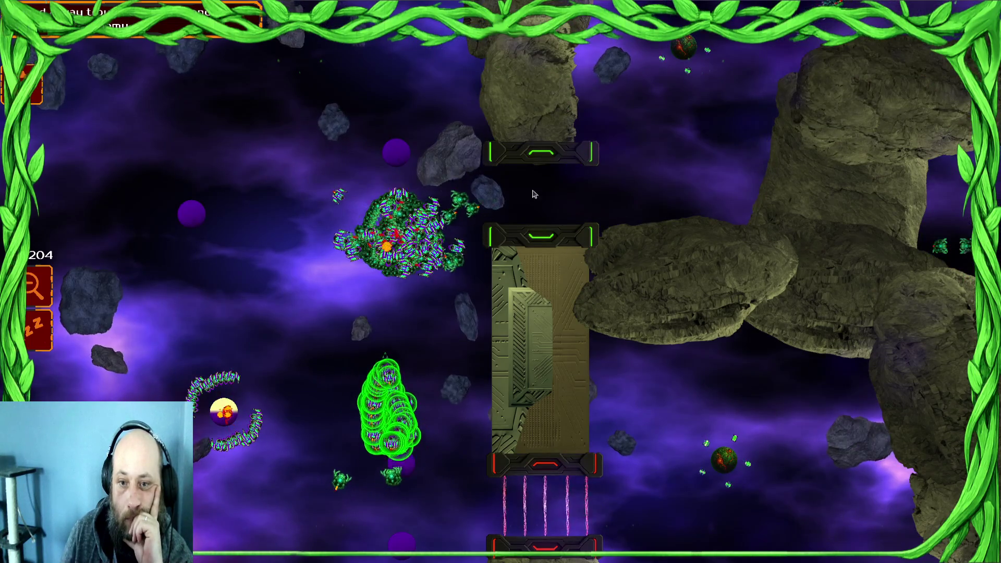
drag(413, 313, 389, 324)
right_click(384, 235)
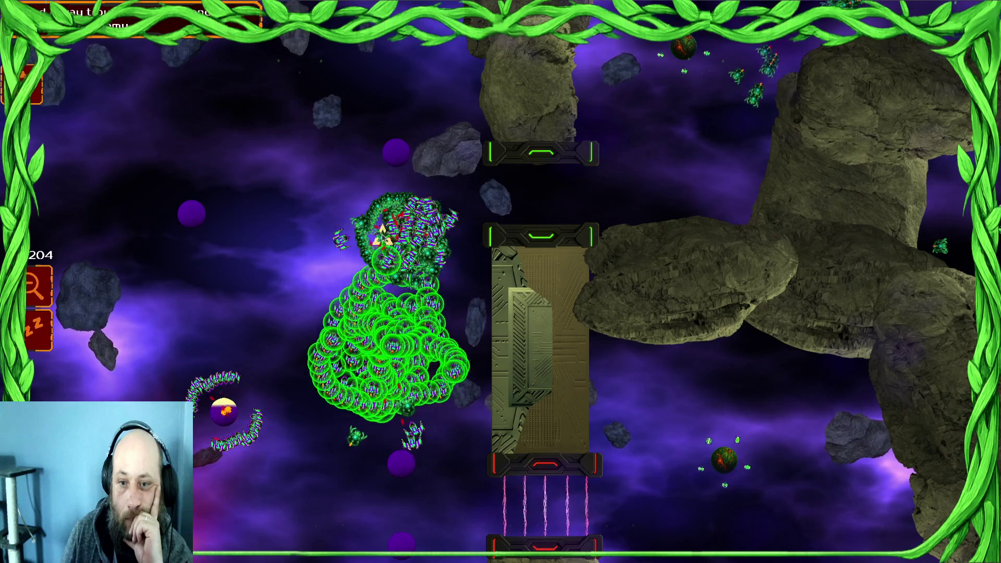
click(224, 412)
key(Up)
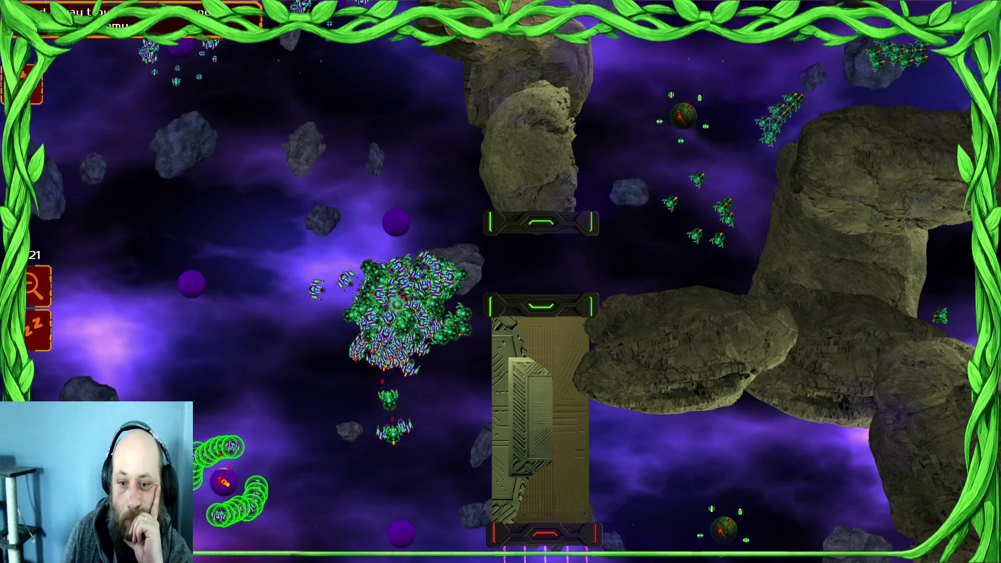
key(Up)
key(Up)
right_click(346, 357)
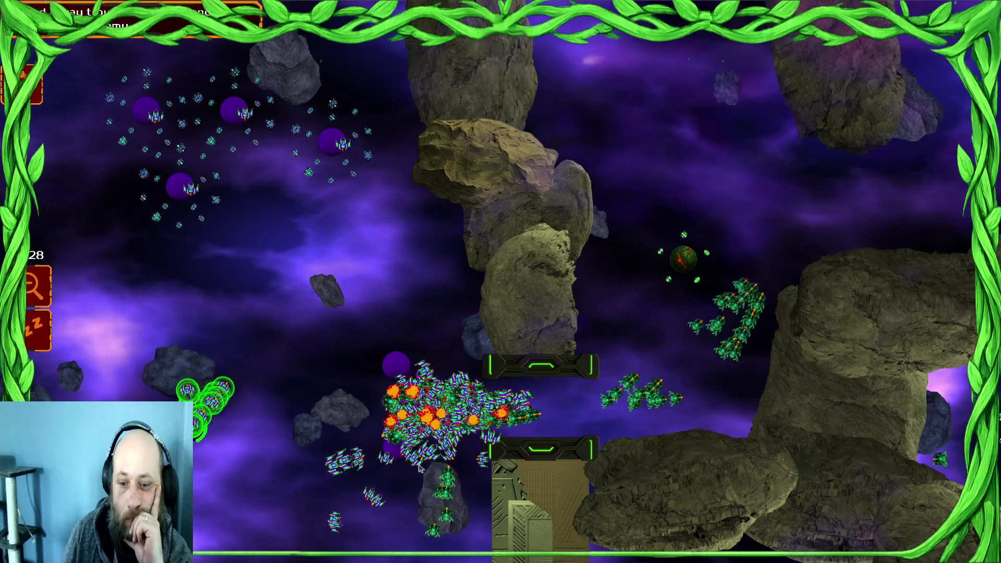
click(446, 424)
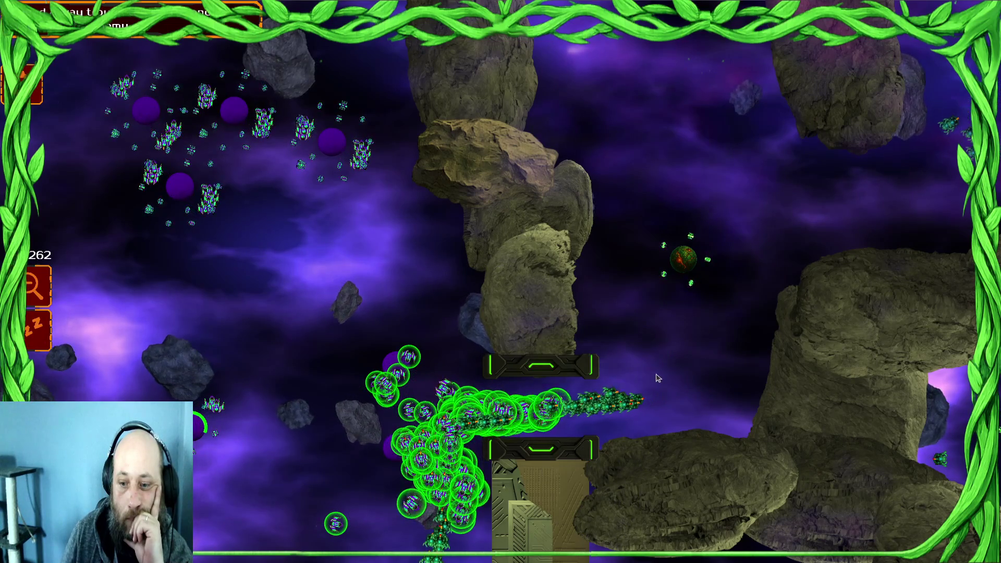
Step: Survey the map and select the top-left scattered units and the large top cluster
key(Right)
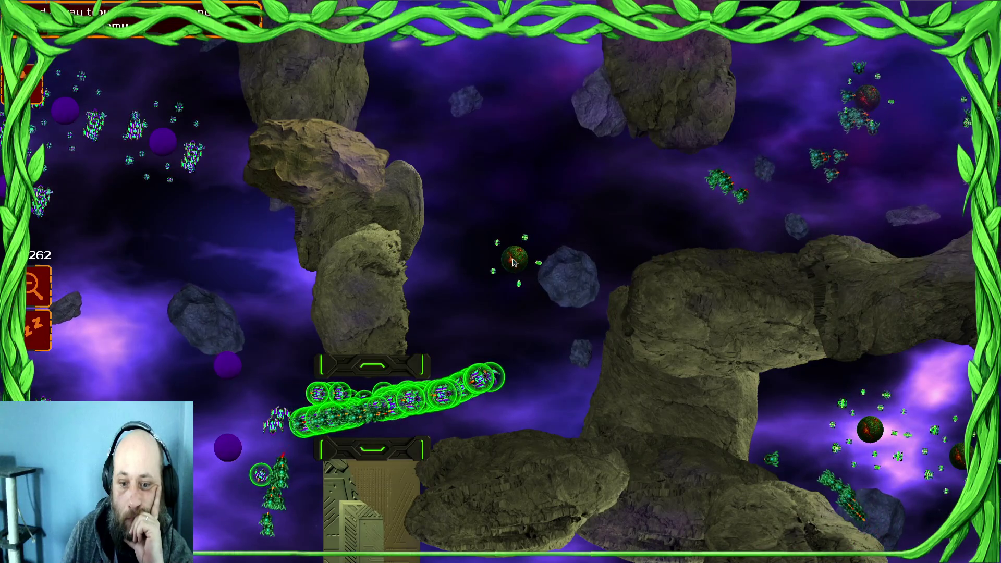
key(Down)
key(Left)
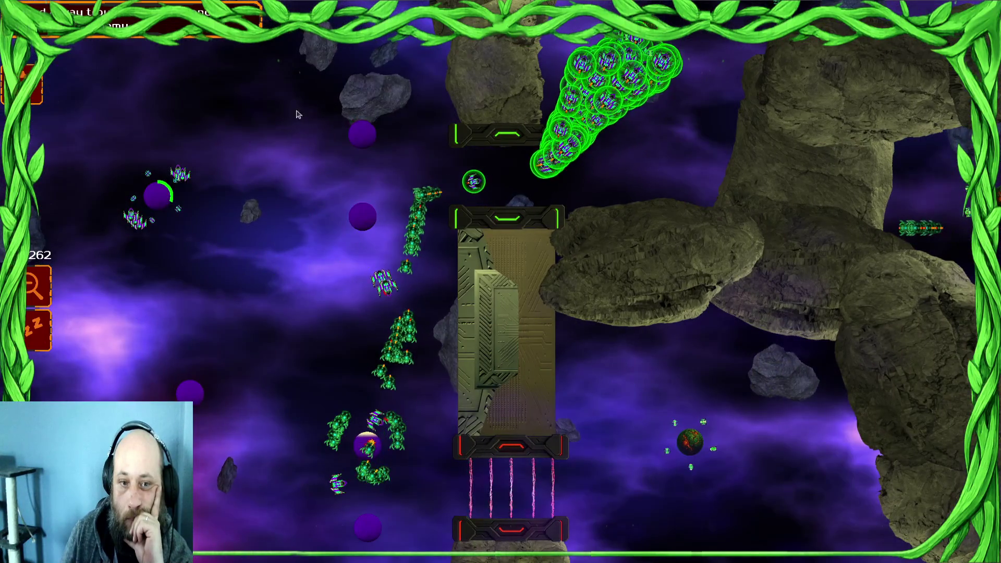
key(Up)
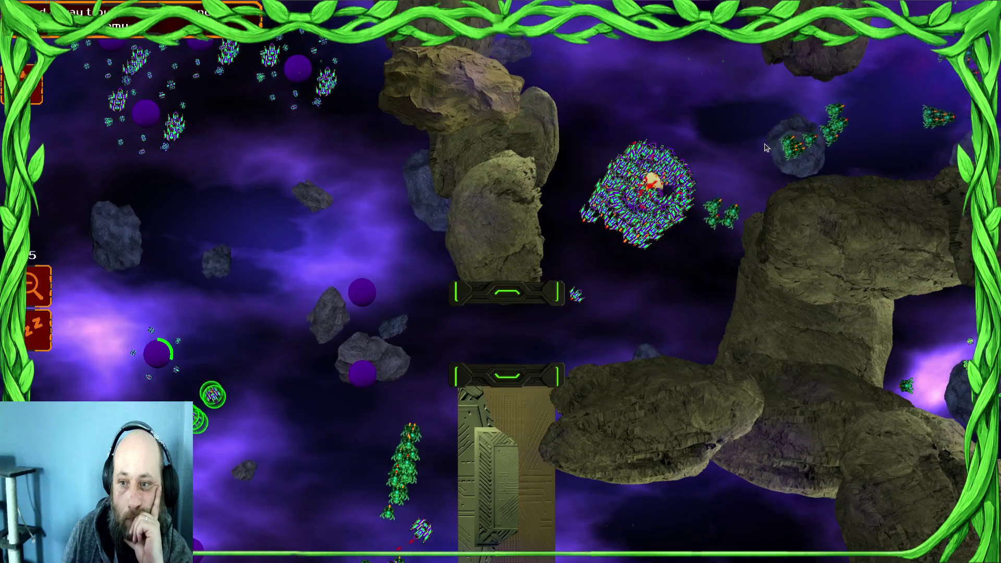
key(Right)
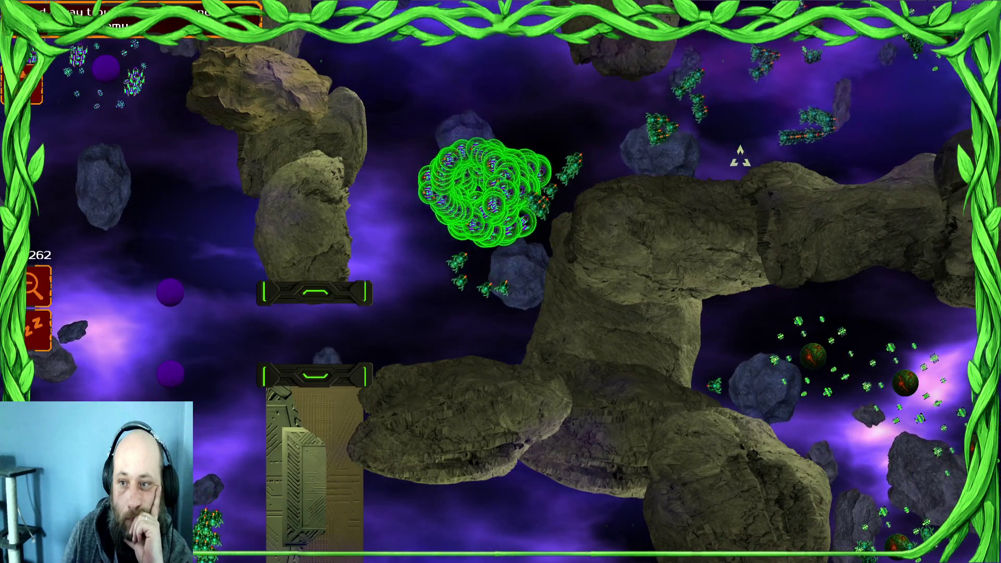
key(Up)
key(Right)
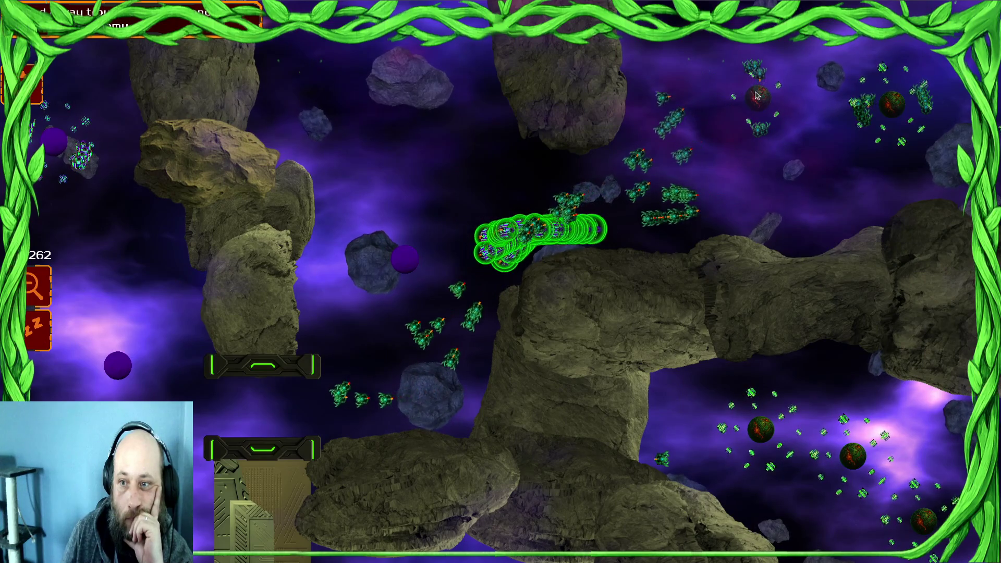
key(Left)
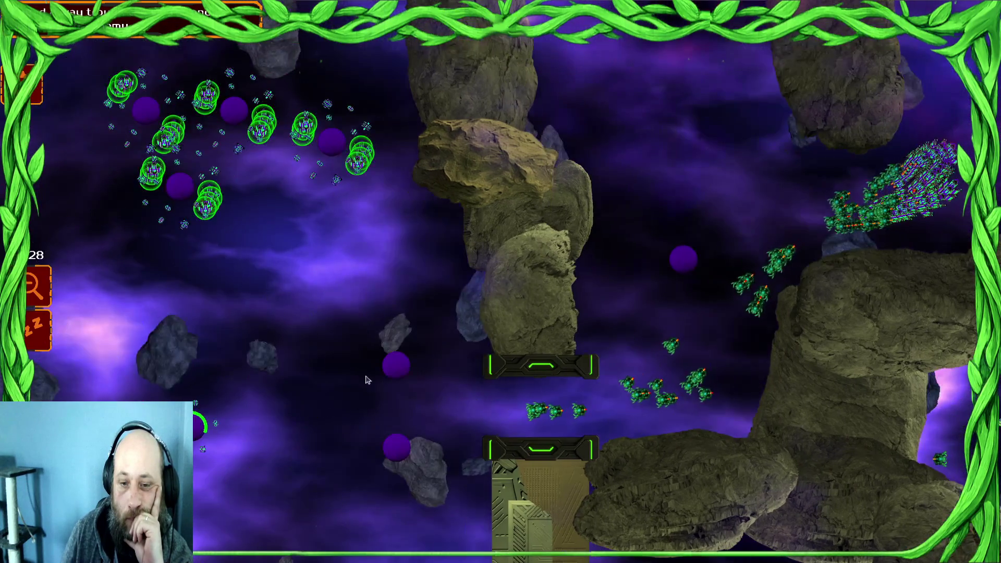
key(Right)
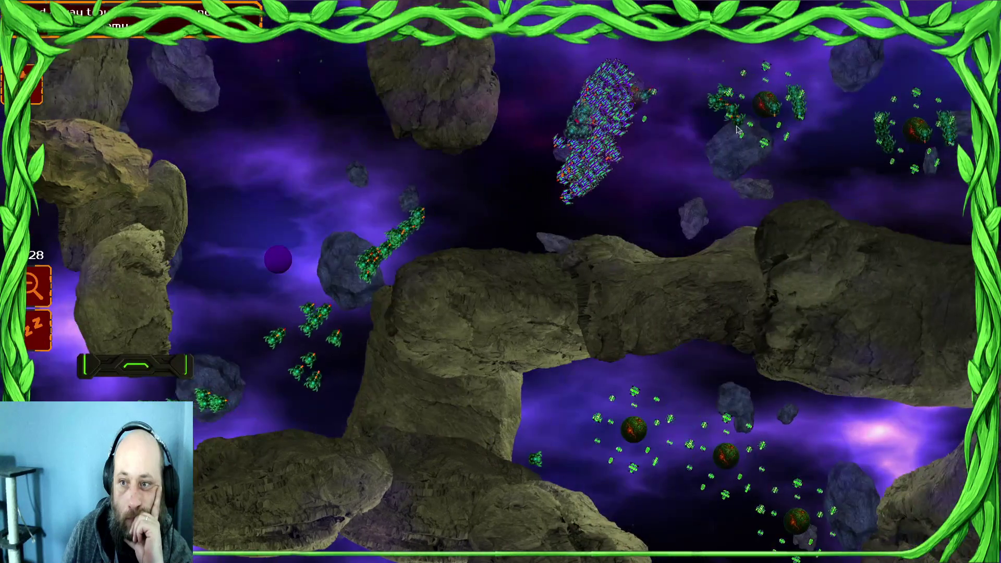
key(Left)
key(Down)
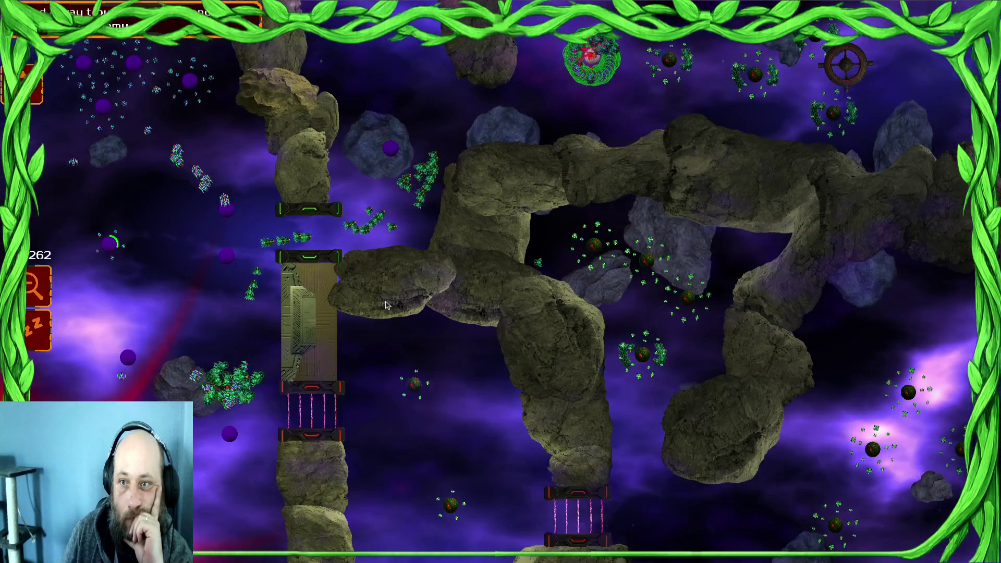
click(199, 219)
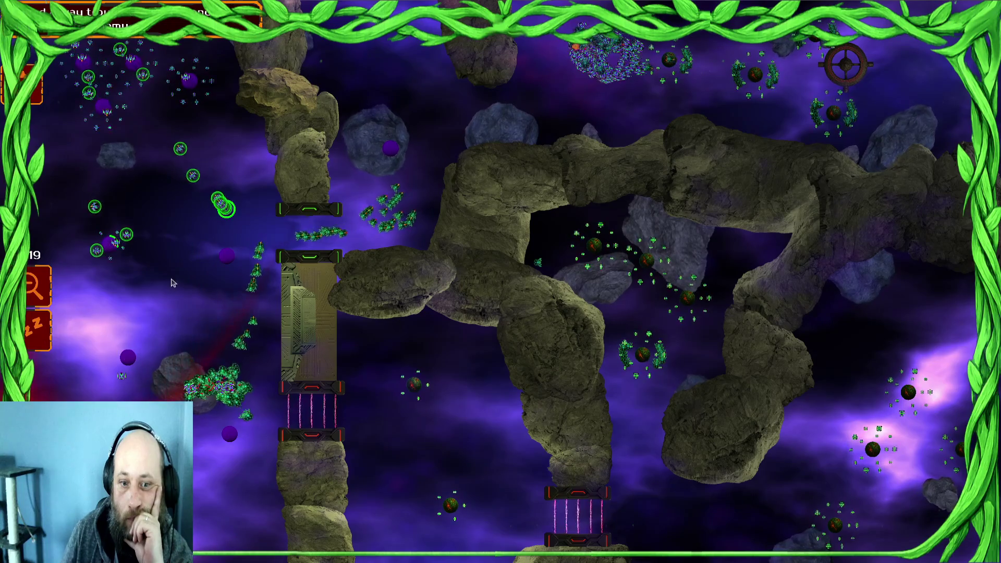
click(671, 61)
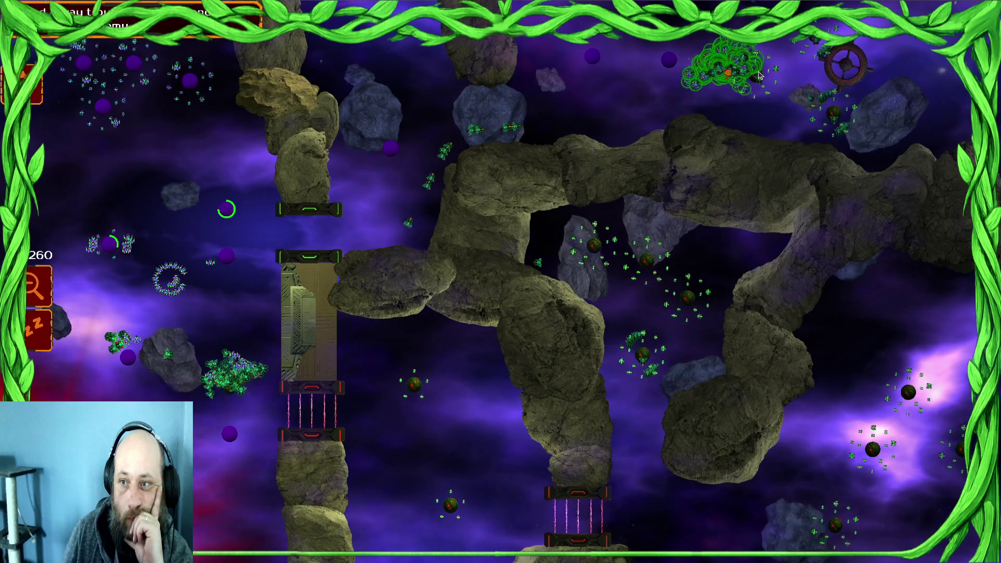
Step: Move the blue units on the left forward and then downward
click(185, 198)
click(44, 319)
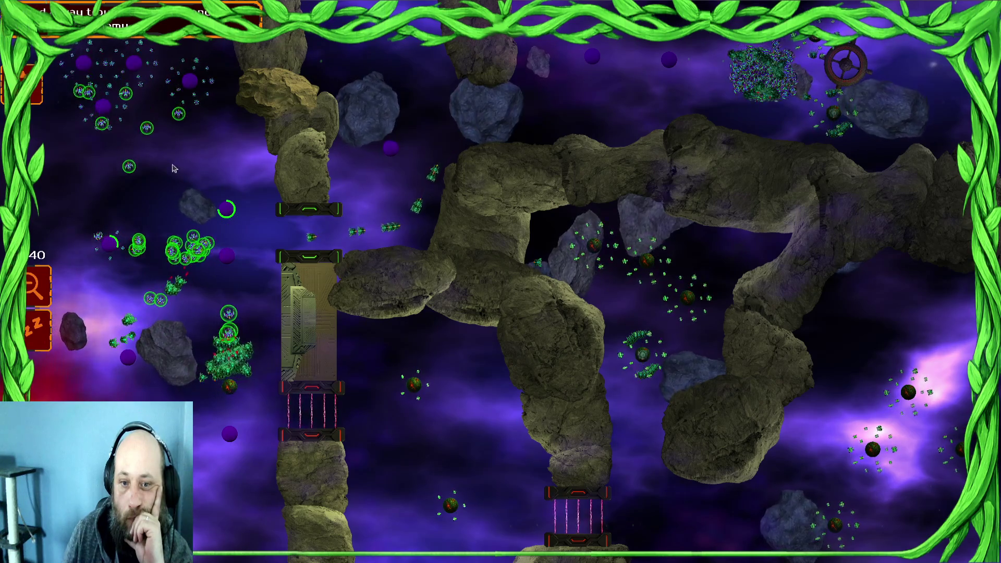
click(743, 107)
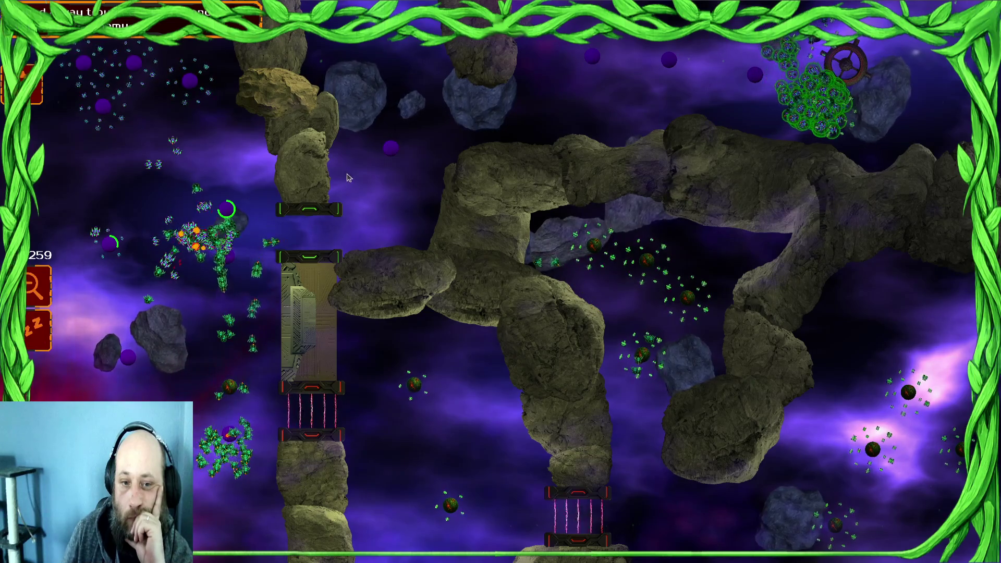
drag(84, 140, 245, 276)
right_click(141, 290)
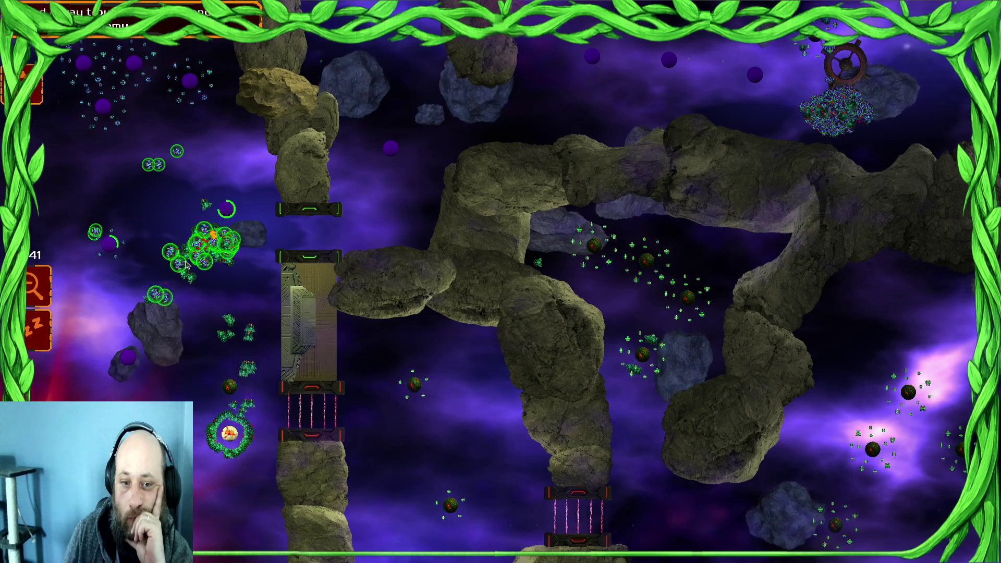
click(823, 75)
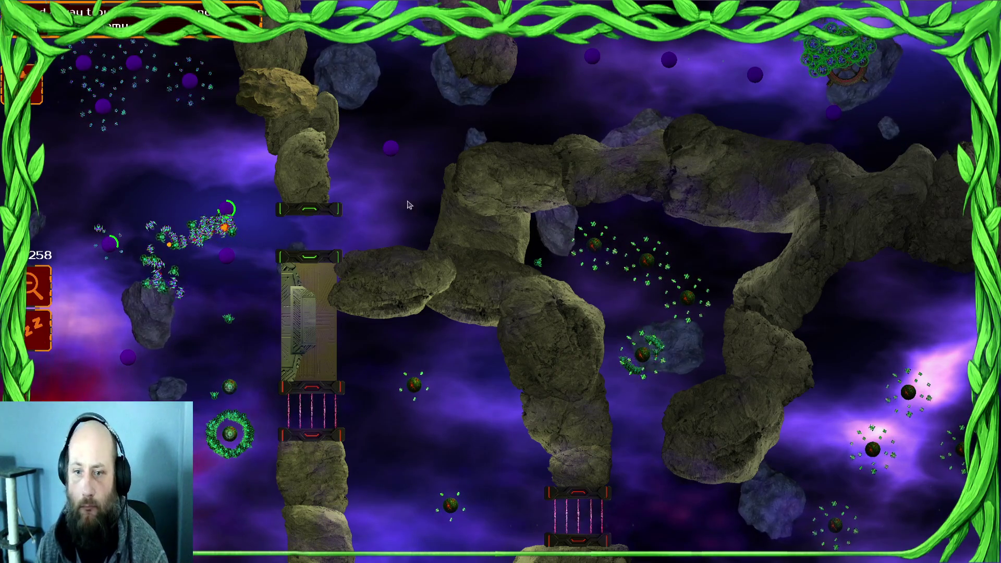
drag(261, 193, 114, 302)
right_click(153, 312)
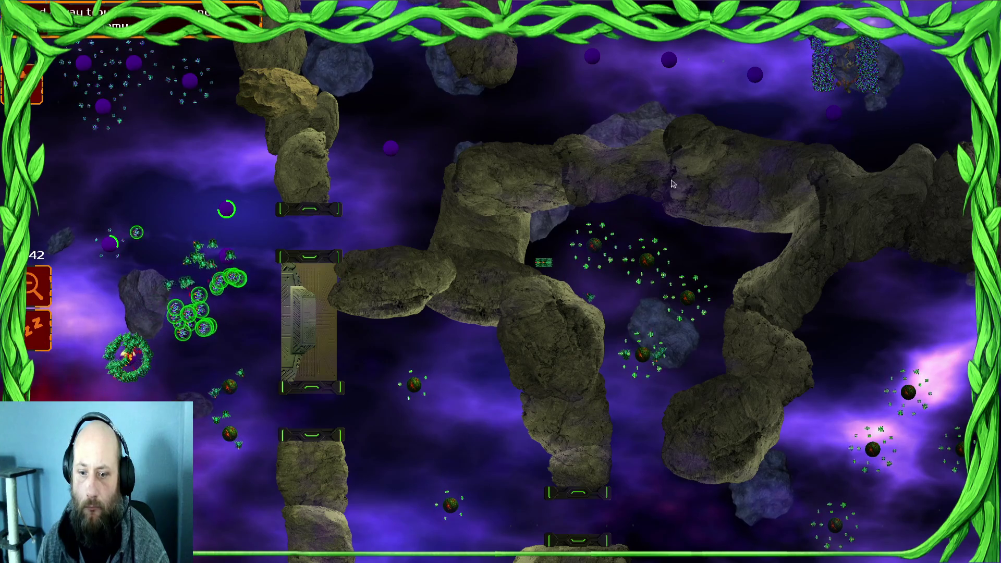
Step: Gather selections of the top-right cluster, left units and the units beside the gate
click(832, 77)
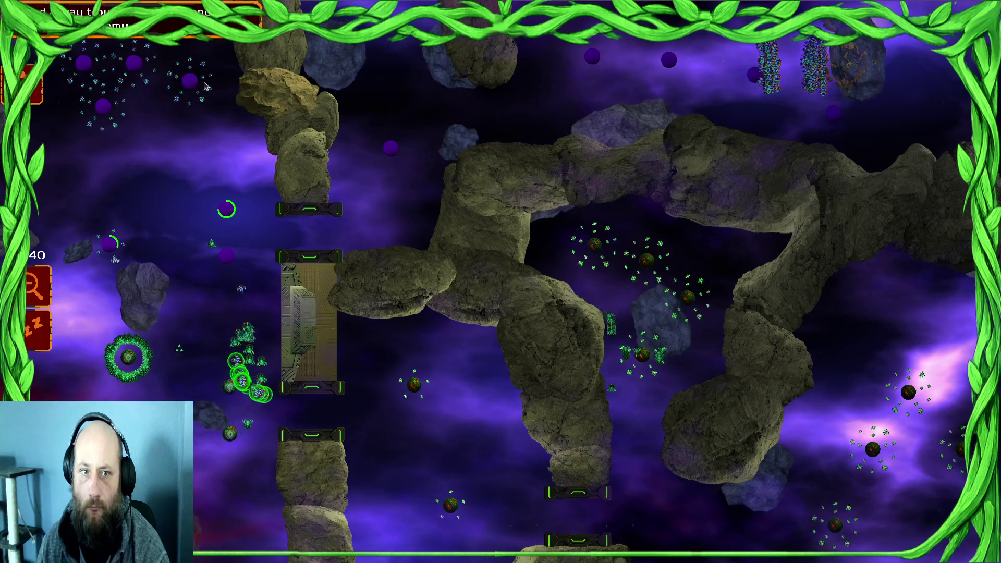
key(2)
drag(229, 331, 107, 360)
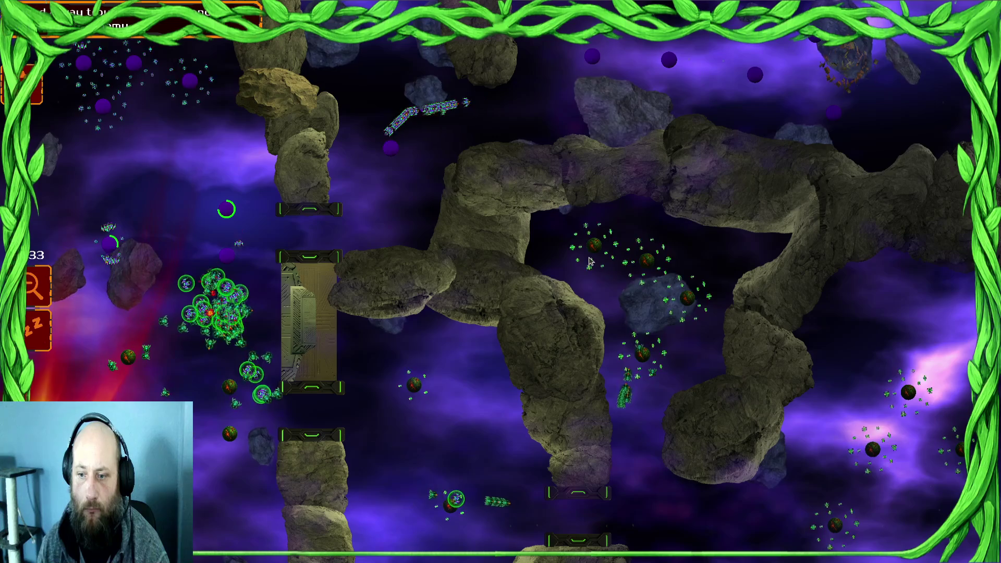
click(469, 168)
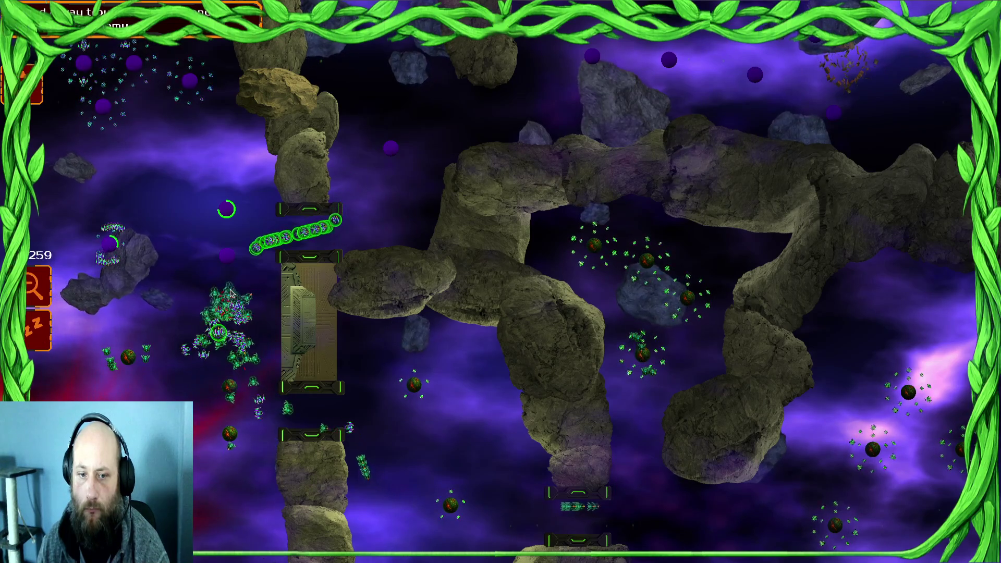
scroll(231, 294, up, 3)
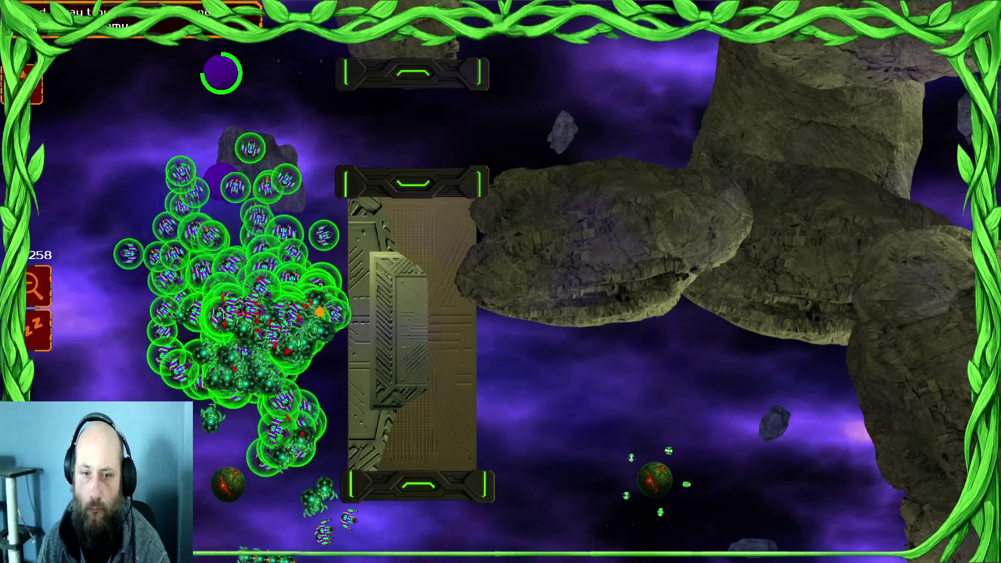
scroll(224, 314, down, 3)
click(199, 222)
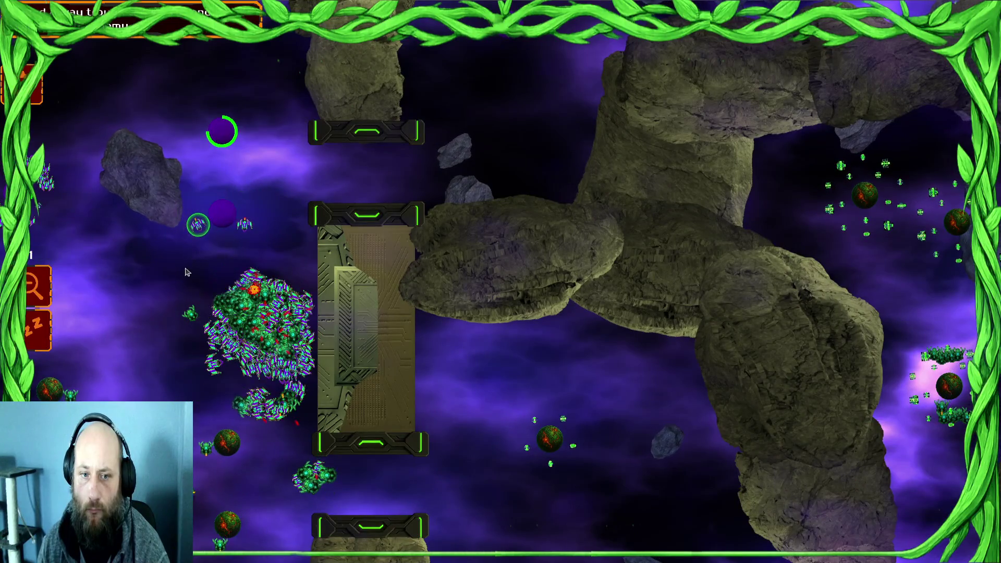
scroll(221, 392, down, 2)
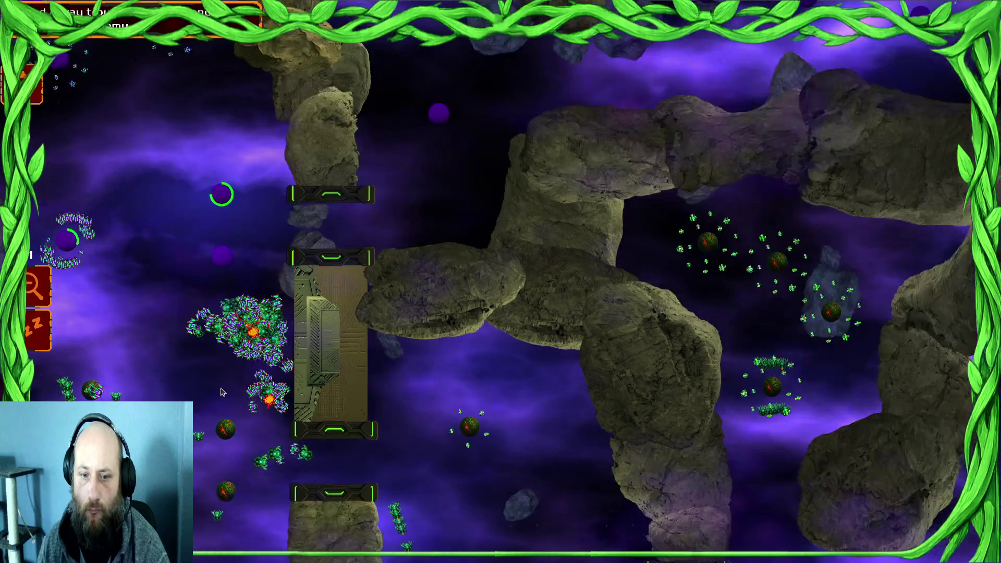
scroll(221, 392, down, 2)
Step: Send the large swarm through the lower passage, then stop the test run with F8
drag(219, 358, 290, 359)
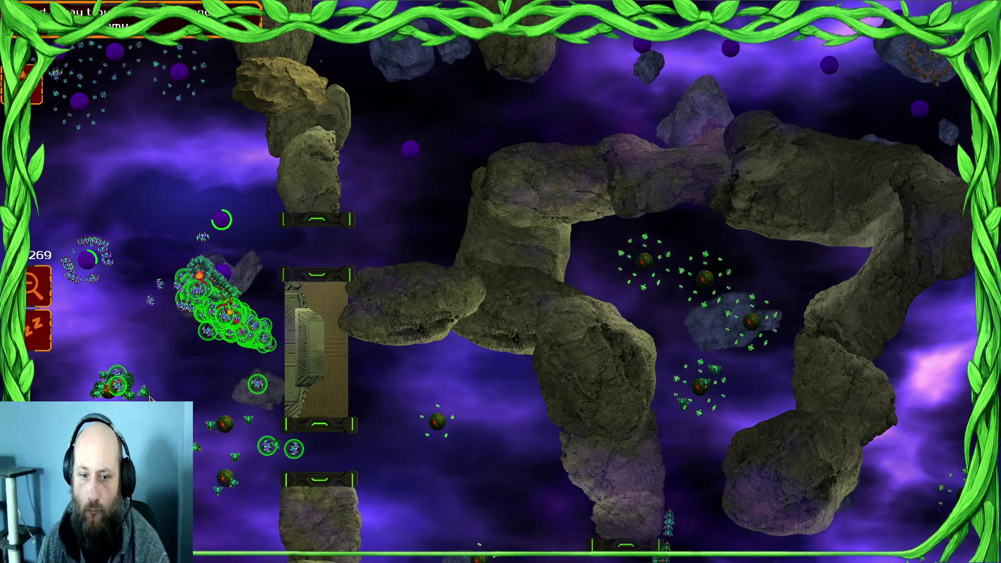
drag(52, 227, 120, 295)
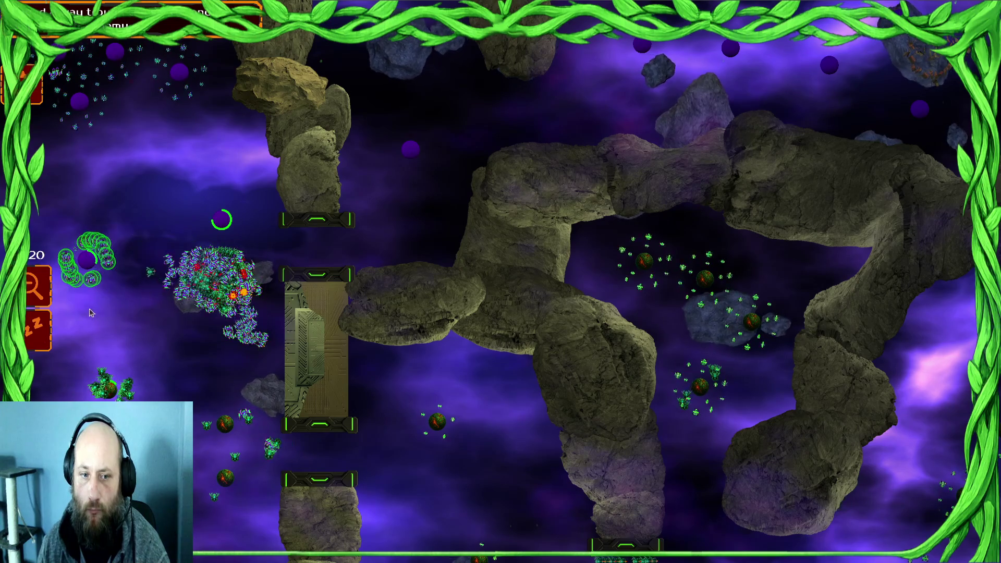
mouse_move(2, 104)
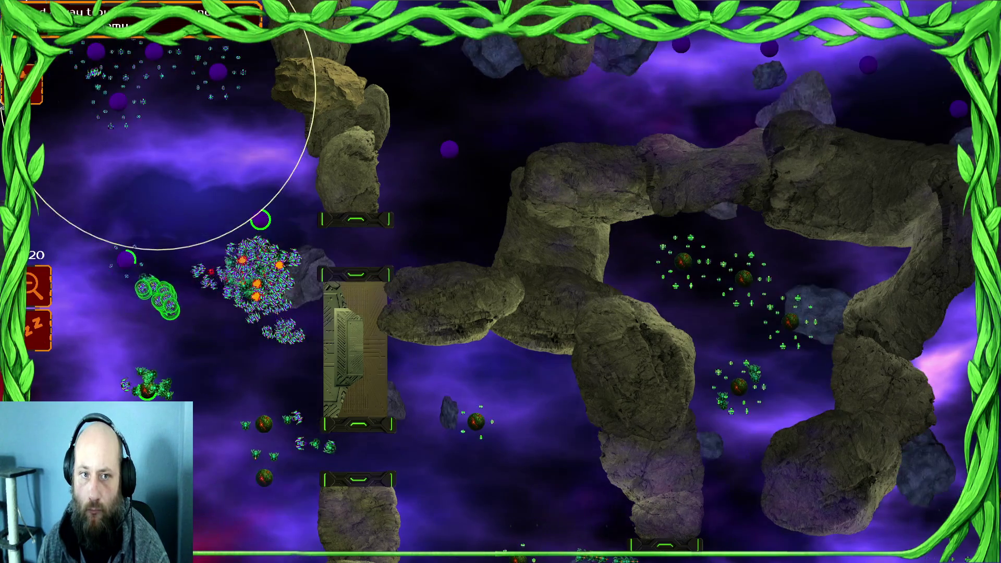
drag(179, 171, 334, 459)
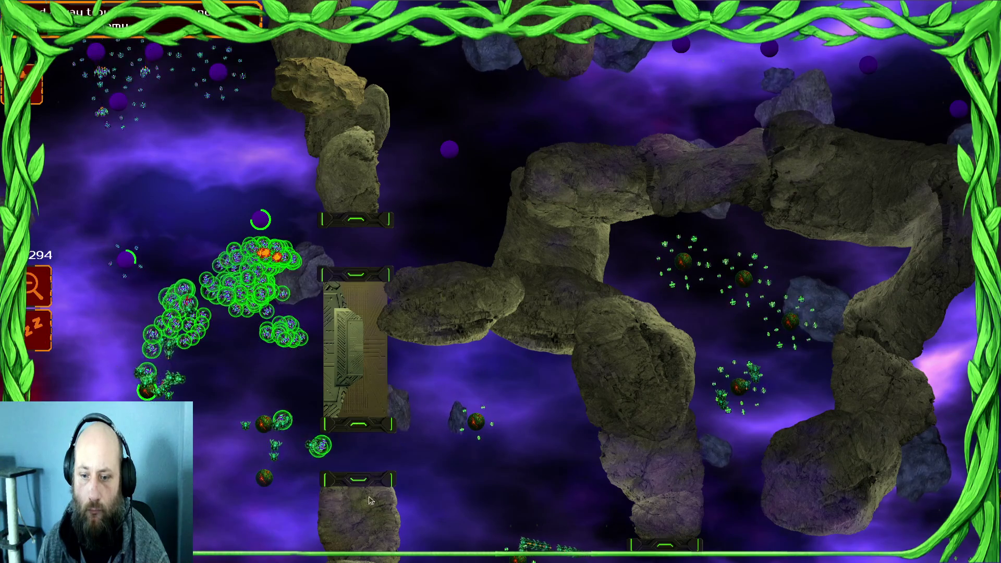
right_click(768, 458)
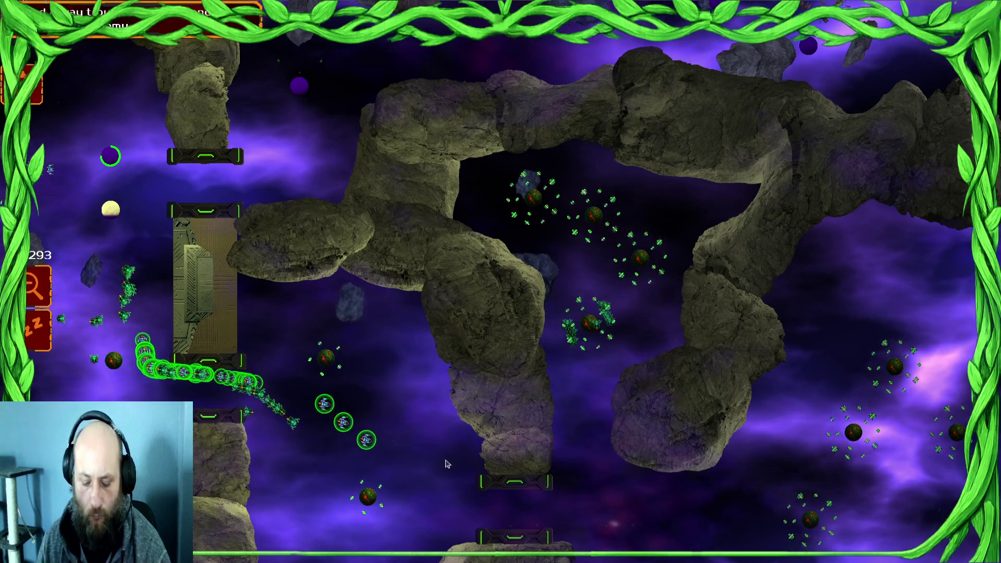
scroll(447, 464, down, 5)
key(F8)
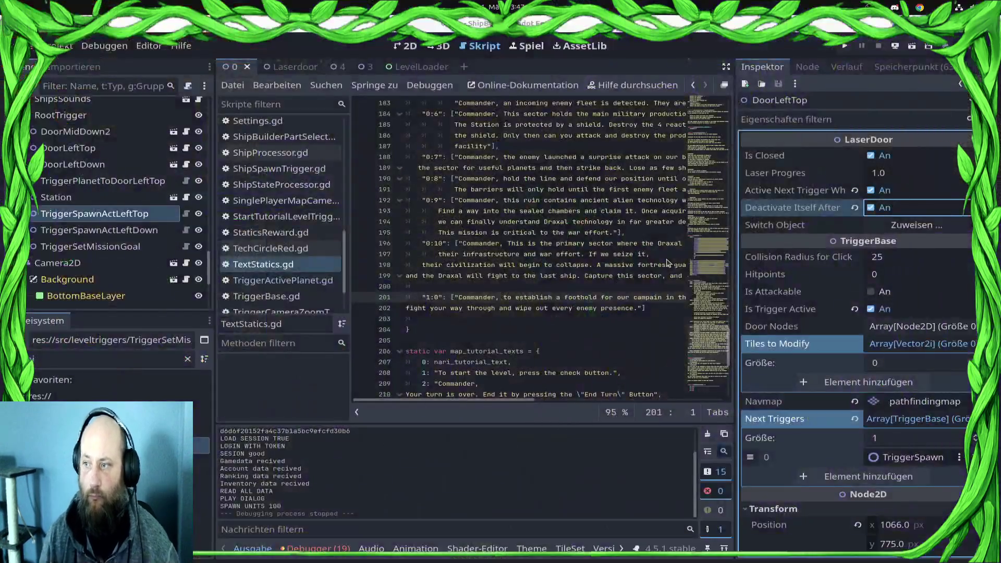
Step: In the 2D view, toggle TriggerSetMissionGoal's Dialog Close Button Visible off and back on
click(408, 48)
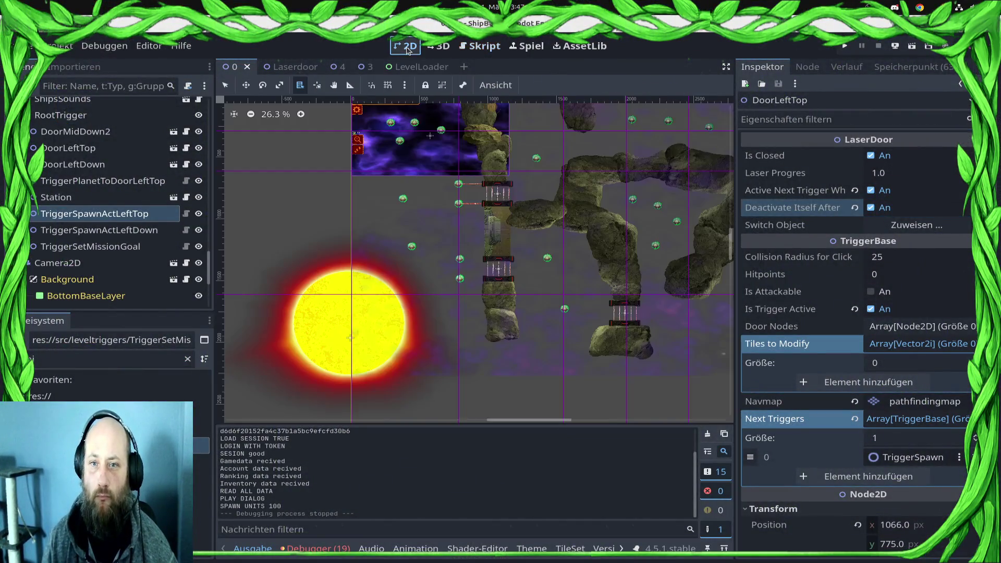
click(90, 246)
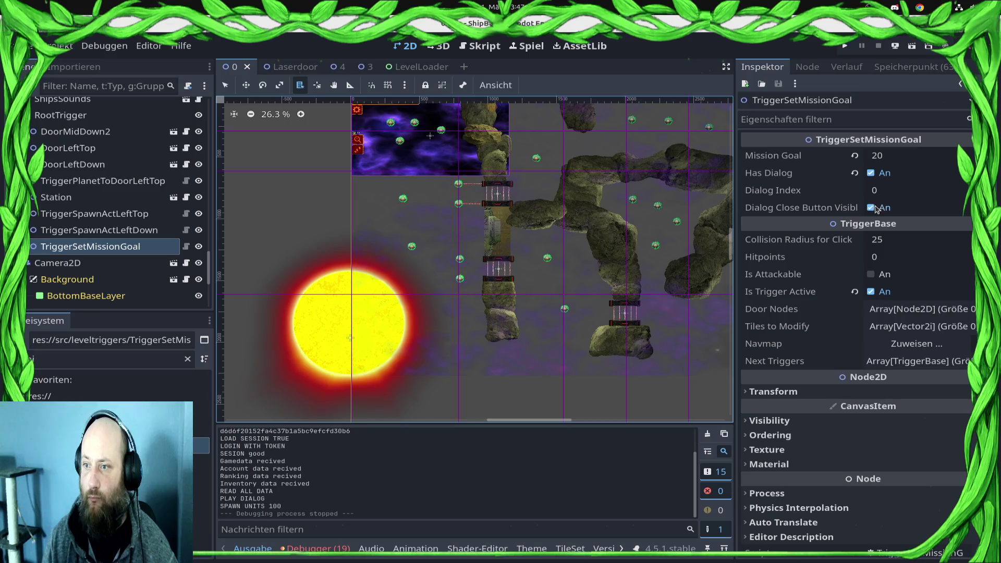
click(872, 207)
click(870, 208)
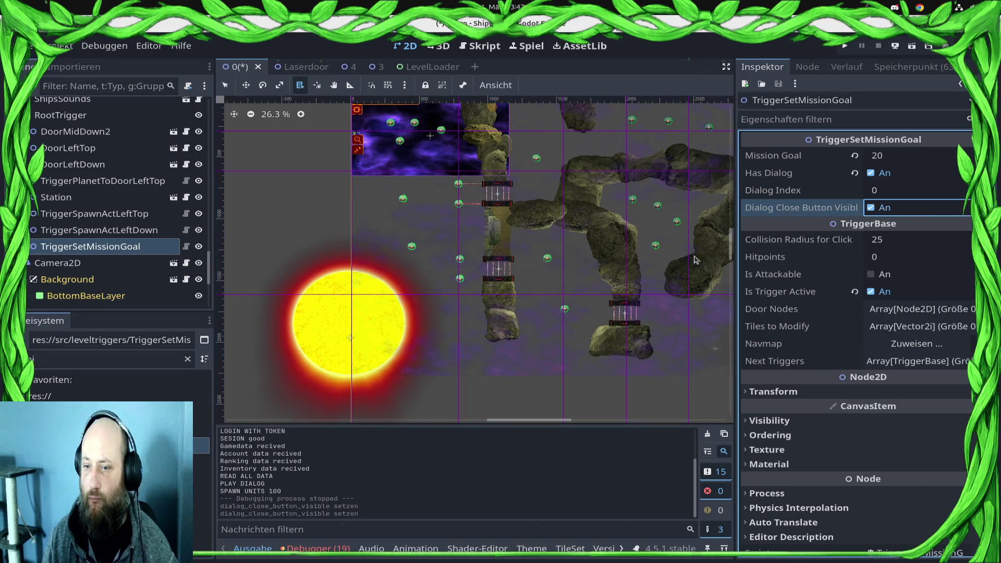
scroll(470, 235, right, 5)
click(120, 230)
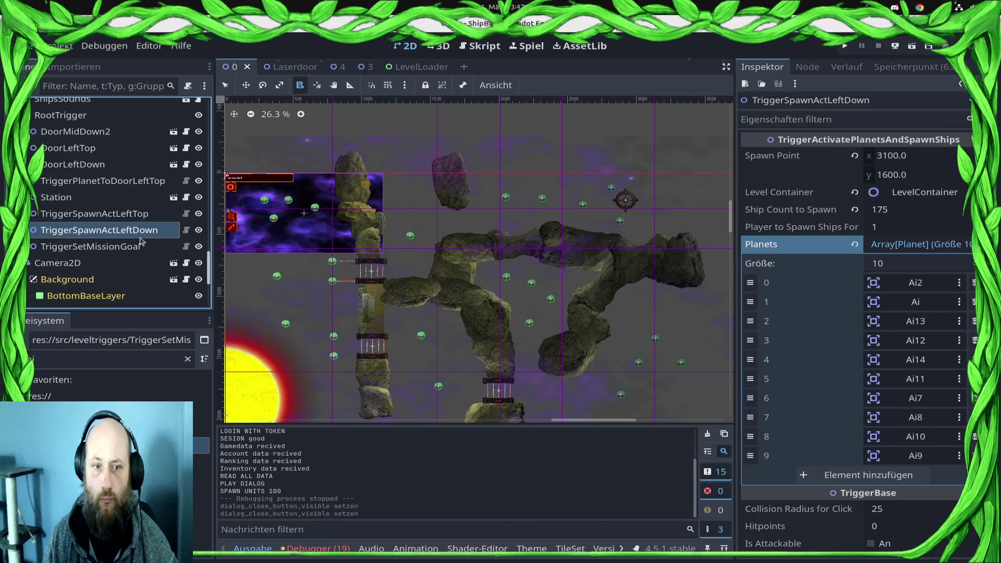
Step: Swap Ai13 for Ai3 in TriggerSpawnActLeftTop's Planets array, then compare with TriggerSpawnActLeftDown
click(151, 214)
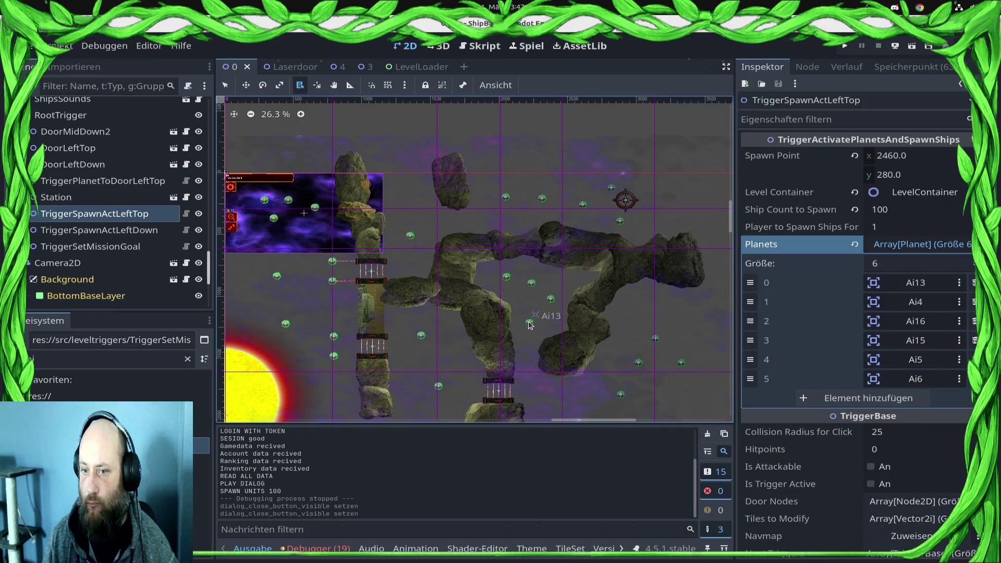
click(973, 283)
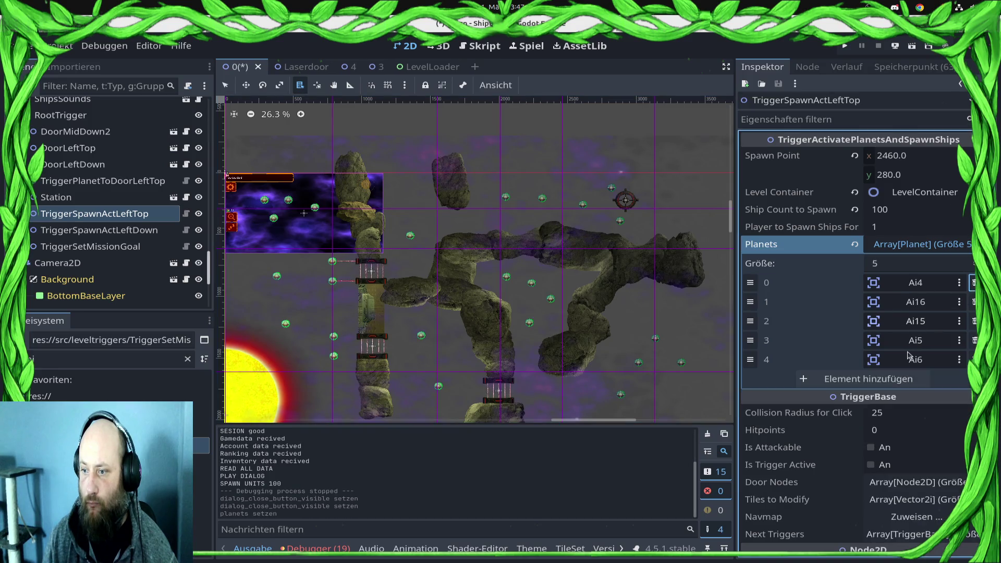
click(869, 380)
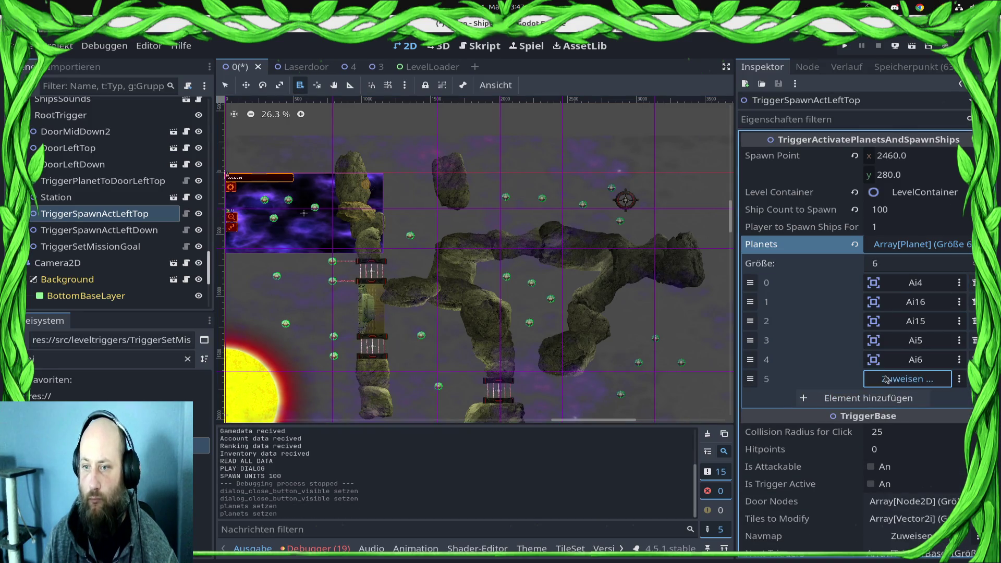
click(907, 379)
double_click(494, 238)
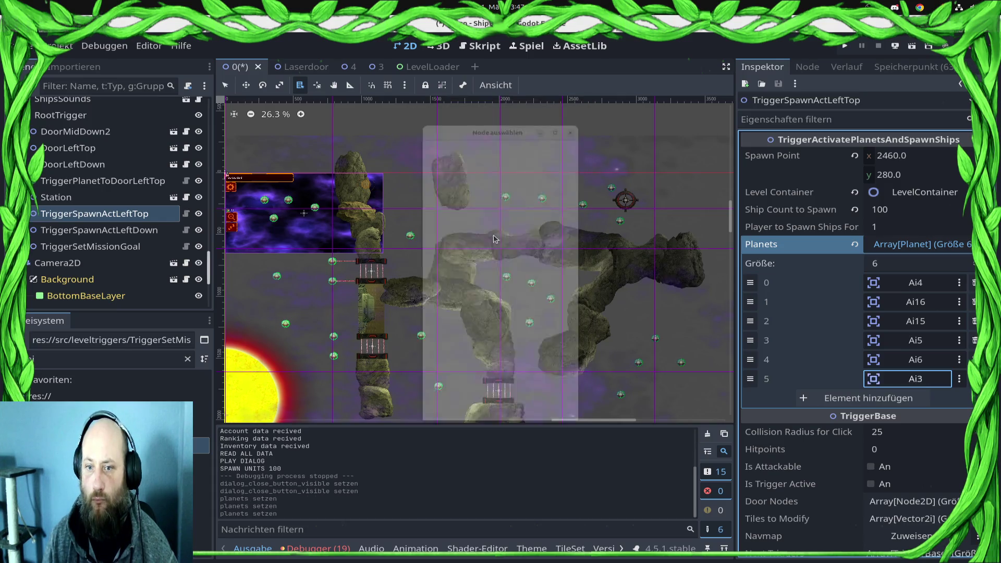
scroll(526, 206, down, 3)
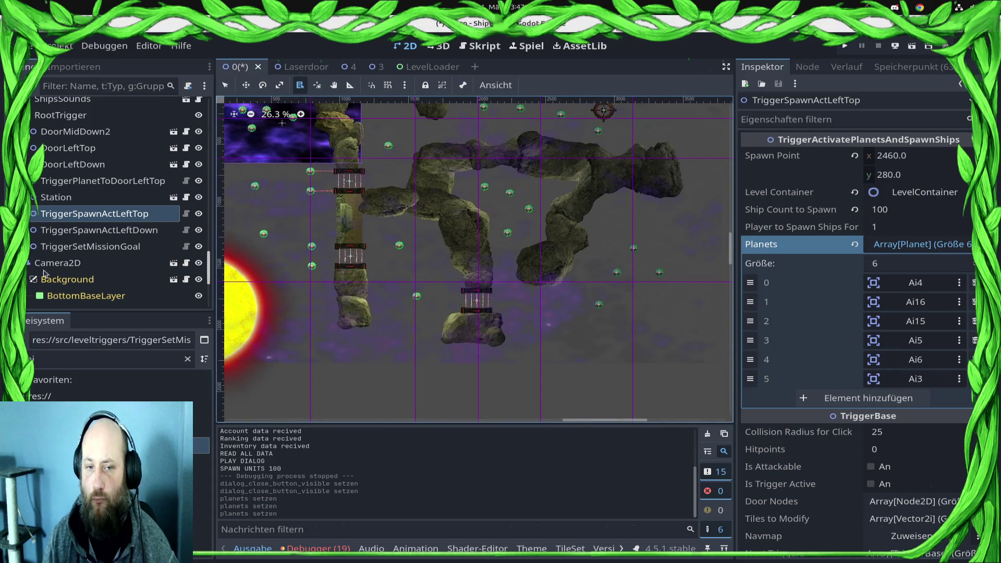
click(99, 230)
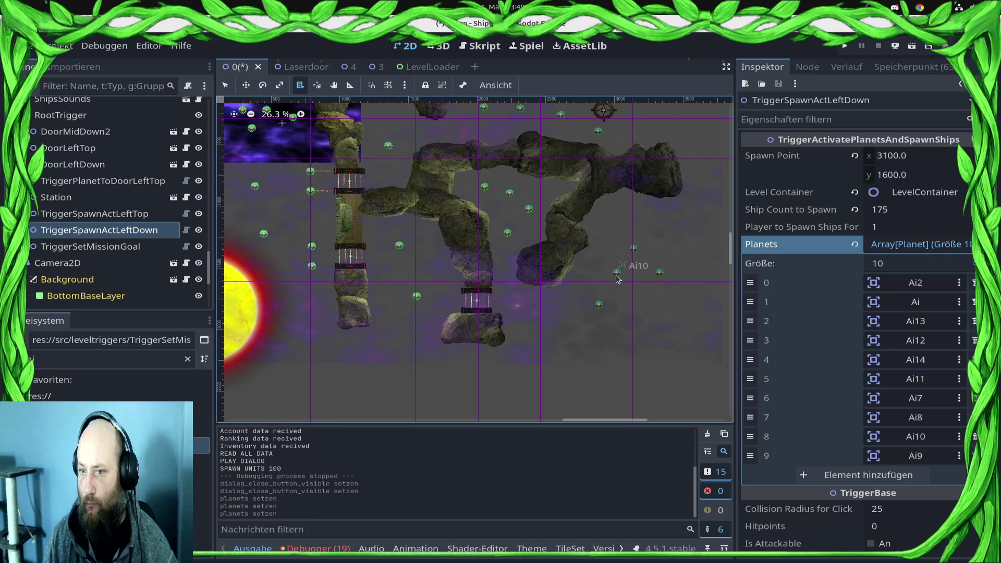
scroll(378, 248, down, 4)
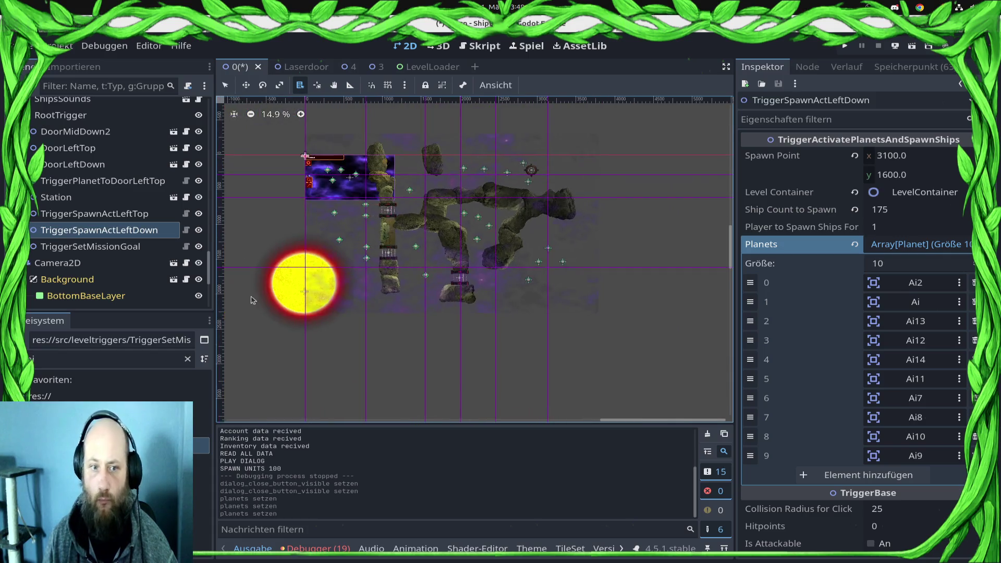
Step: Save the scene and set the AIPlayer's CAPTURE_NEUTRAL_PL weight to 1000
scroll(149, 235, down, 5)
key(ctrl+s)
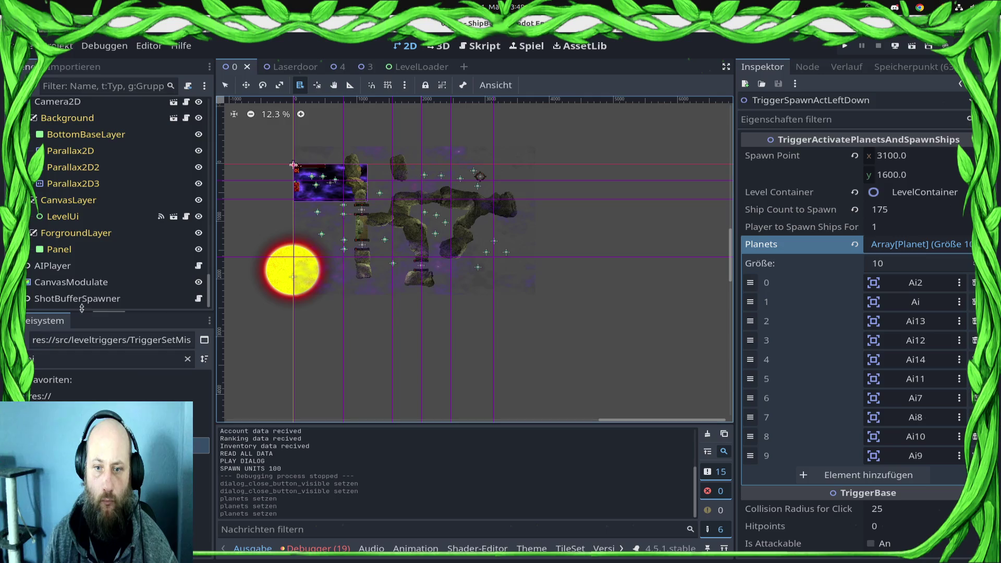
click(103, 271)
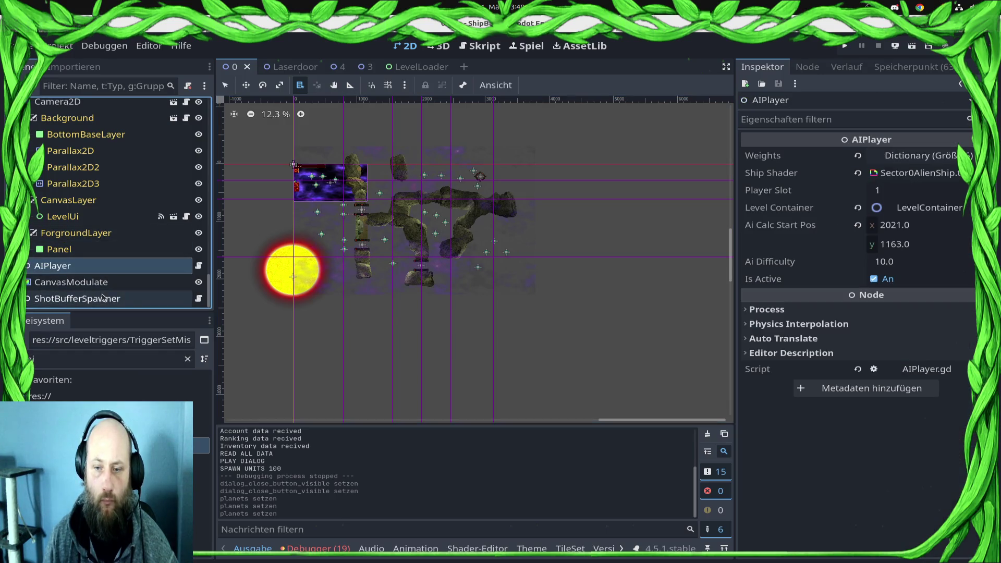
click(923, 173)
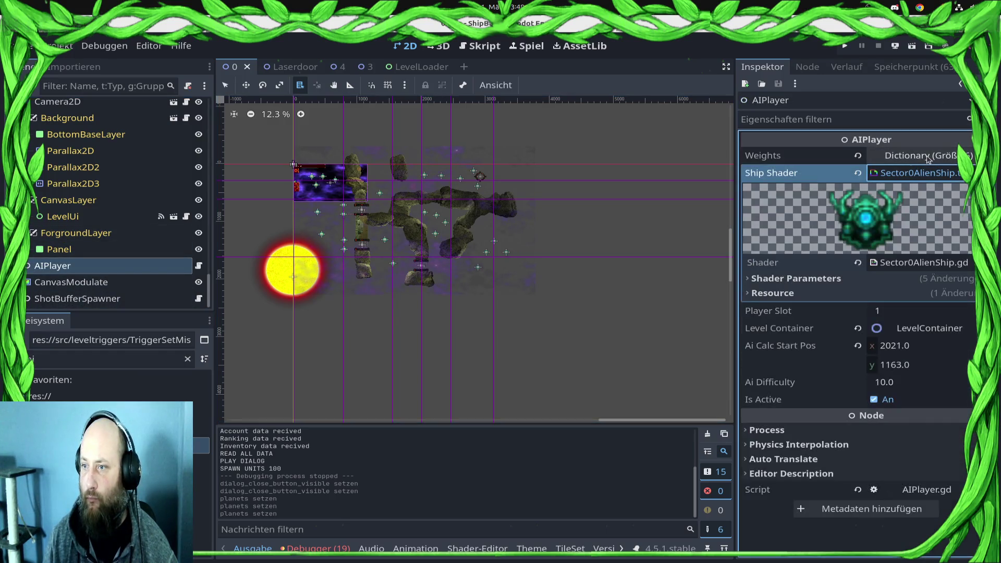
click(927, 155)
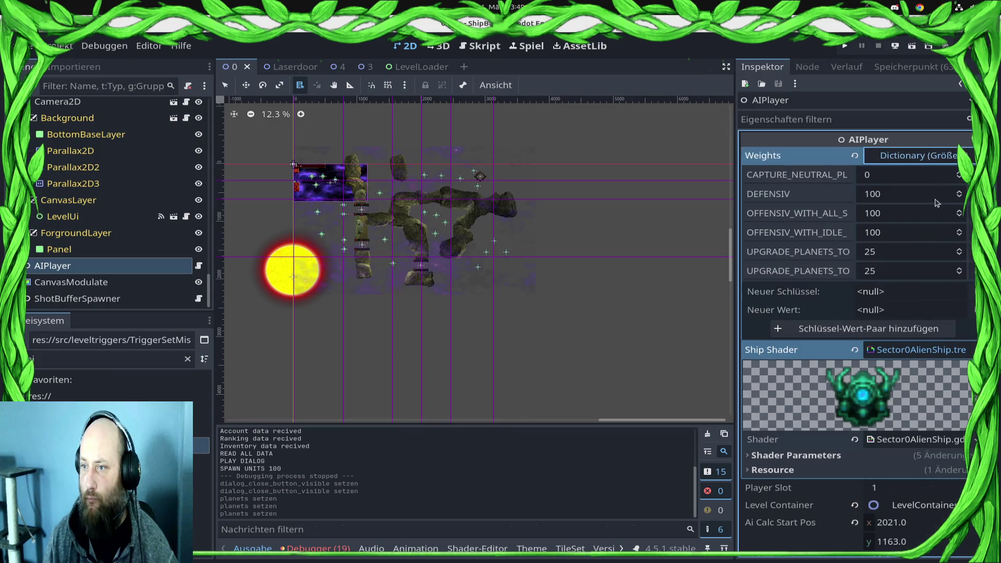
click(895, 177)
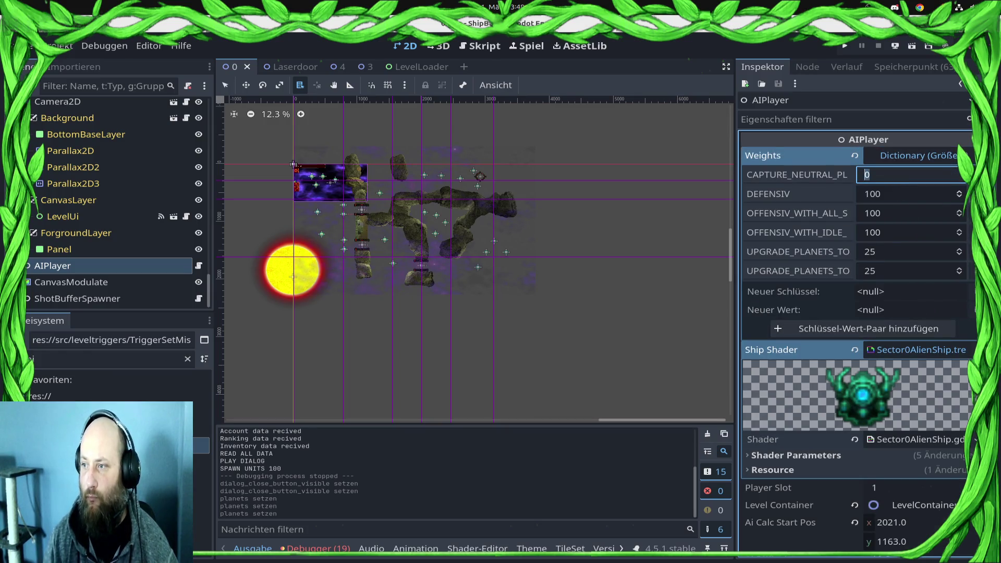
text(1000)
key(Return)
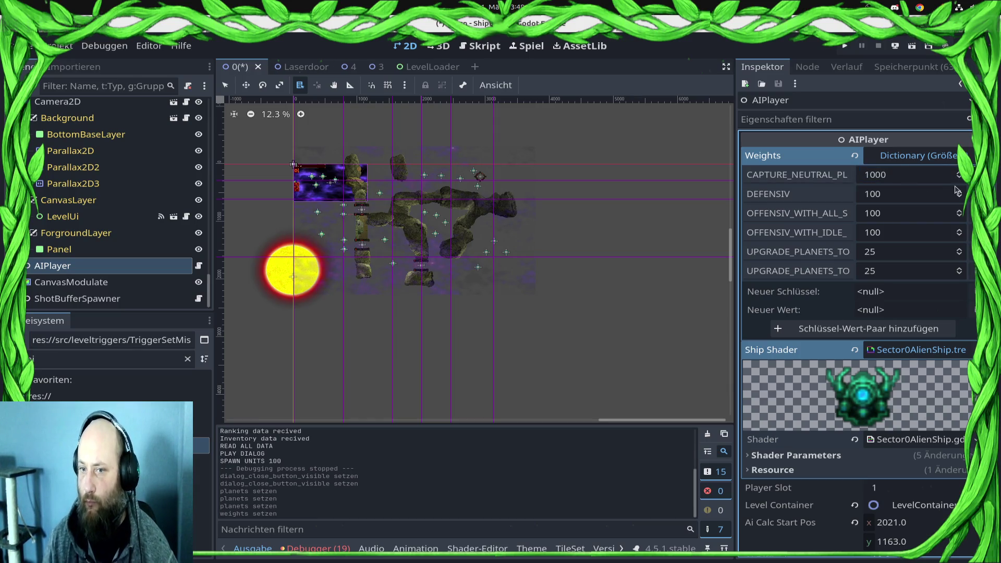
Step: Raise the AIPlayer's DEFENSIV weight to 200, save, and run the project
click(902, 253)
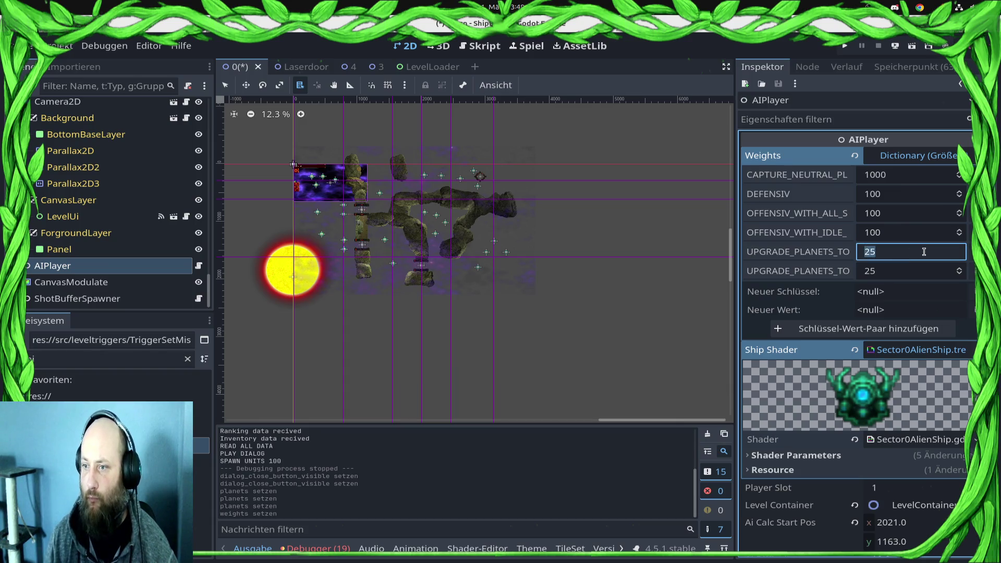
click(876, 214)
click(881, 193)
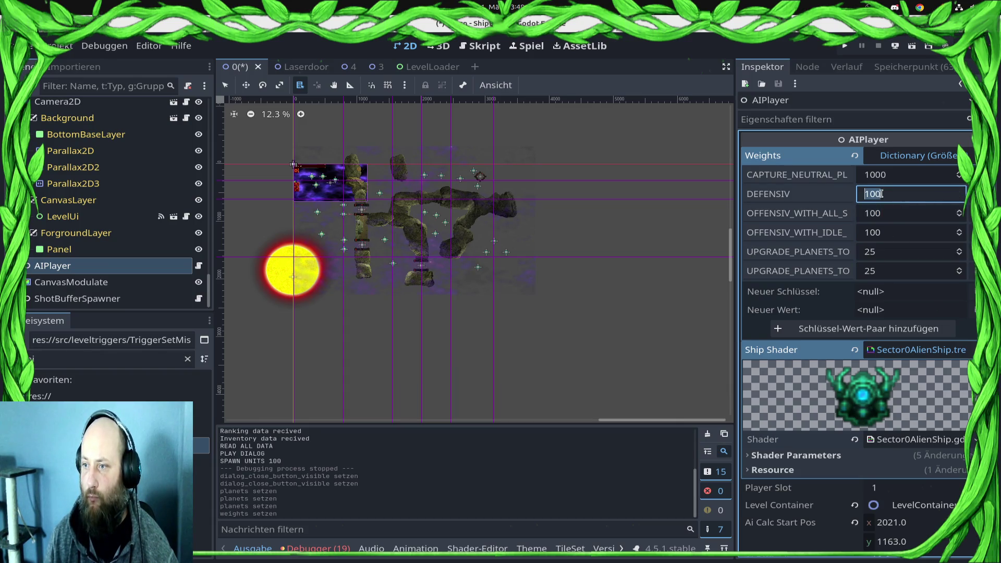
text(200)
key(Return)
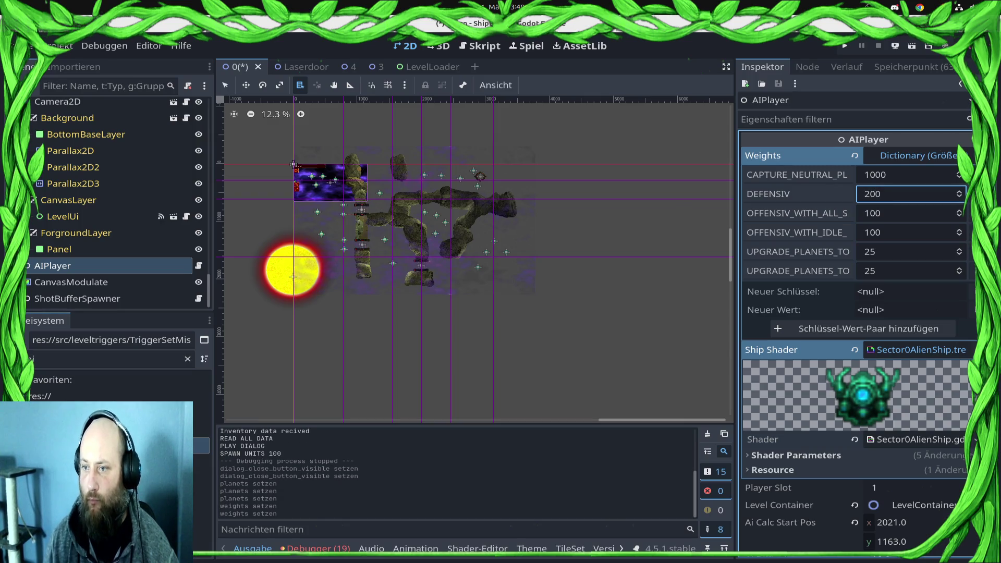
key(ctrl+s)
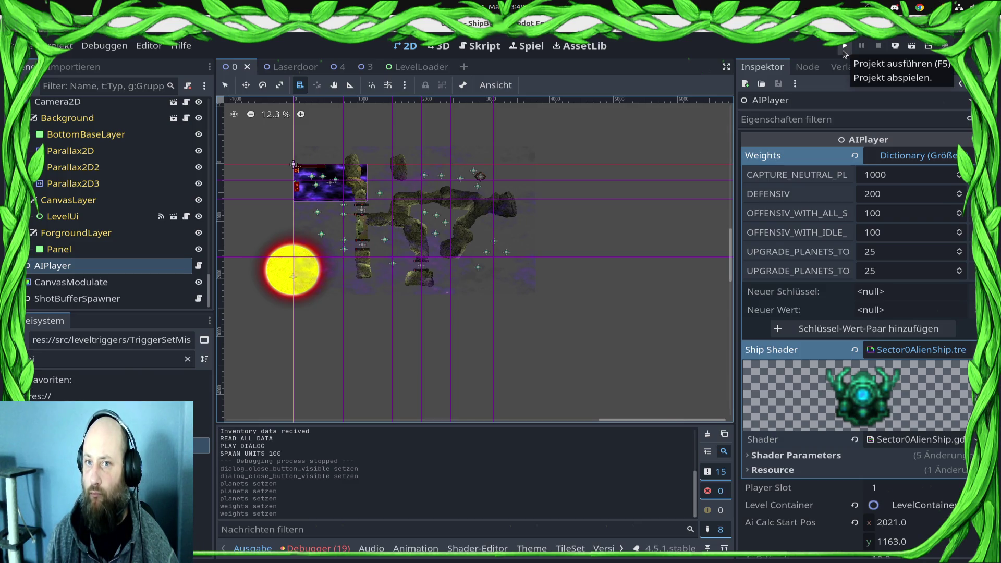
click(844, 48)
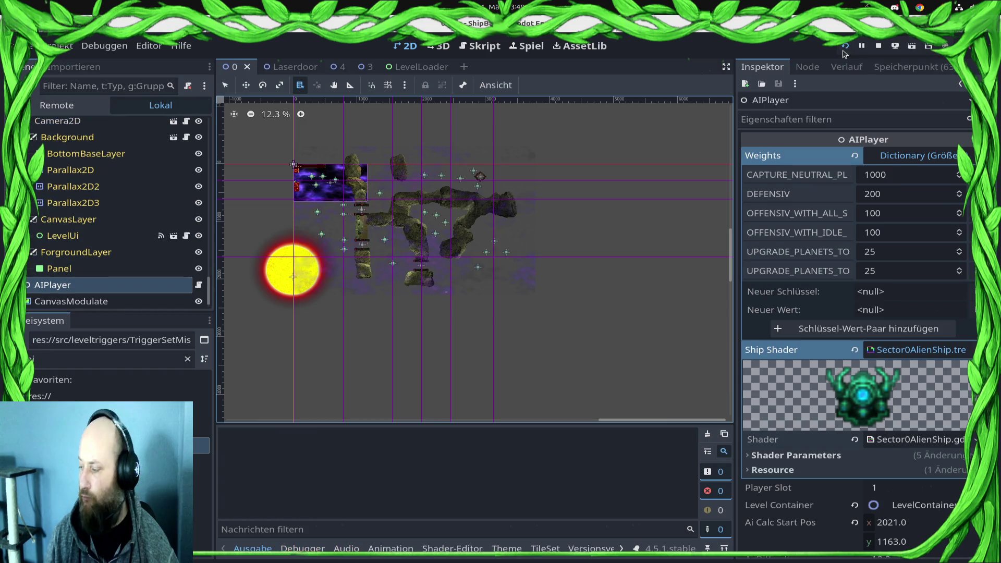
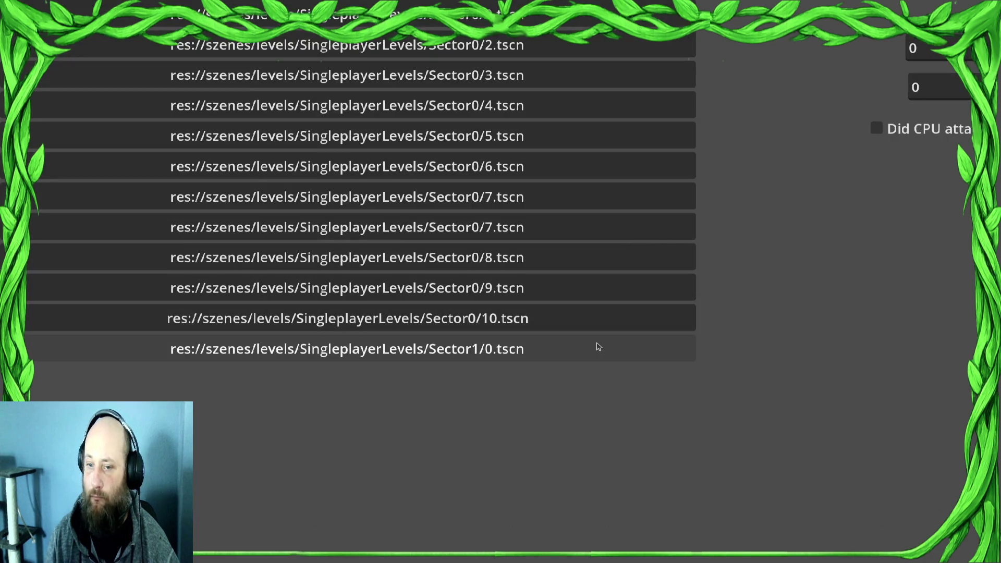
Step: Run the Sector1/0 level and continue past three debugger error breaks until the game window appears
click(593, 348)
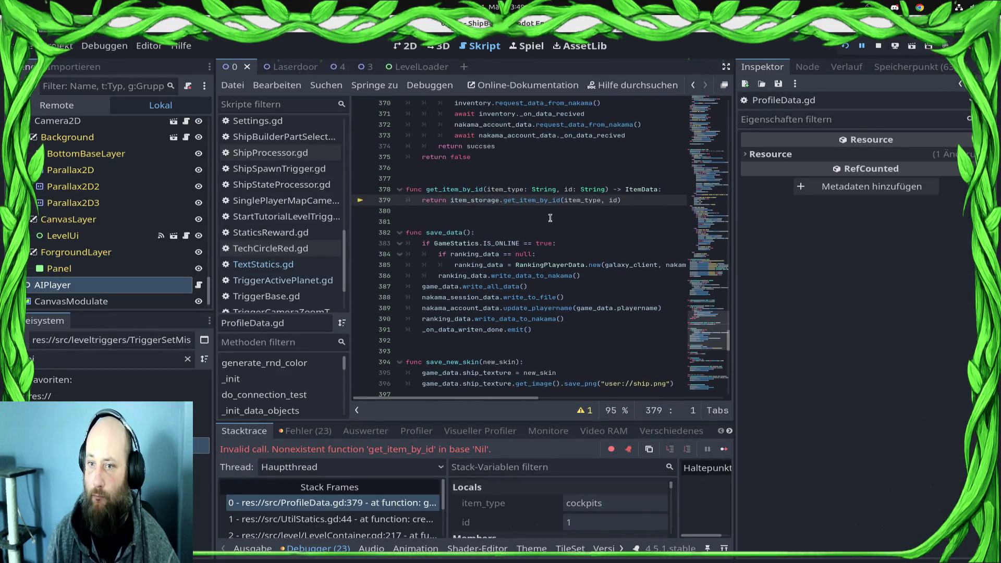
click(725, 449)
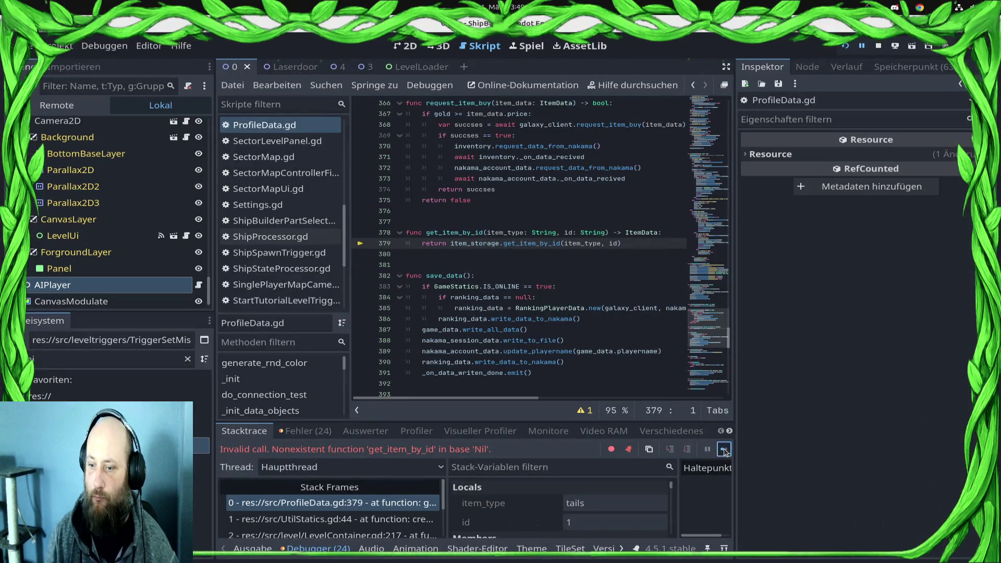
click(724, 449)
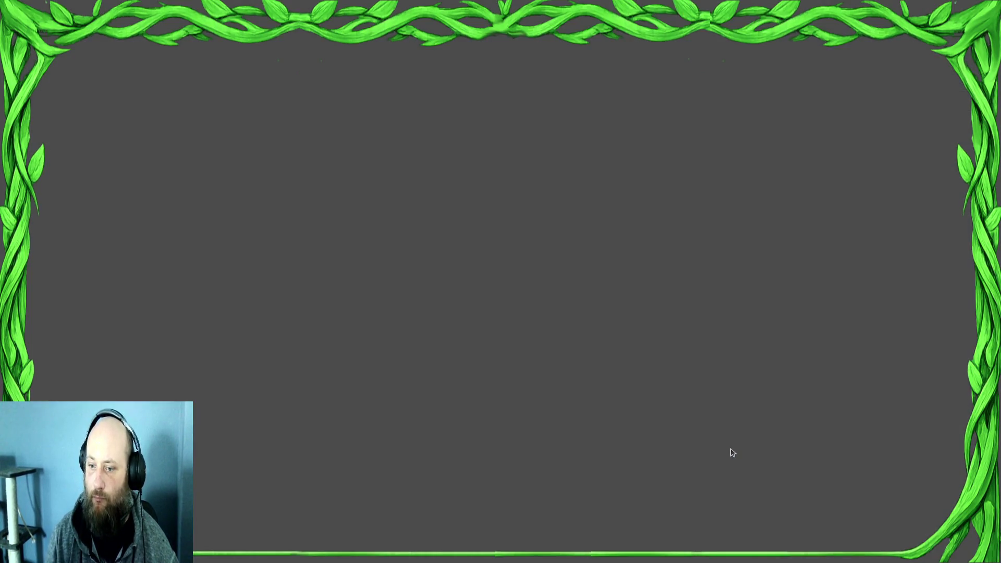
click(725, 450)
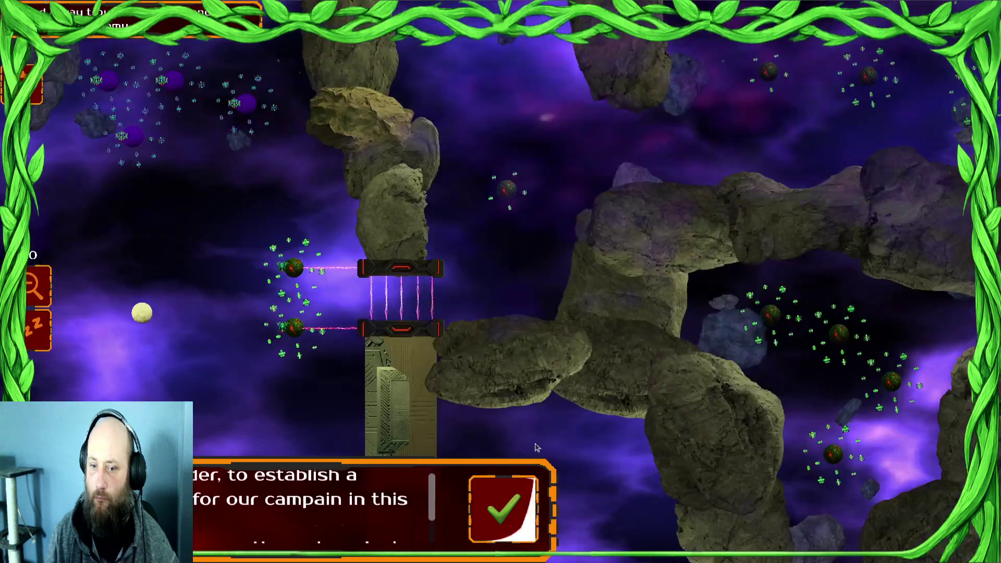
Step: Dismiss the intro dialog, select the top-left fleets and send them down and left
click(503, 509)
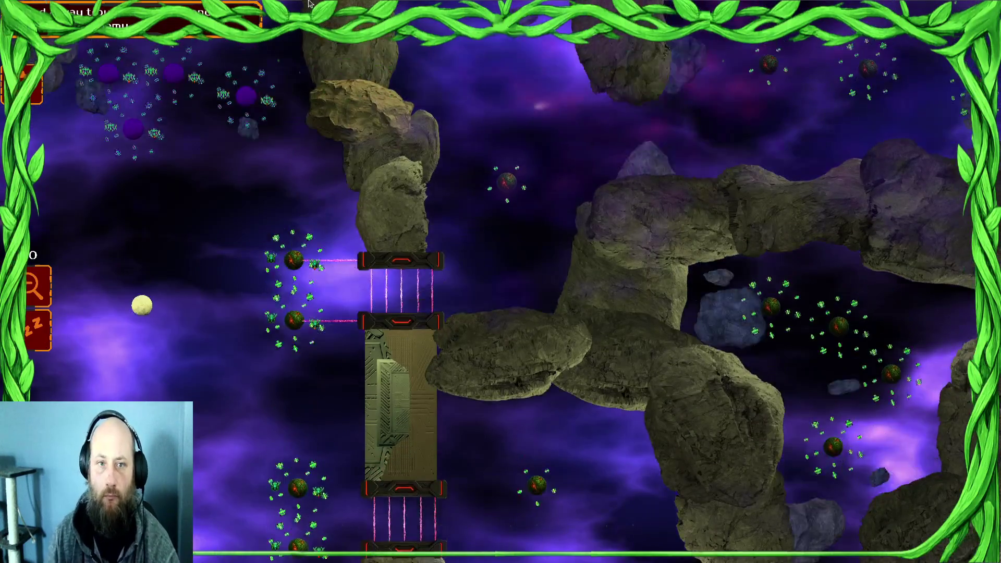
click(142, 123)
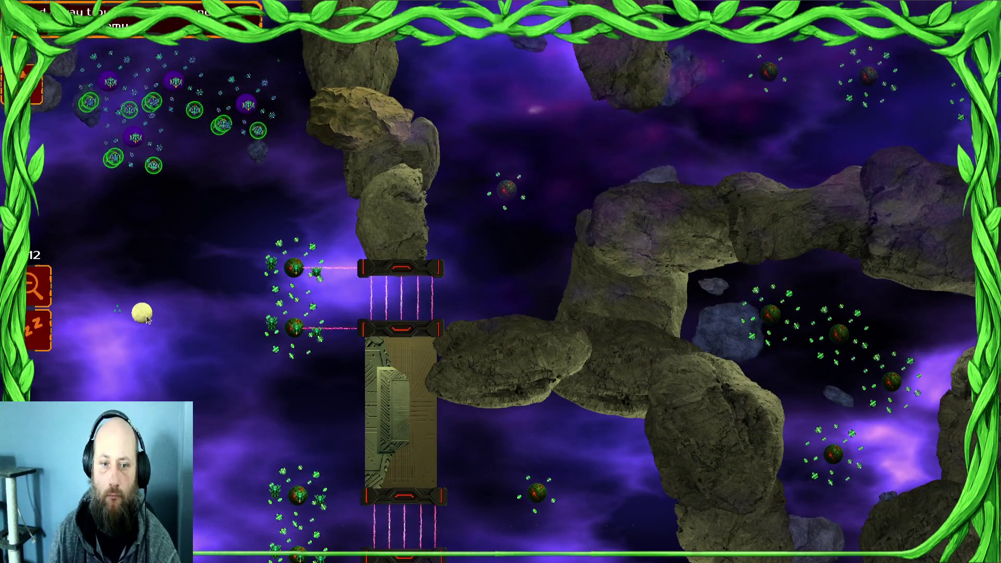
drag(312, 97, 39, 276)
right_click(75, 195)
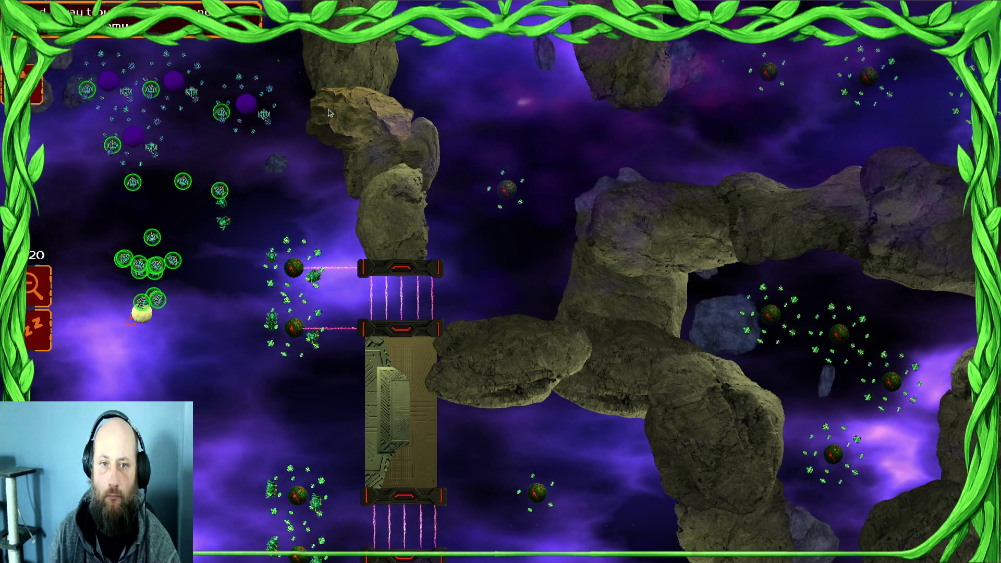
Step: Move another top-left group, then select units around the yellow orb and in the lower left
click(91, 122)
right_click(247, 202)
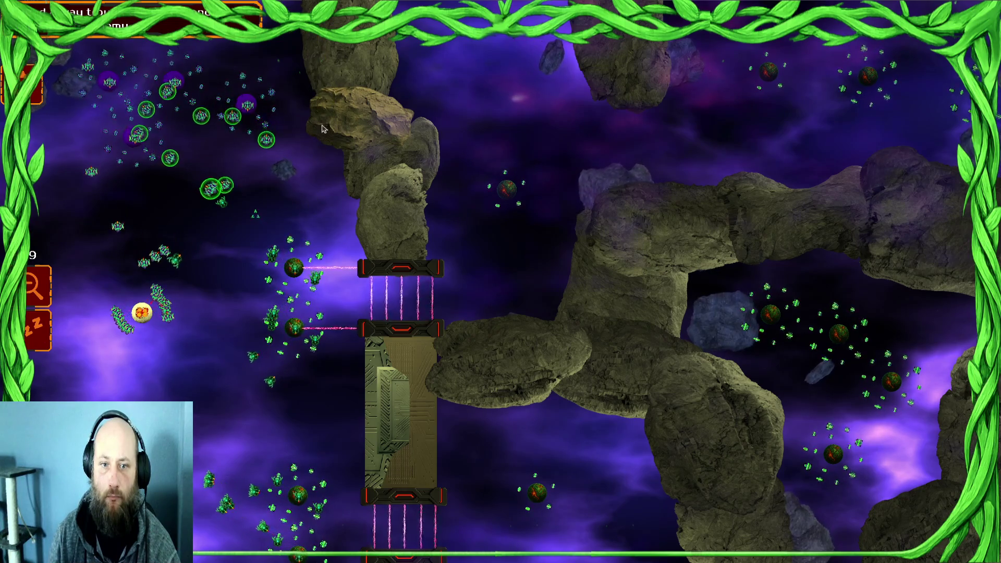
drag(107, 274, 177, 337)
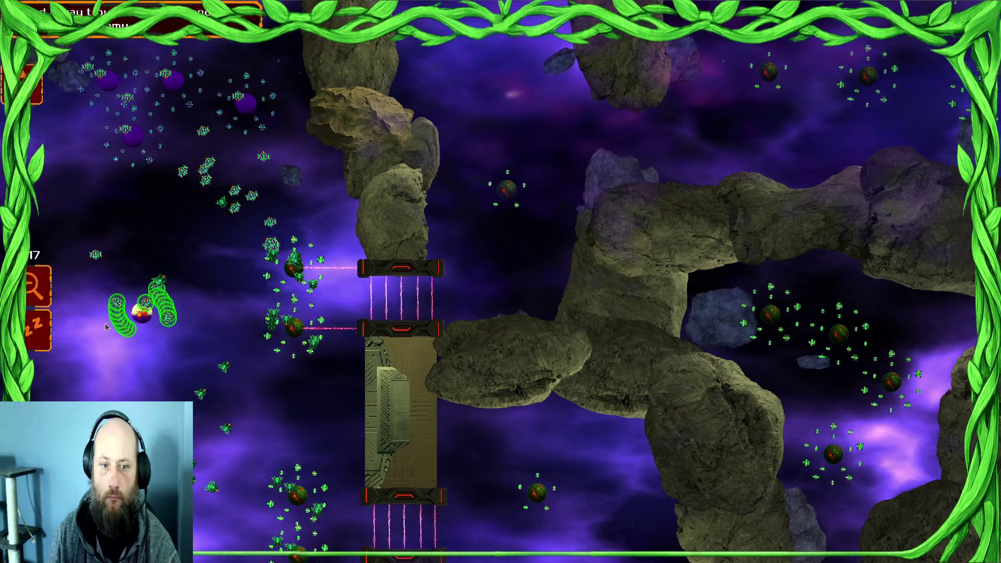
drag(430, 223, 42, 202)
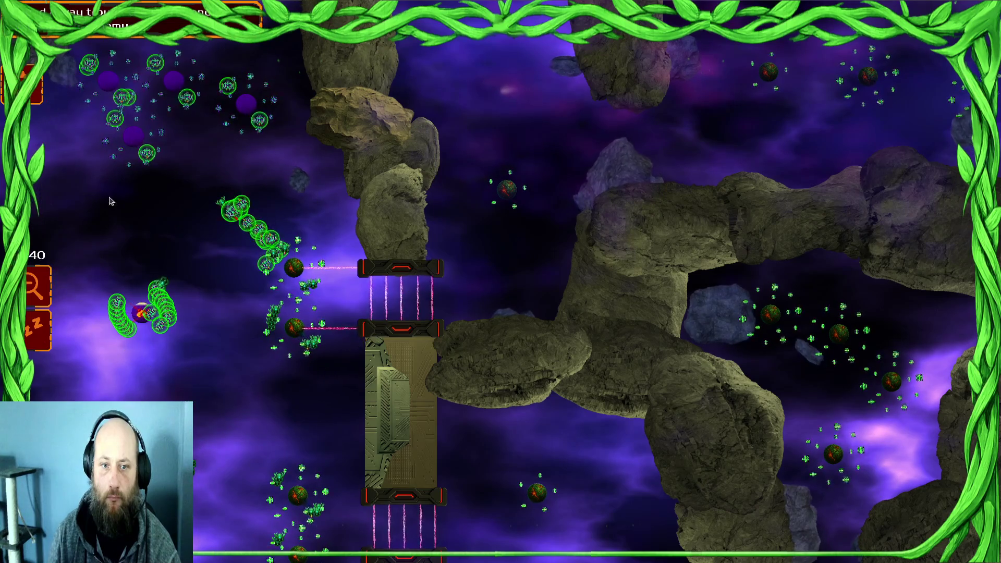
mouse_move(217, 290)
mouse_down()
mouse_move(180, 292)
mouse_move(179, 313)
mouse_up()
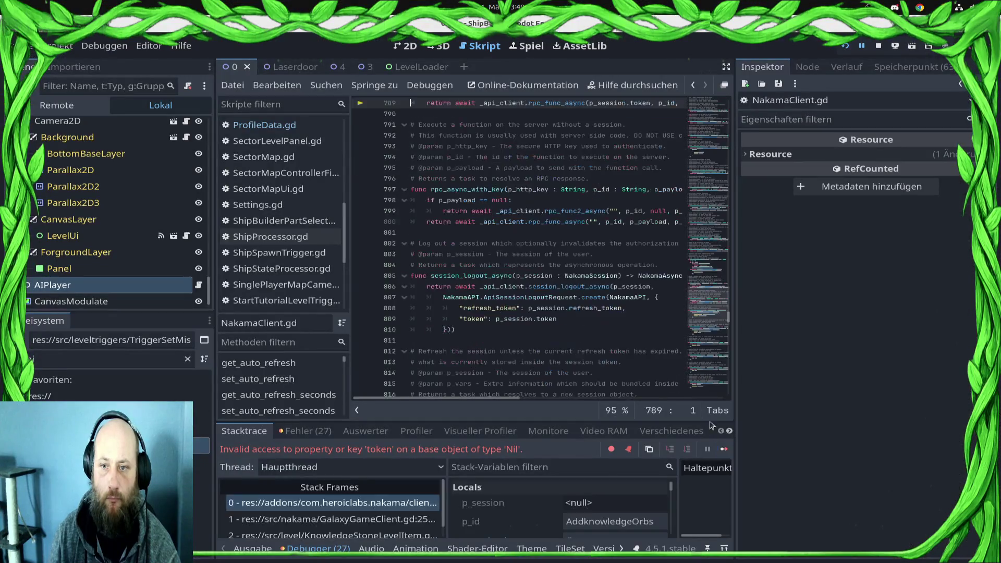
Step: Resume the game and select fleets in the upper left, near the gates and in the central cluster
click(723, 449)
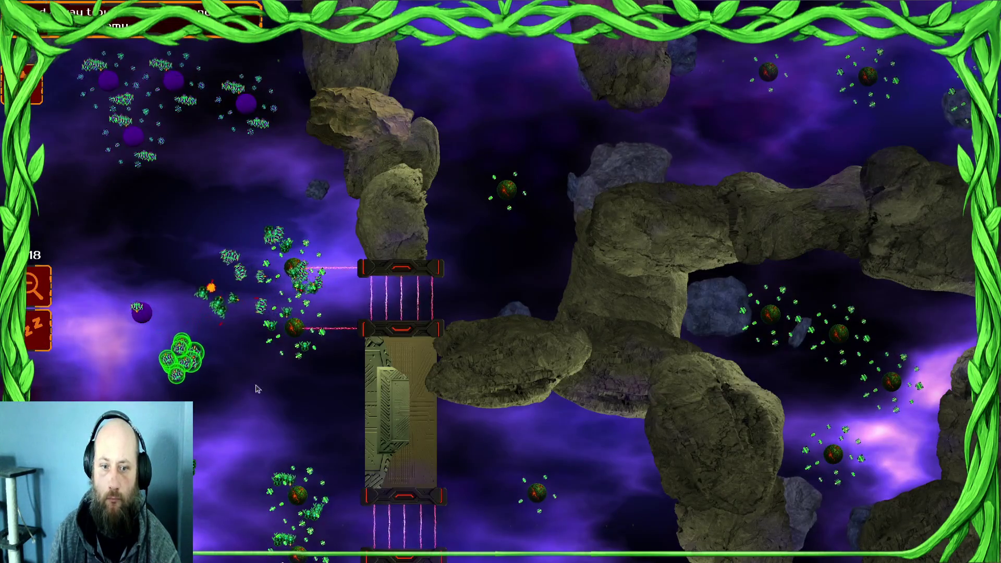
drag(289, 86, 233, 212)
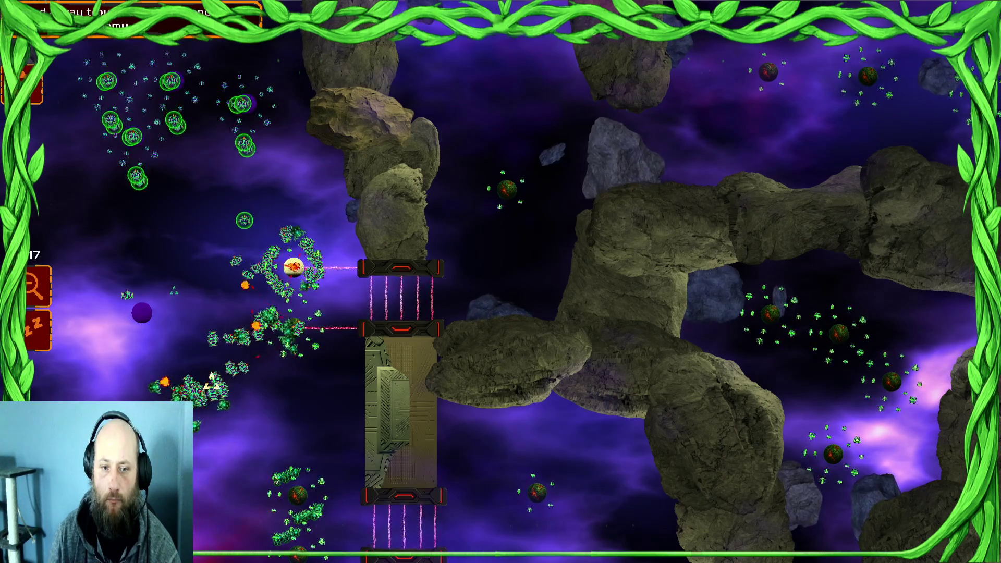
drag(225, 375, 208, 413)
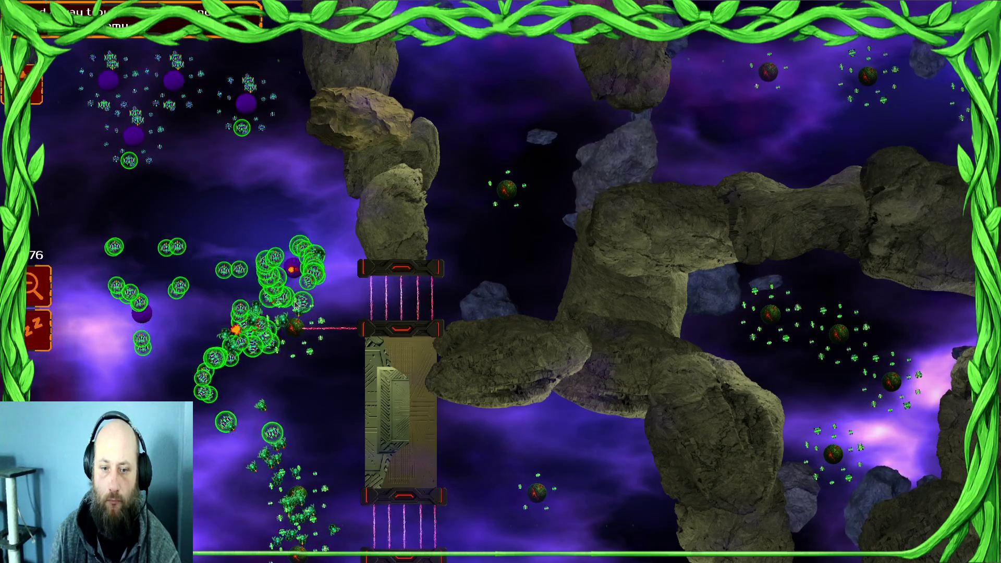
click(287, 336)
Step: Select the upper-left units, open the upper gate and order them to attack the enemy planet
click(284, 136)
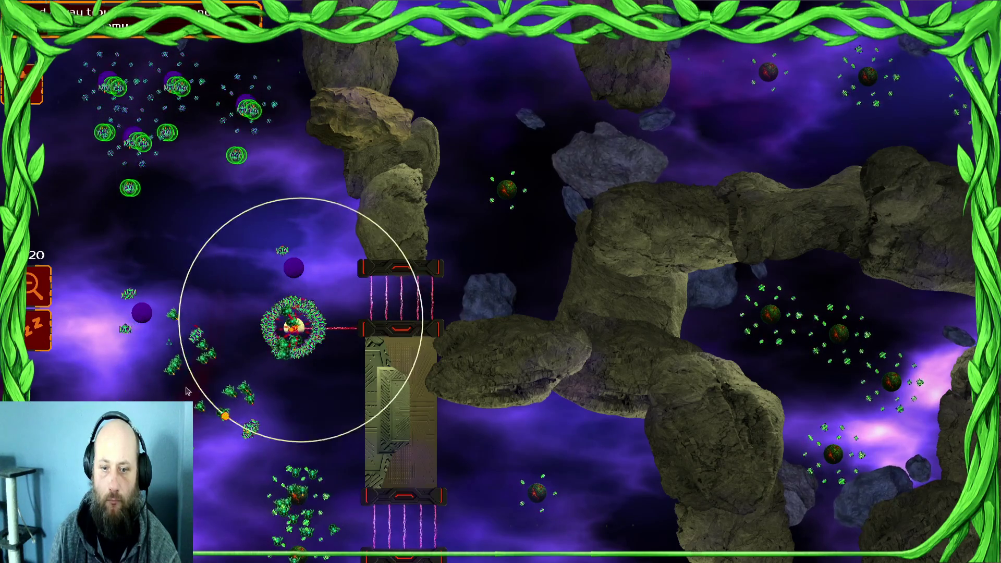
click(431, 284)
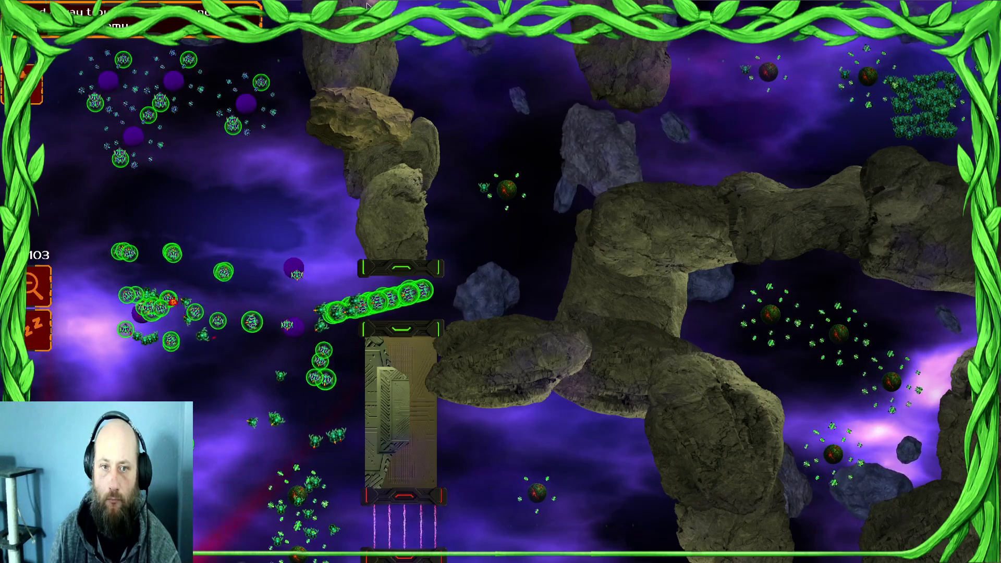
click(490, 192)
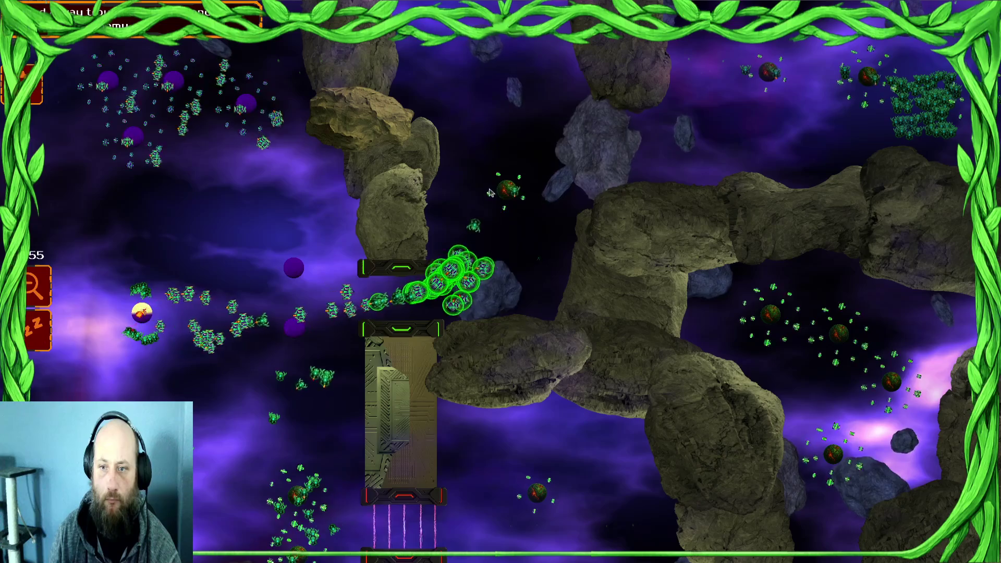
key(Right)
key(Right)
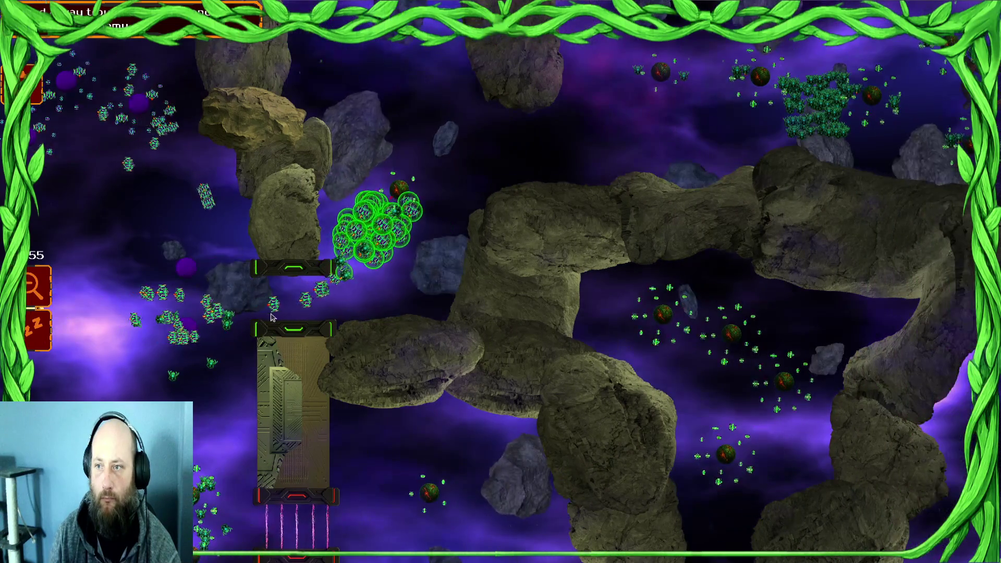
Step: Select the left, upper-right and upper-left swarms in turn, panning the map toward the right side
mouse_move(292, 264)
mouse_down()
mouse_move(551, 141)
mouse_move(393, 307)
mouse_up()
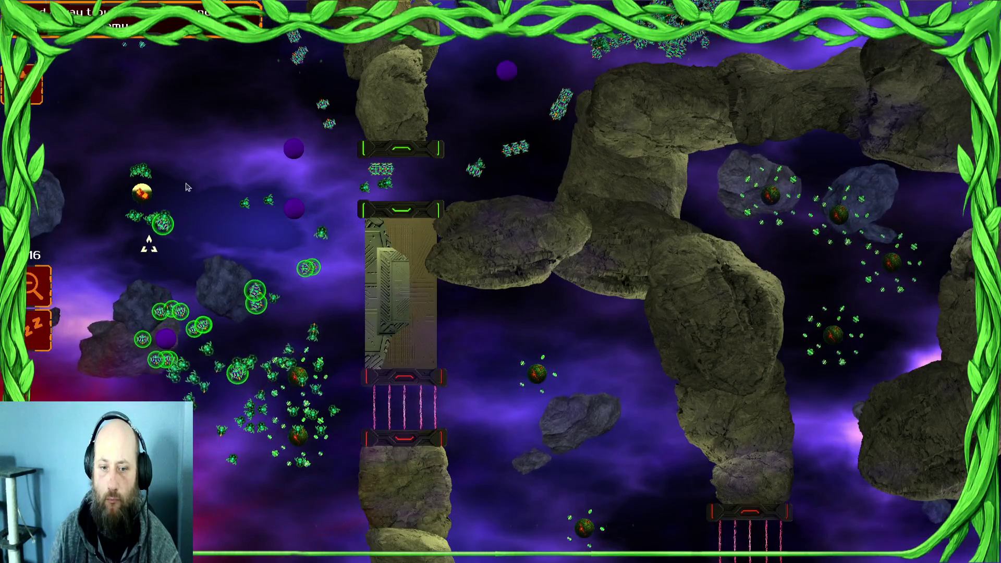
key(Up)
mouse_move(197, 192)
mouse_down()
mouse_move(389, 224)
mouse_move(201, 280)
mouse_up()
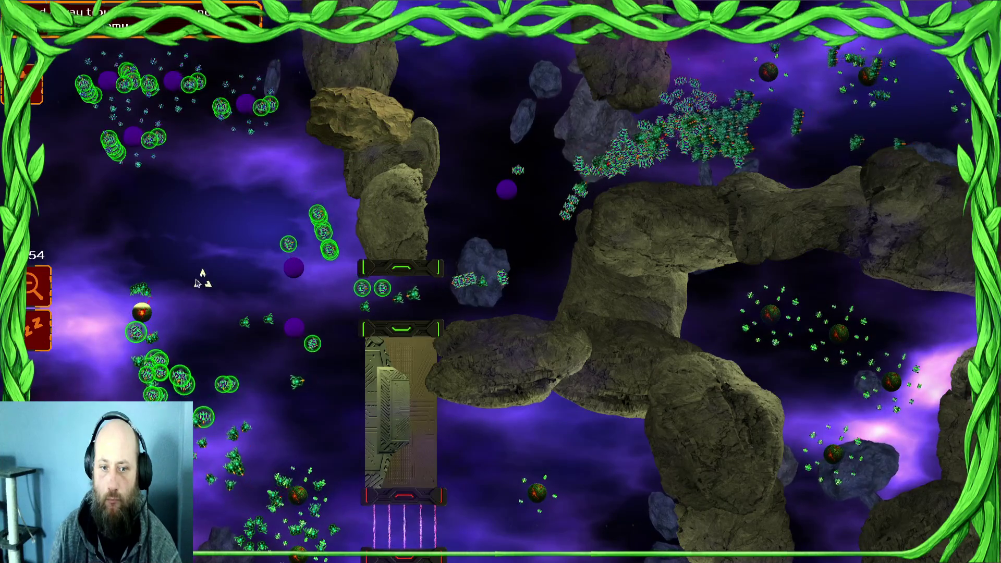
drag(666, 127, 743, 132)
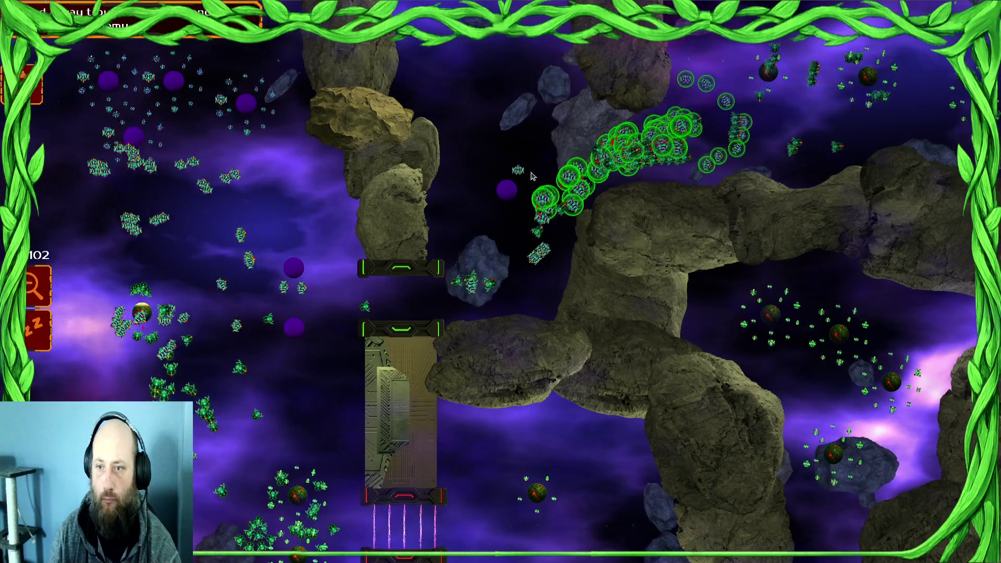
mouse_move(146, 292)
mouse_down()
mouse_move(292, 251)
mouse_move(182, 342)
mouse_up()
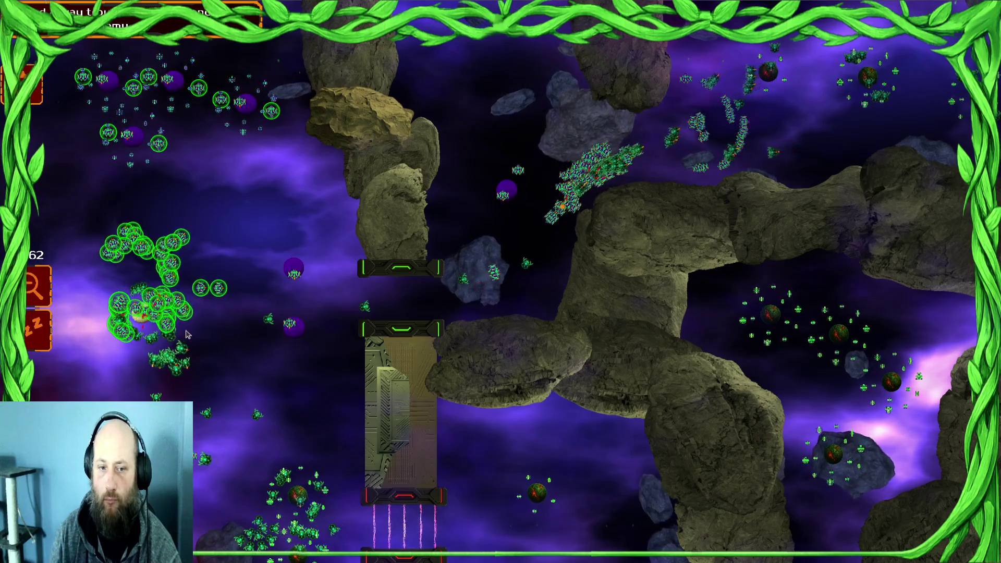
drag(177, 104, 348, 121)
mouse_move(621, 157)
mouse_down()
mouse_move(2, 120)
mouse_move(212, 189)
mouse_move(370, 171)
mouse_up()
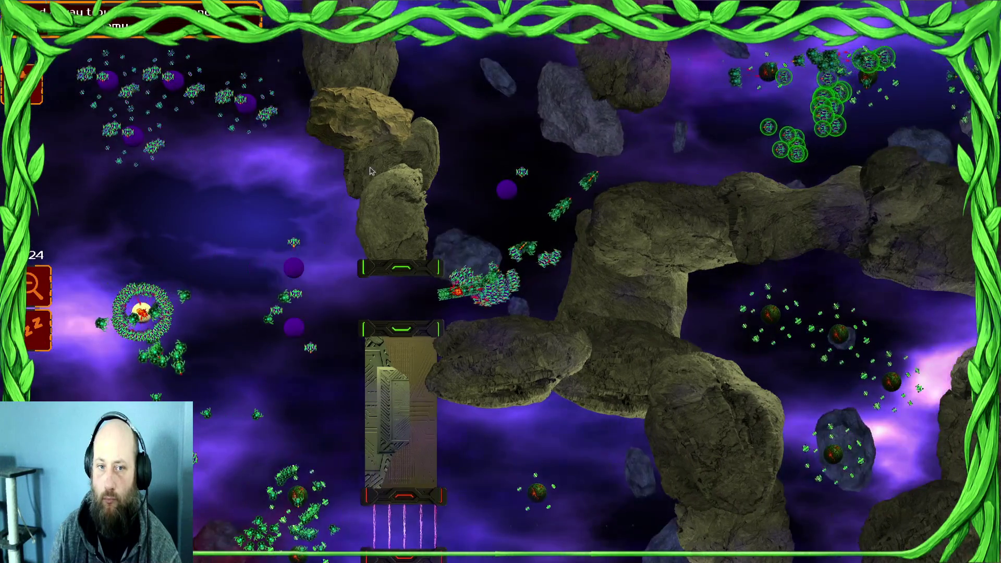
scroll(188, 279, down, 3)
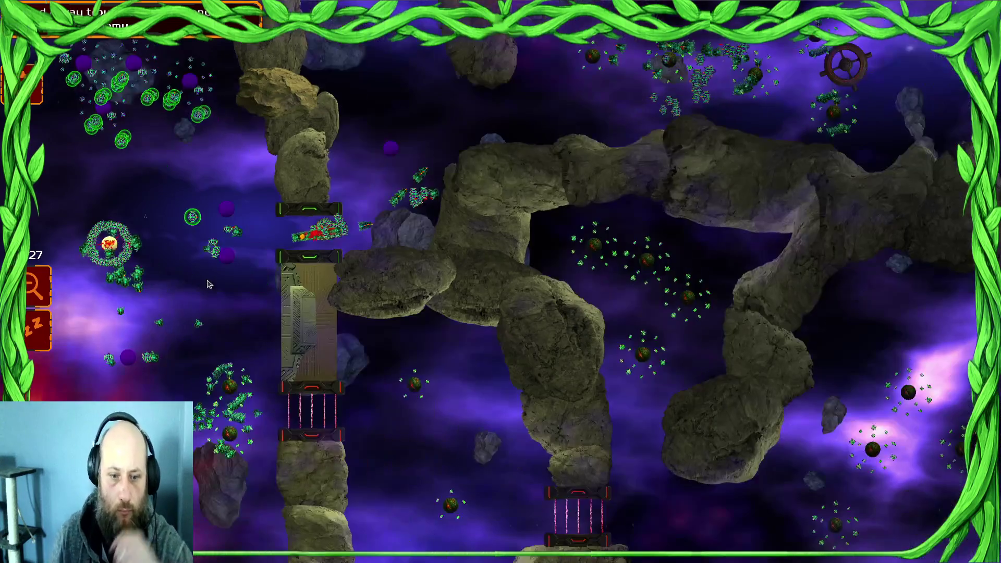
Step: Pan and zoom to bring the portal into view, then select the army at the top right
scroll(95, 296, up, 4)
scroll(95, 296, up, 2)
drag(95, 296, 245, 292)
scroll(285, 259, up, 2)
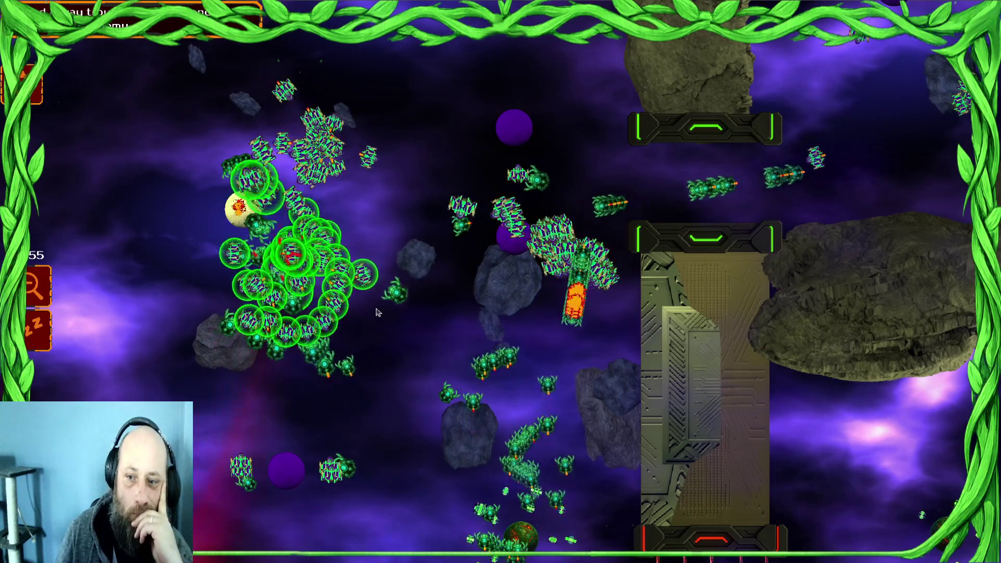
scroll(359, 317, down, 2)
scroll(359, 317, down, 1)
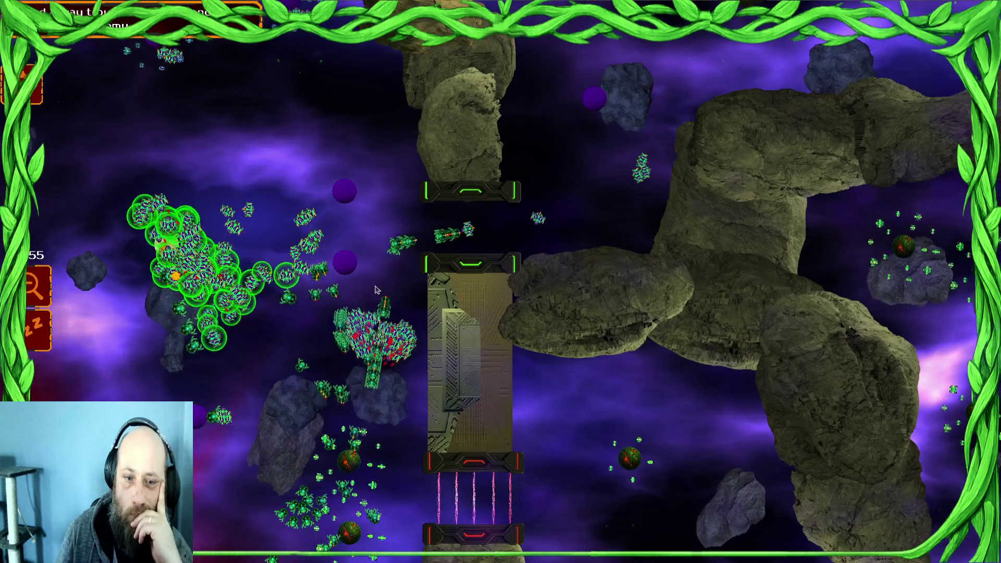
scroll(728, 207, down, 2)
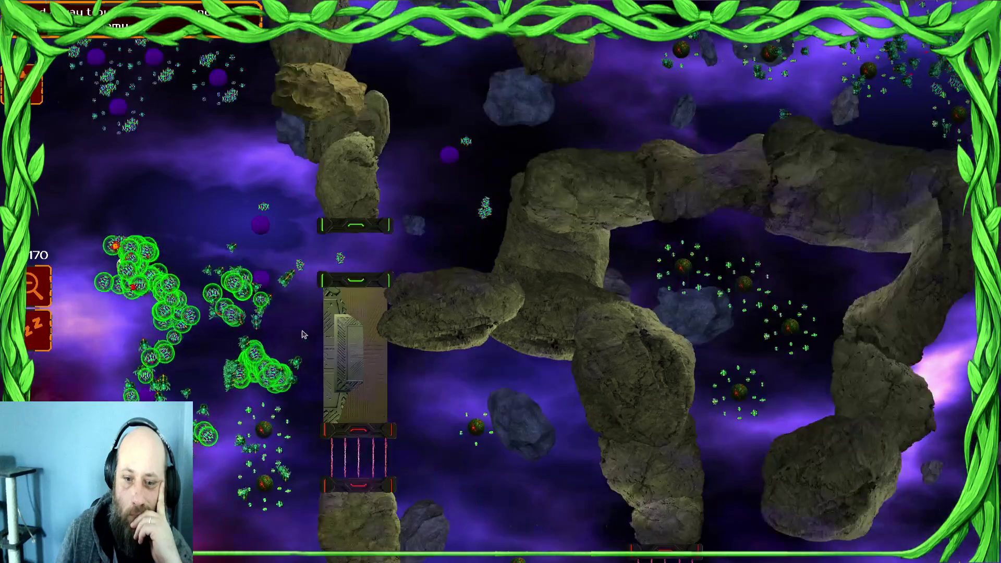
drag(728, 207, 855, 68)
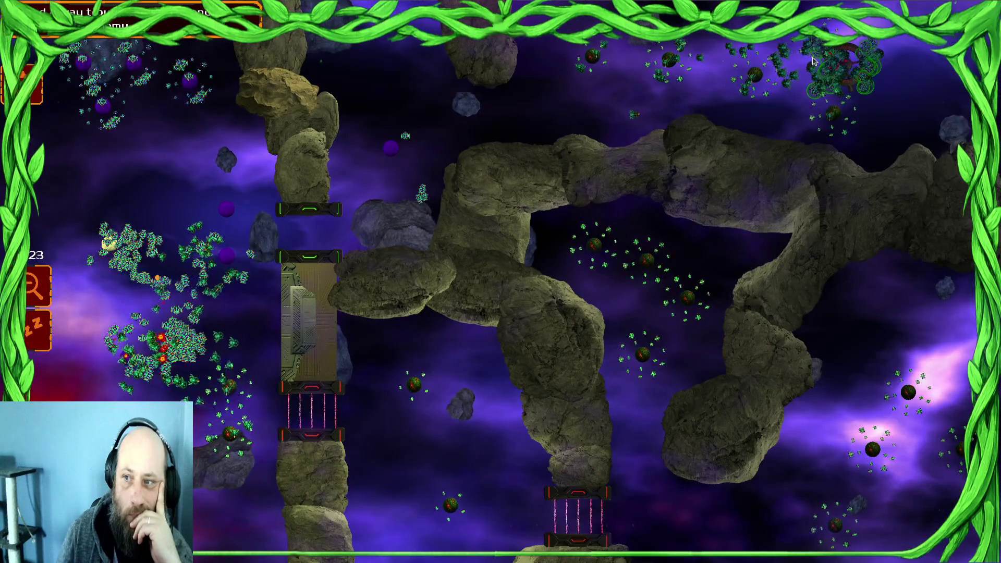
scroll(876, 44, up, 1)
scroll(876, 44, up, 1)
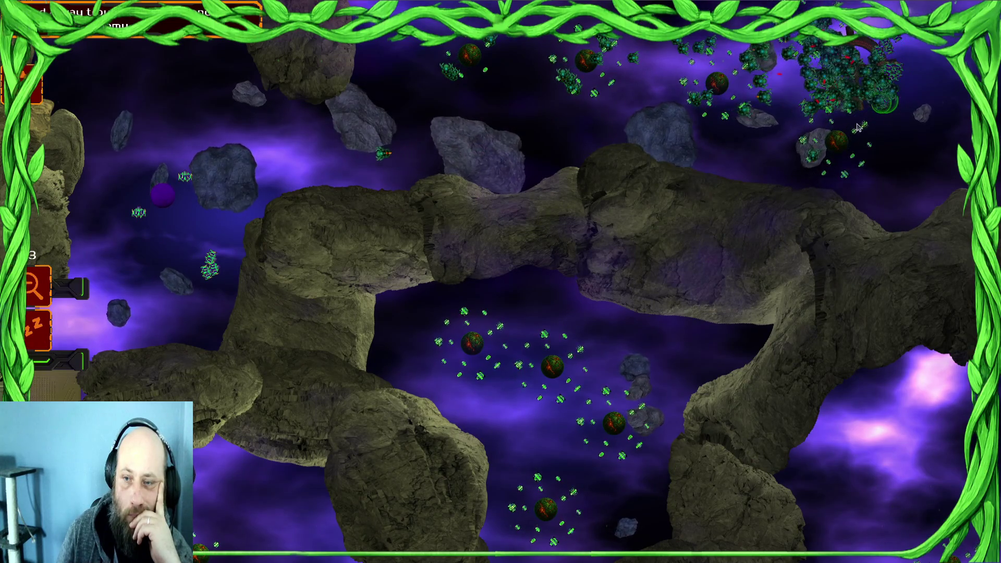
Step: Recall unit groups 1 and 2, send them toward the bottom left, then reselect the swarm around the left planet
key(1)
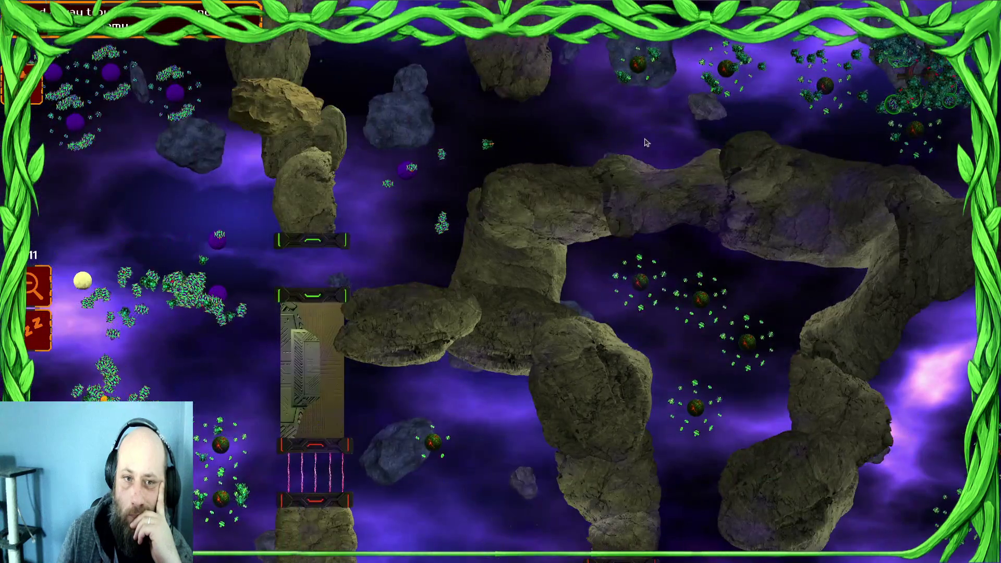
key(2)
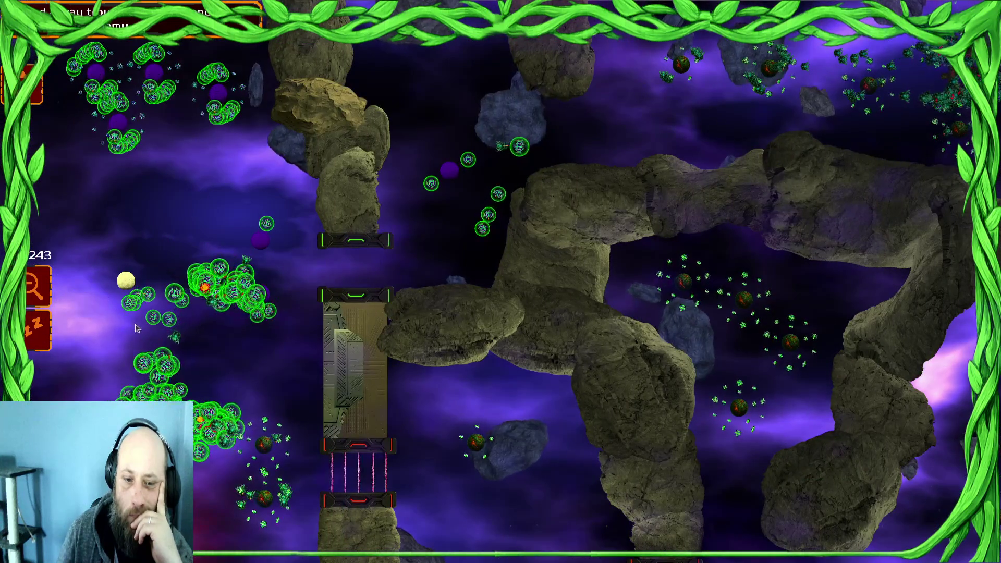
right_click(176, 251)
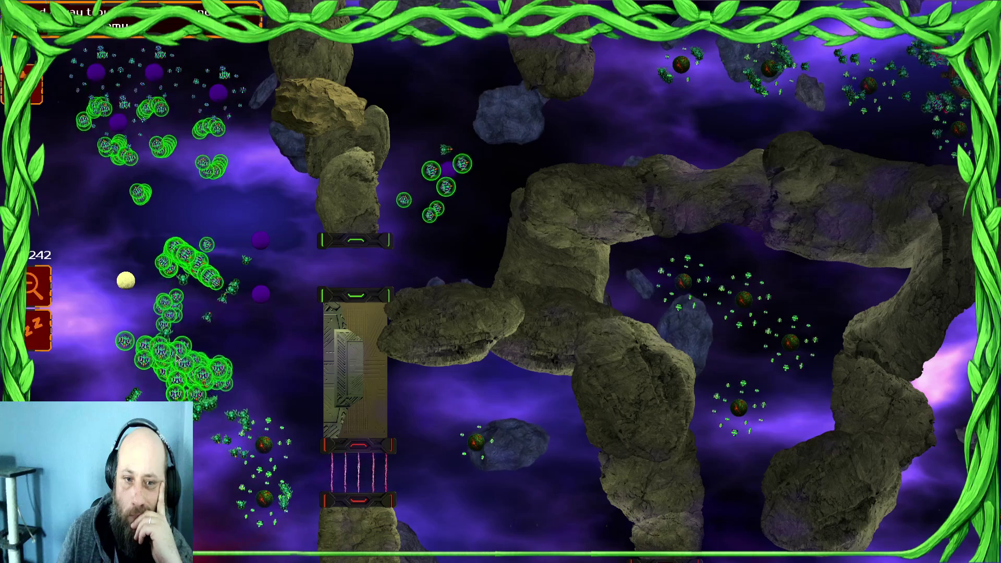
right_click(193, 344)
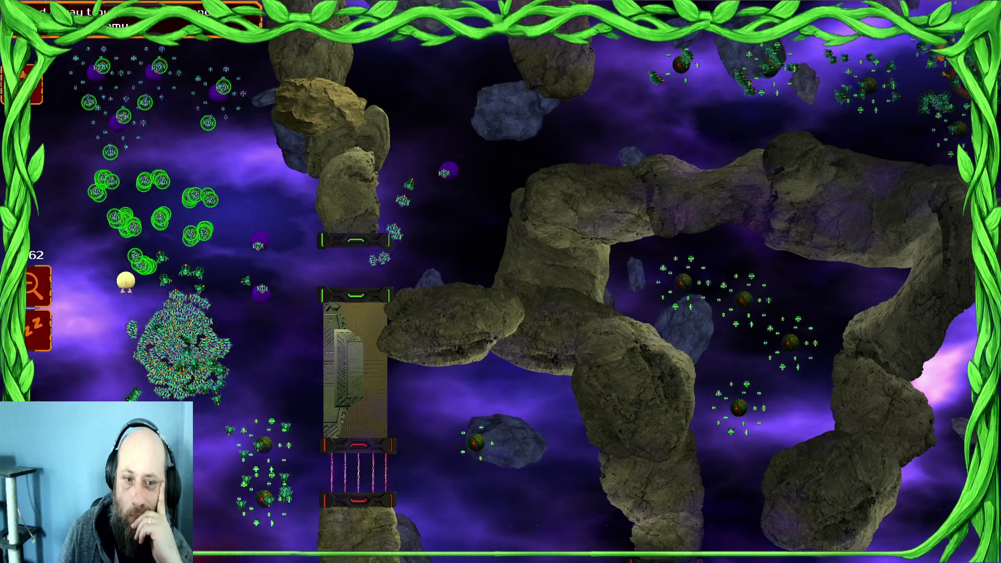
drag(78, 382, 245, 177)
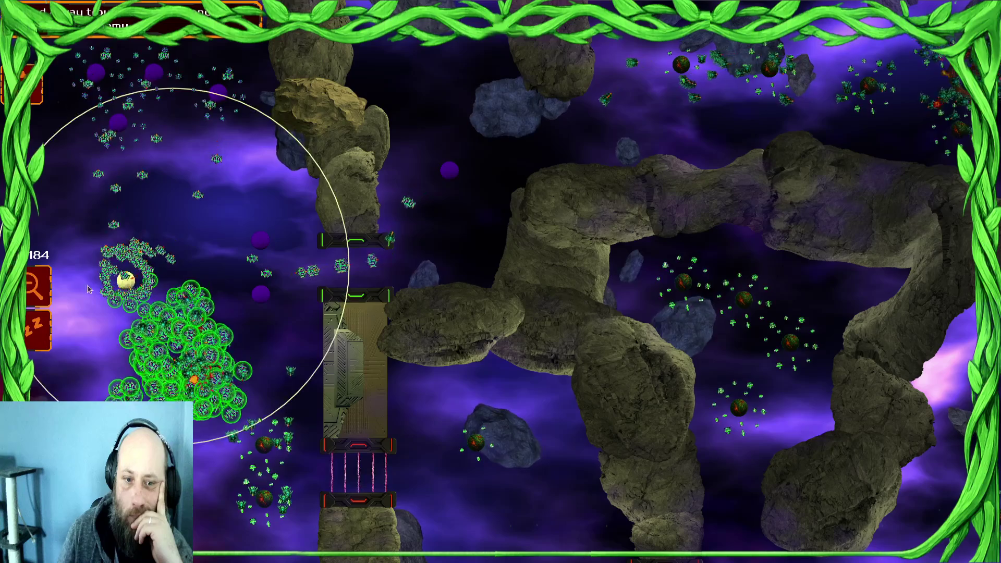
click(226, 310)
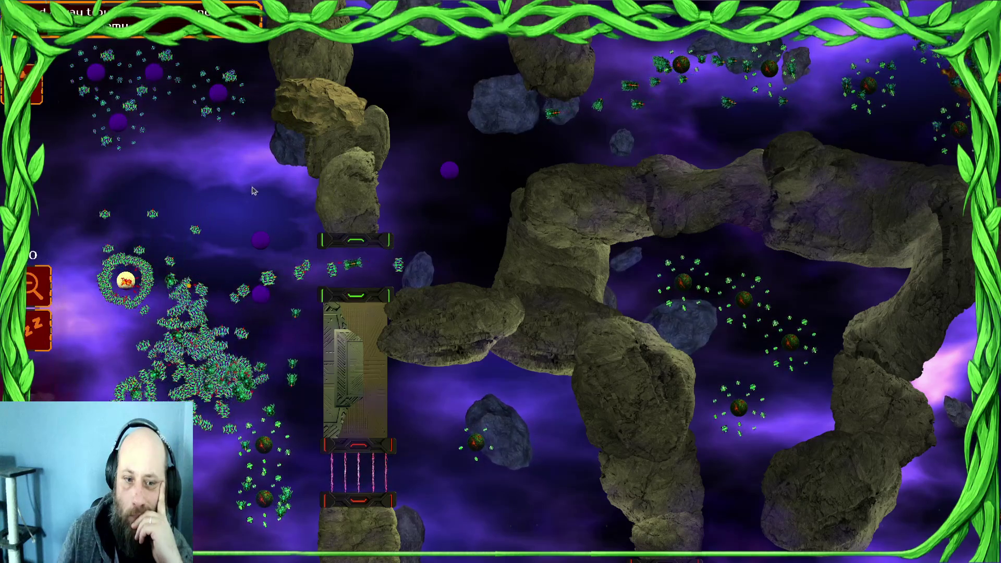
drag(177, 196, 43, 214)
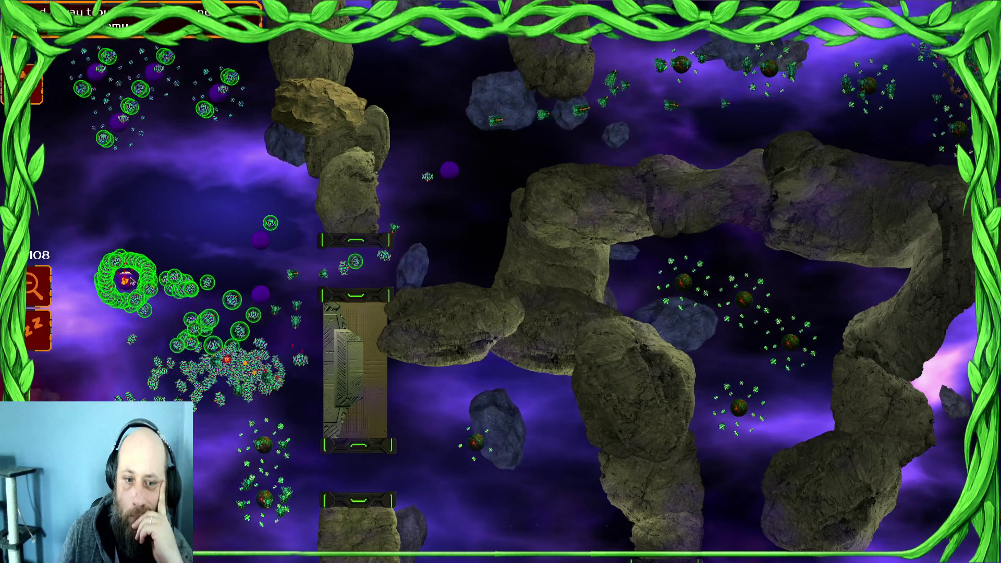
drag(346, 380, 115, 281)
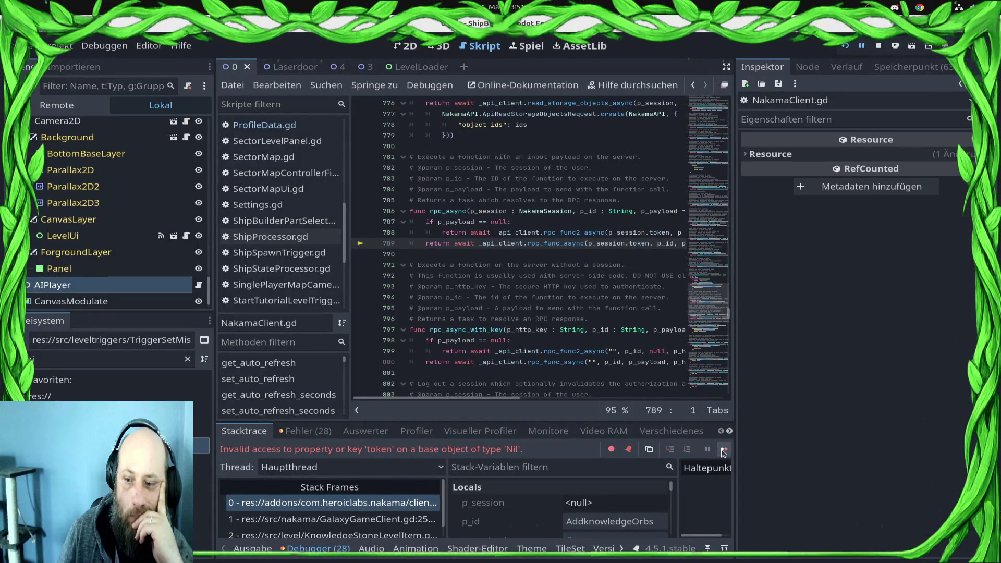
Step: Resume the game and select the left, central and bottom-left swarms, switching between groups 1 and 2
click(723, 449)
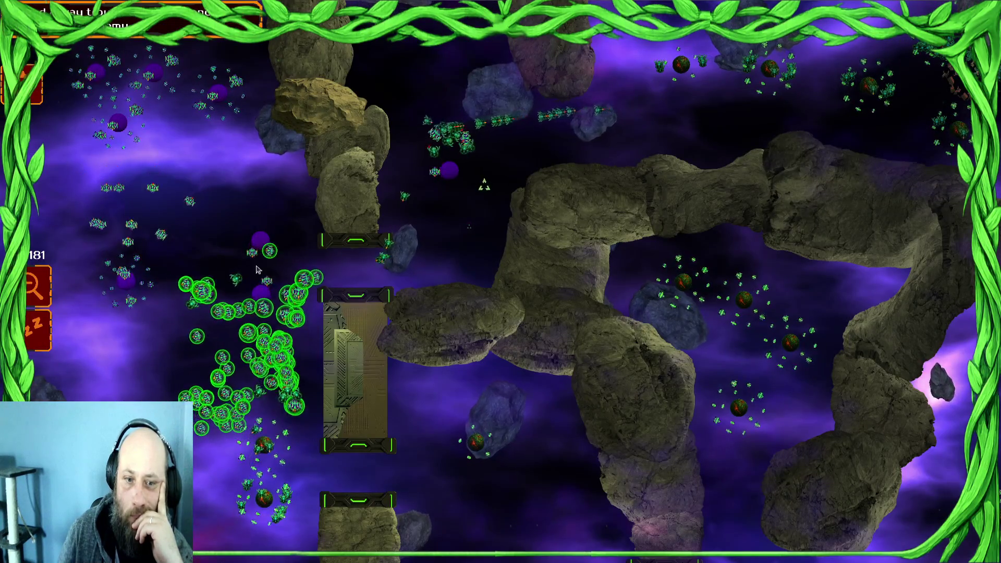
drag(223, 154, 157, 203)
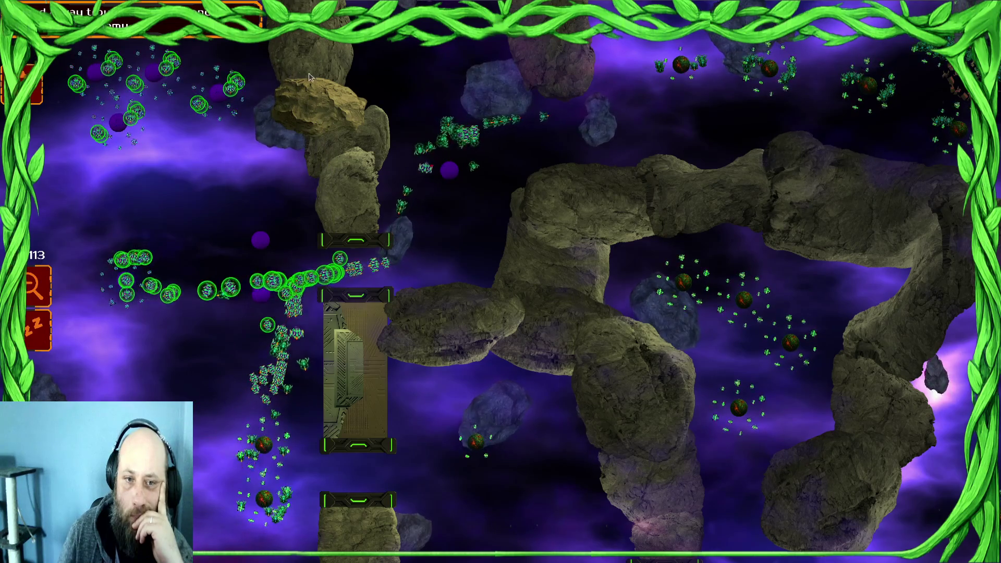
mouse_move(588, 109)
mouse_down()
mouse_move(414, 167)
mouse_move(407, 198)
mouse_up()
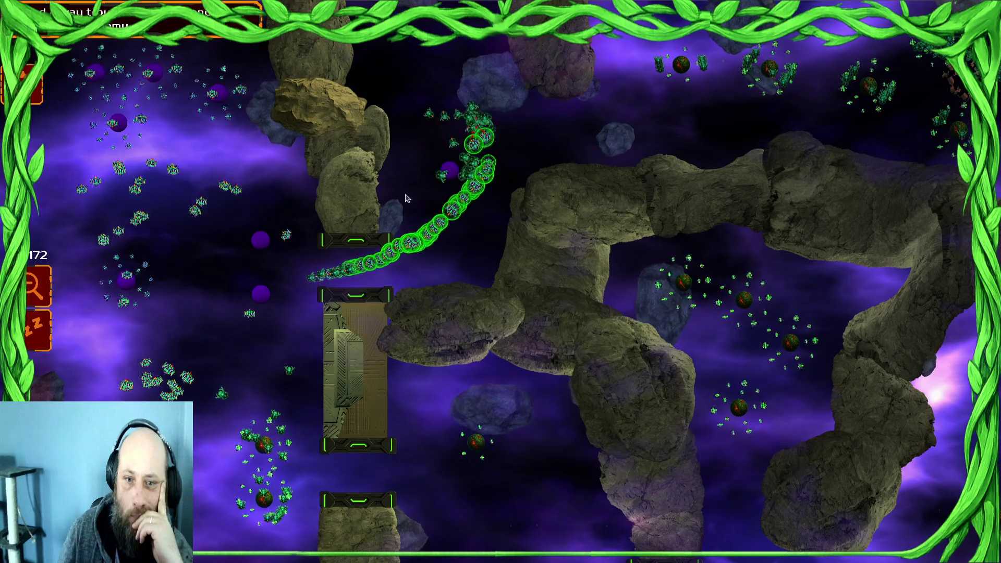
key(1)
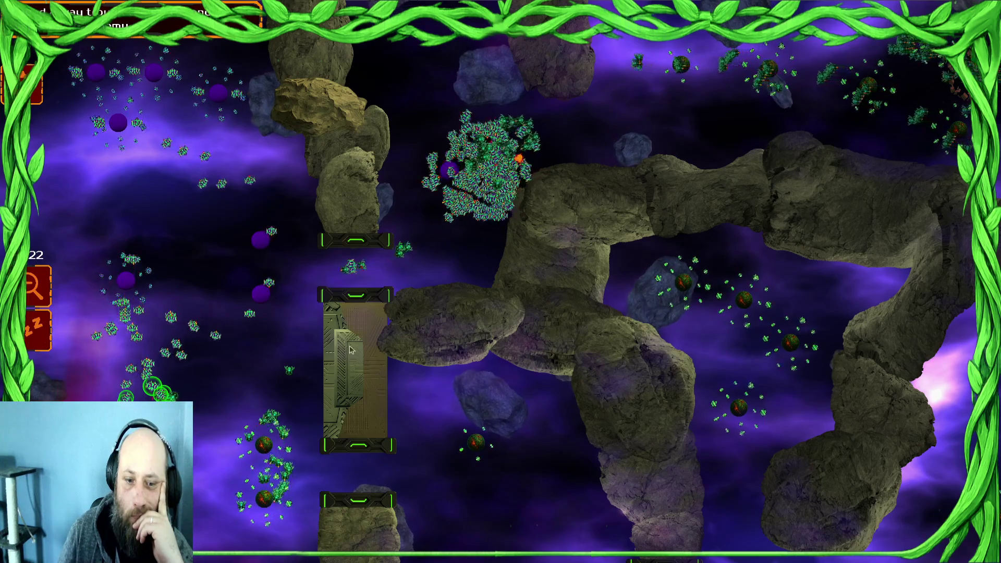
drag(480, 156, 669, 114)
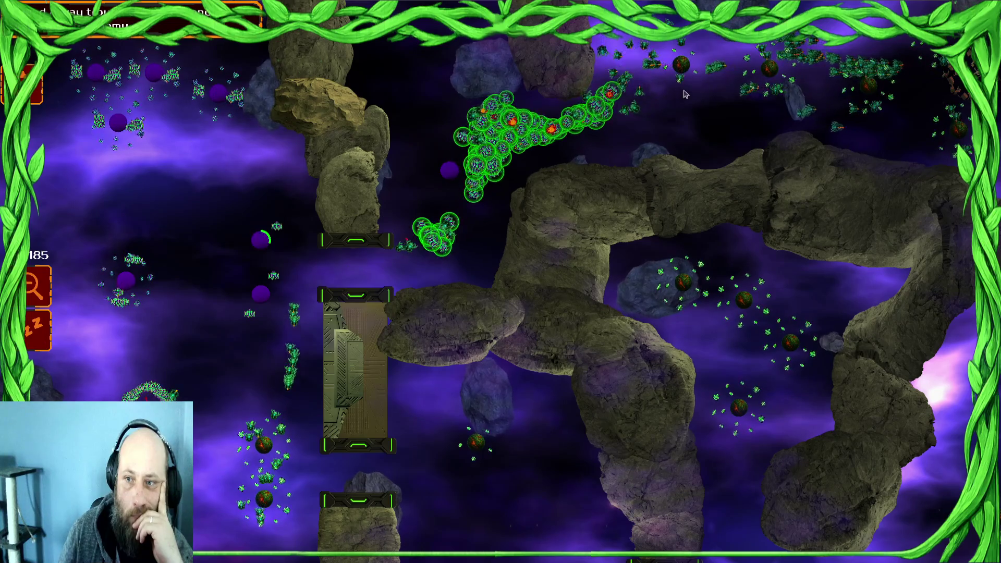
key(1)
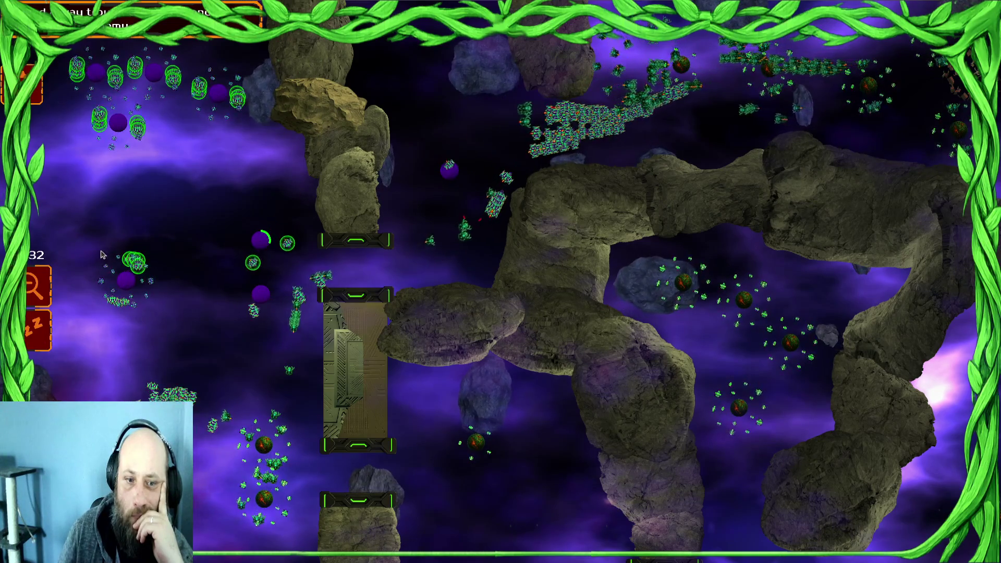
drag(223, 413, 320, 396)
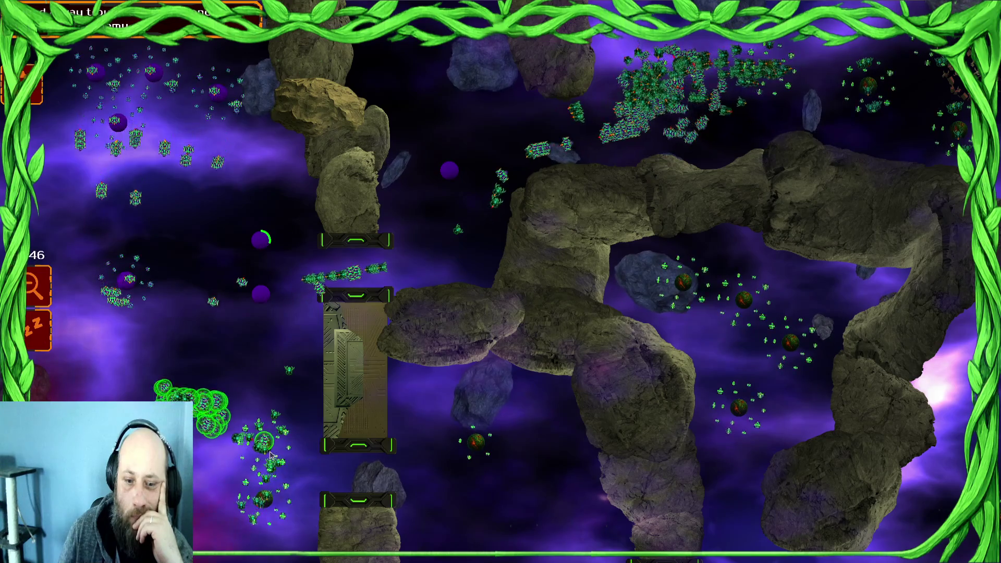
key(2)
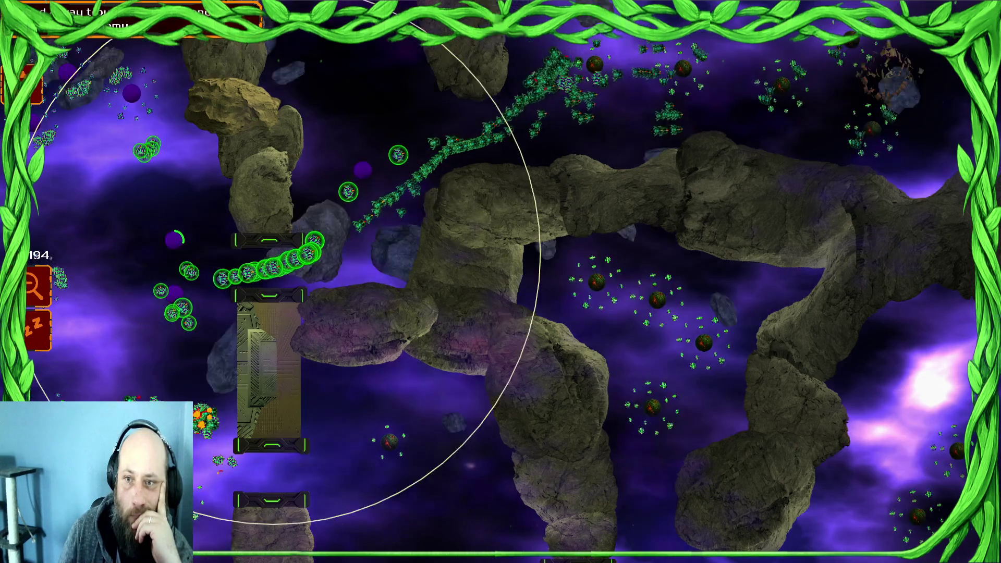
Step: Move a left unit group to a new spot, then select the green swarm inside the ring and the upper stream
key(Left)
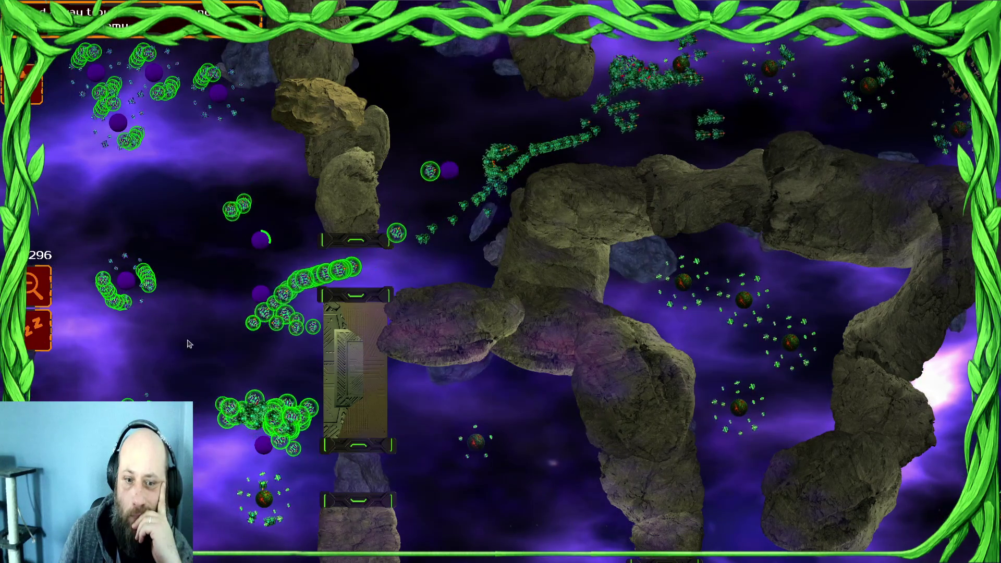
right_click(192, 342)
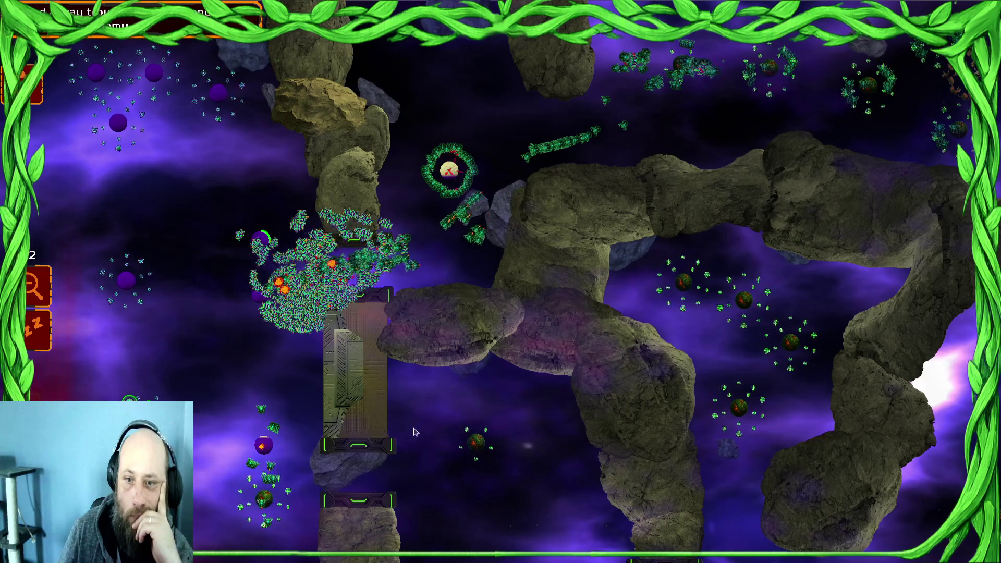
drag(379, 235, 239, 299)
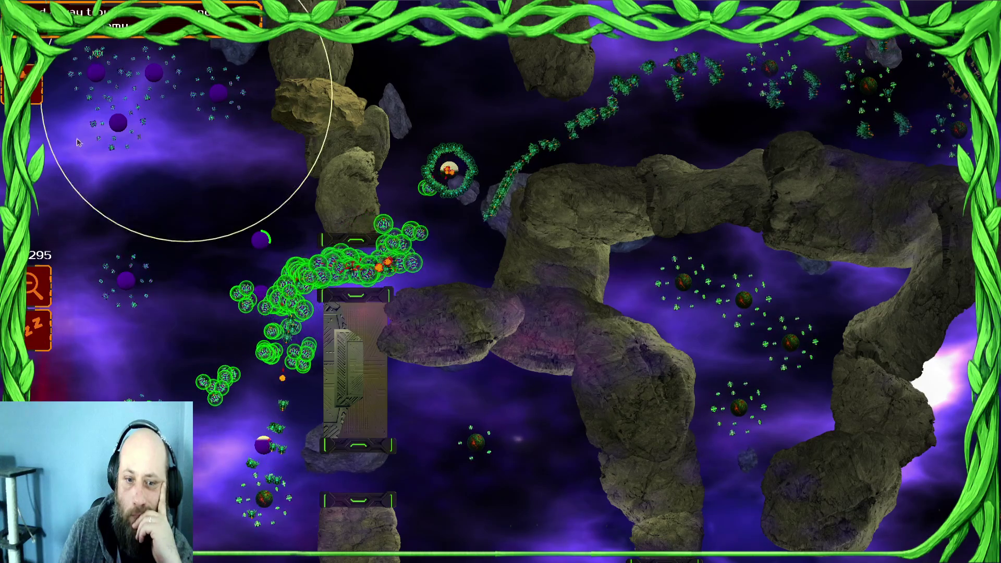
click(214, 224)
click(212, 224)
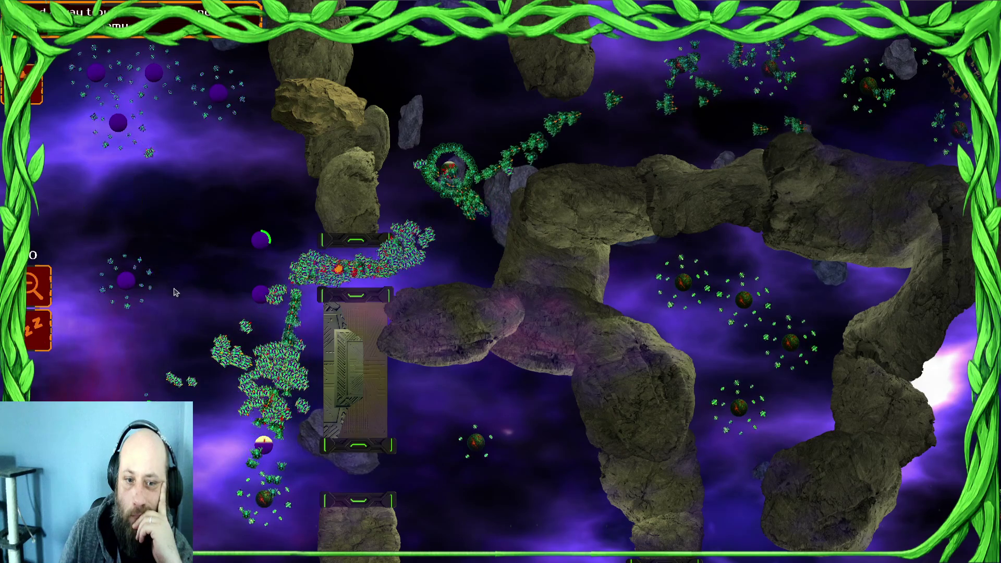
click(381, 250)
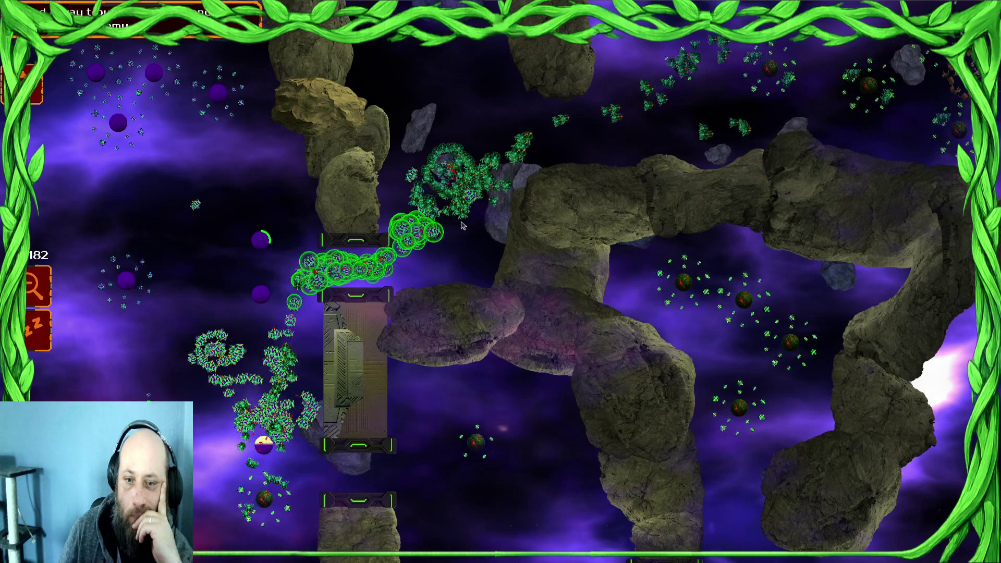
Step: Select the lower-left swarm, then stop the running game with F8
scroll(454, 240, up, 5)
scroll(471, 262, up, 2)
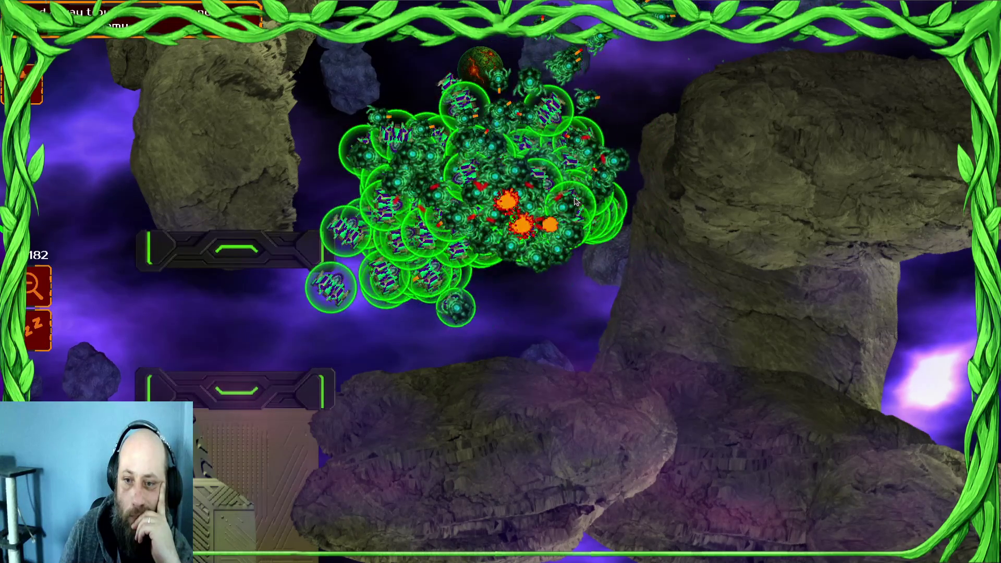
scroll(575, 202, down, 1)
scroll(575, 202, down, 3)
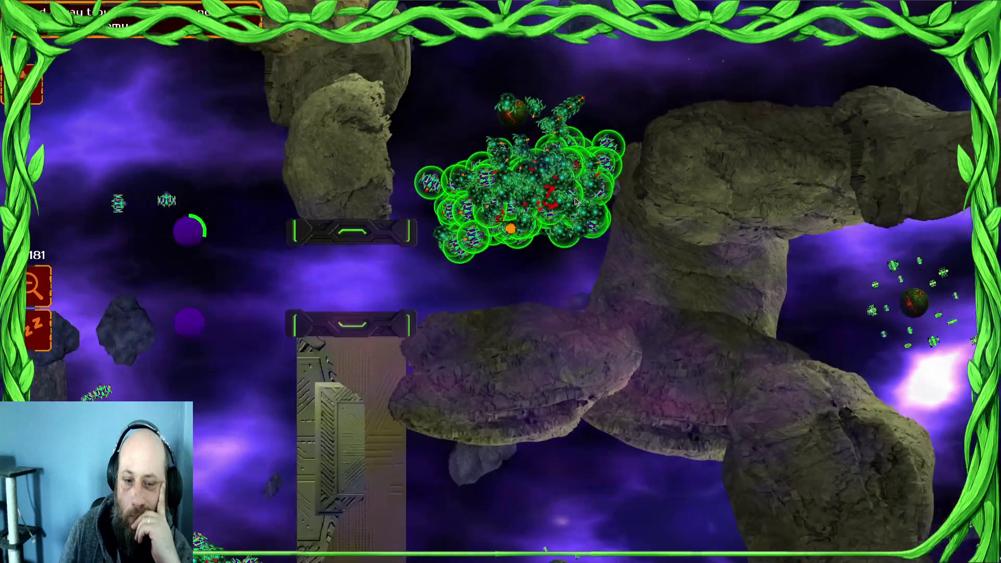
click(286, 521)
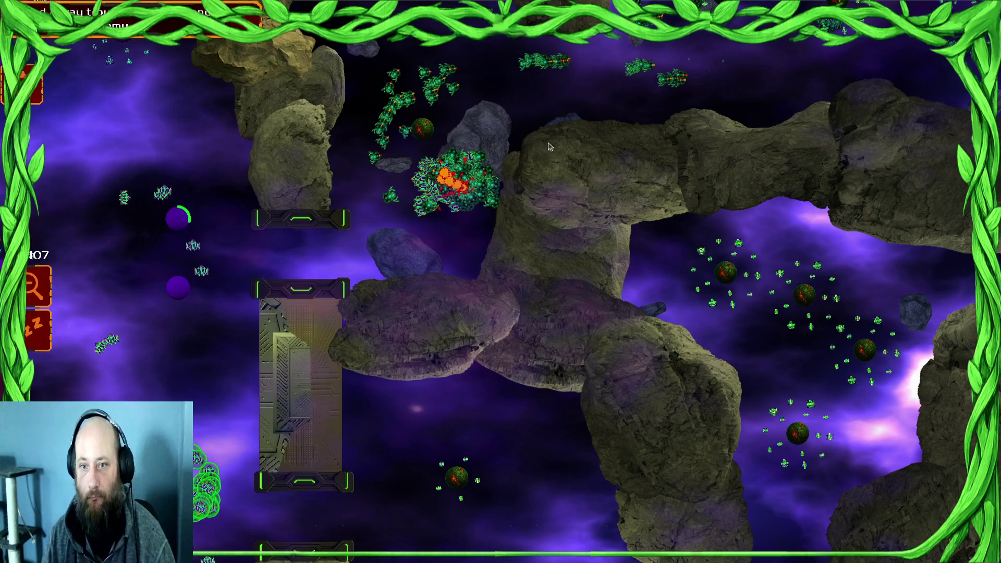
key(F8)
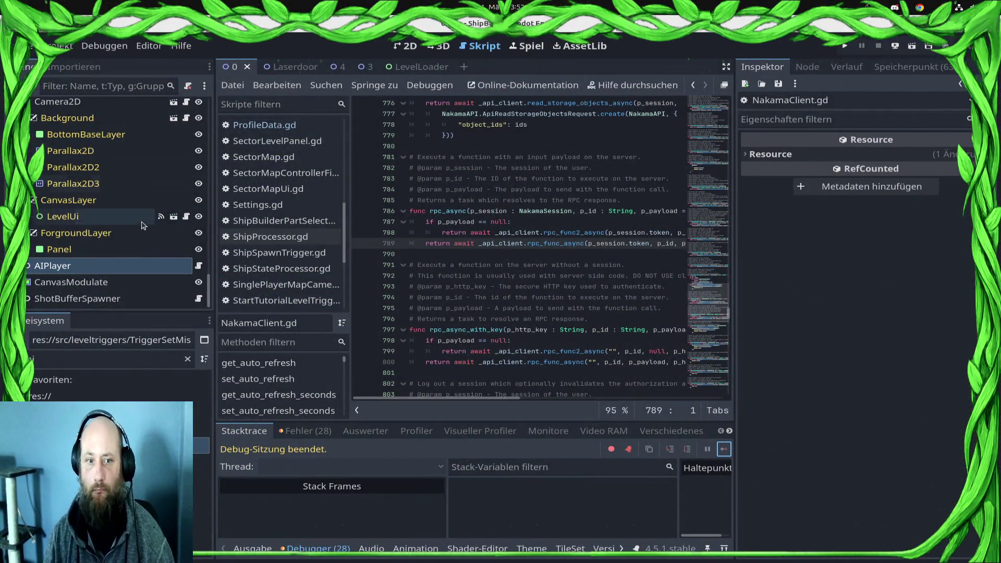
Step: In the 2D view, inspect the trigger nodes and select the DoorLeftDown door
click(409, 46)
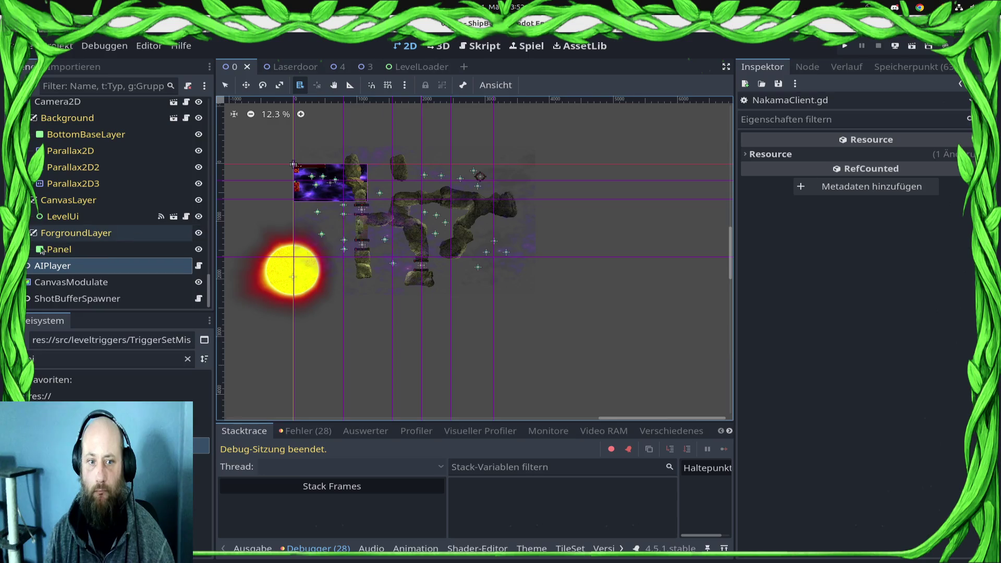
scroll(113, 237, up, 5)
click(113, 240)
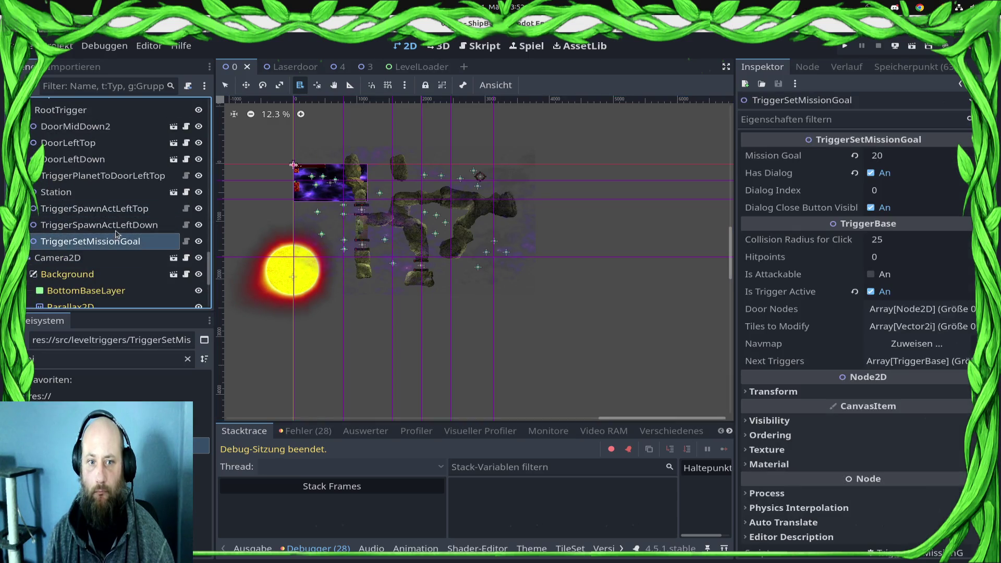
click(118, 225)
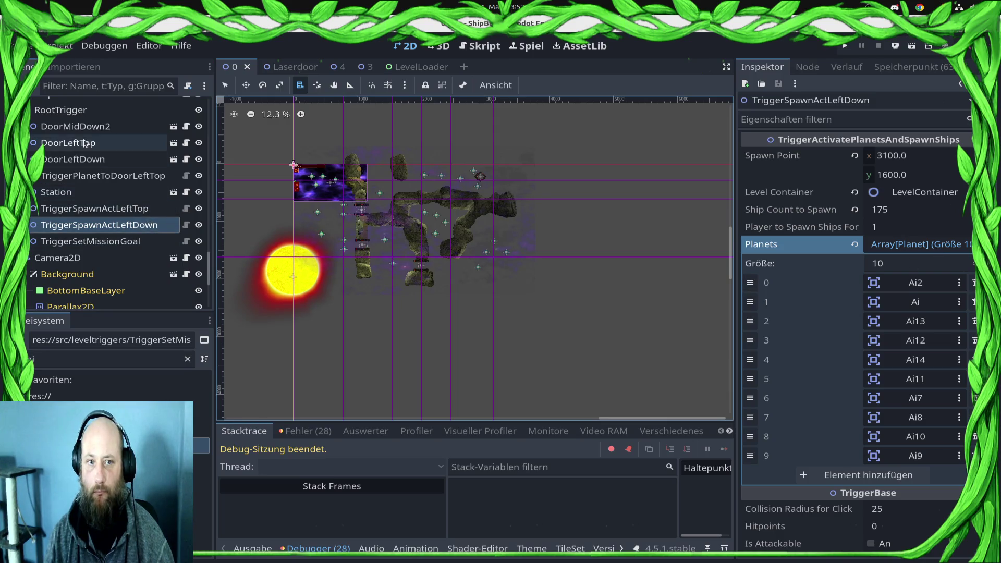
click(102, 160)
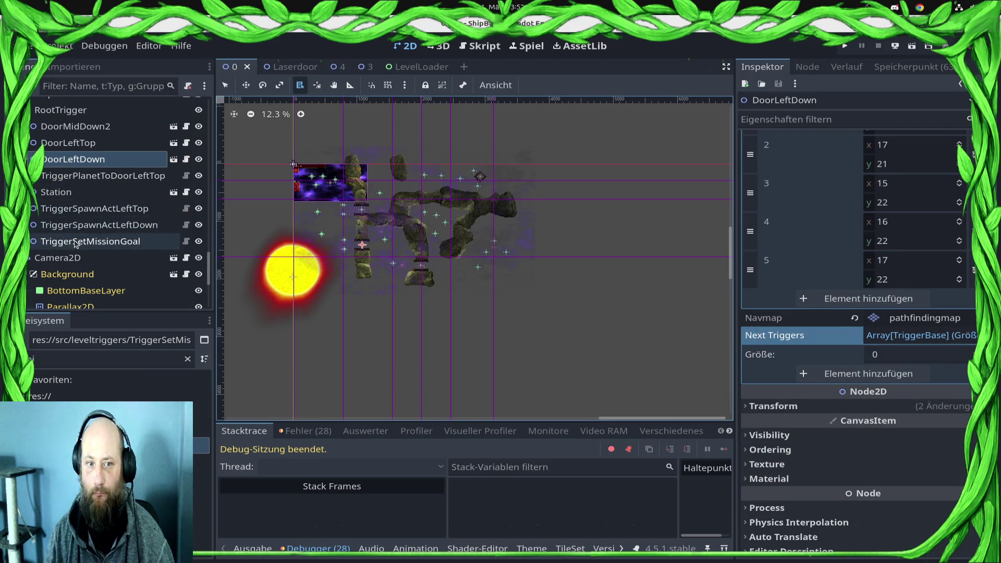
Step: Add TriggerSpawnActLeftDown to DoorLeftDown's Next Triggers, save the scene and run the game
mouse_move(82, 228)
mouse_down()
mouse_move(918, 336)
mouse_move(866, 373)
mouse_move(844, 373)
mouse_up()
key(ctrl+s)
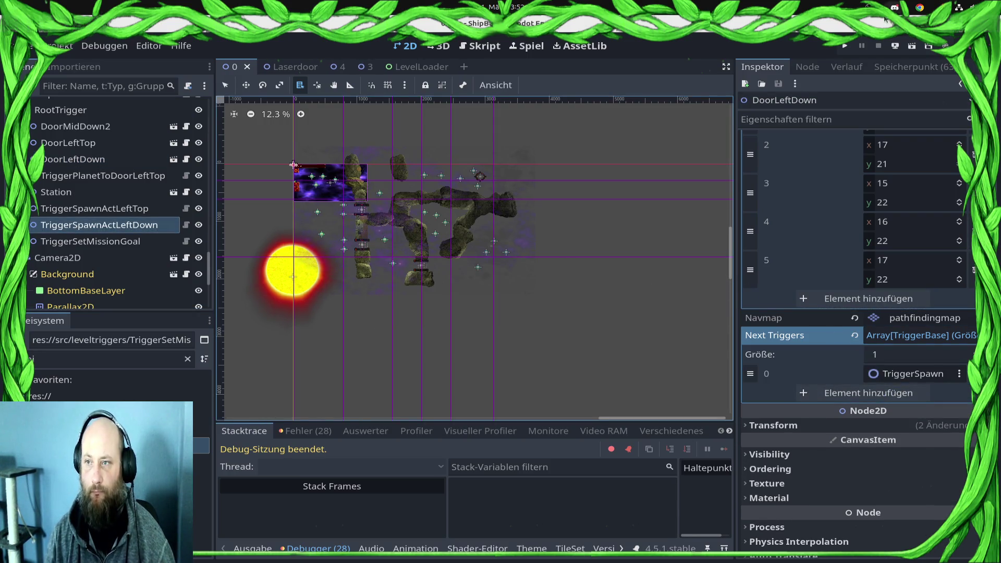
click(844, 47)
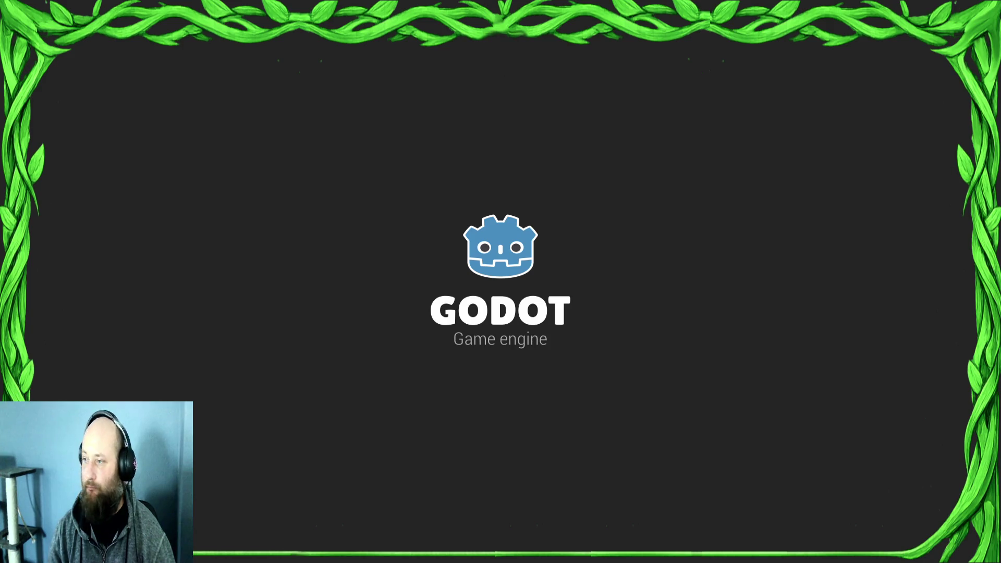
Step: Switch to the game window and load res://szenes/levels/SingleplayerLevels/Sector1/0.tscn from the level list
key(super)
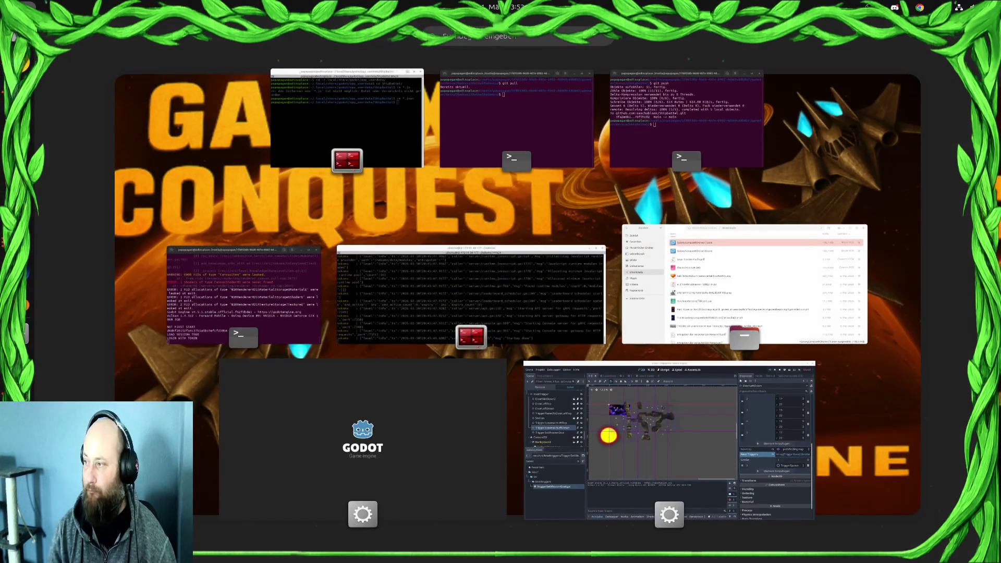
key(super)
key(super)
key(super)
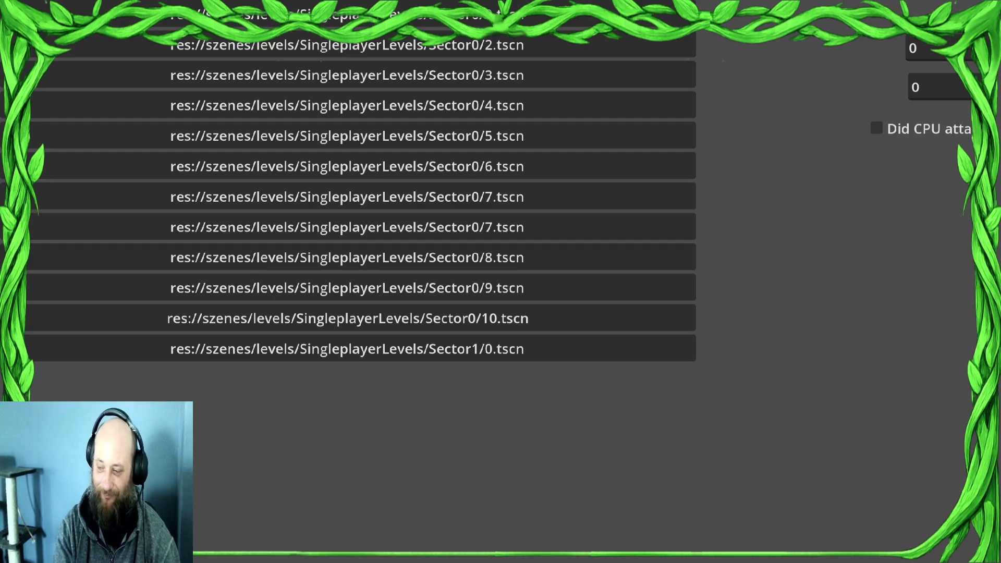
click(512, 348)
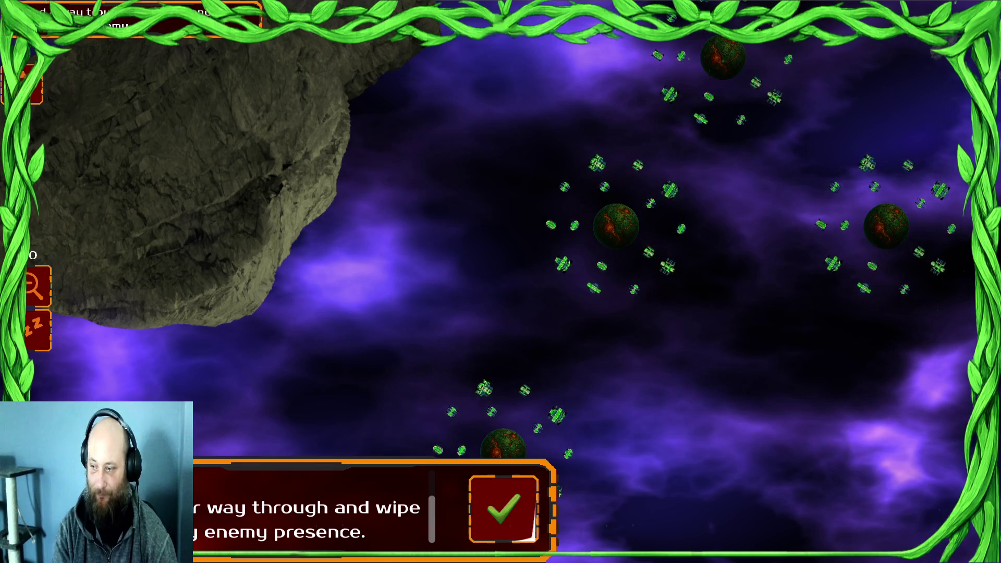
key(super)
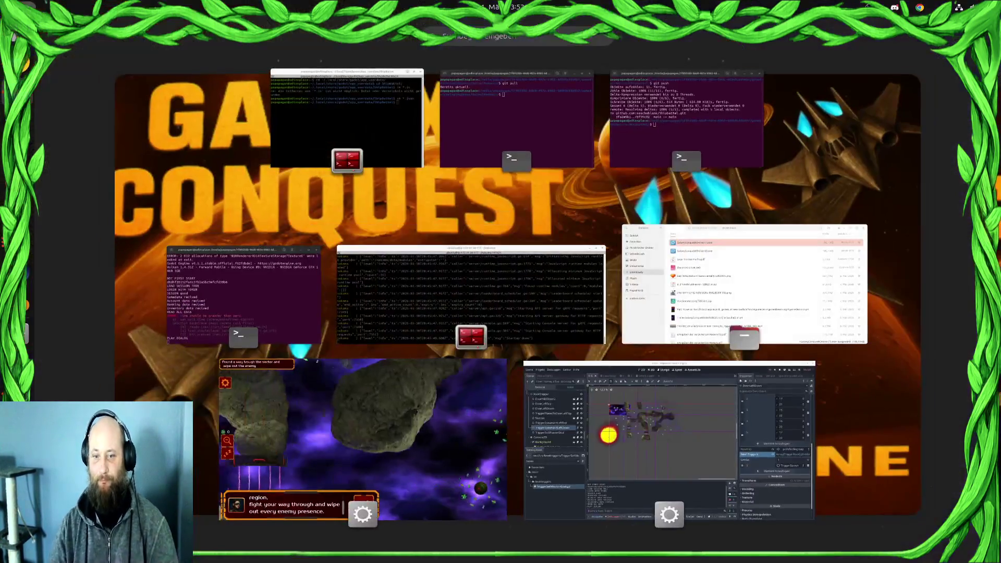
Step: In the editor, review the Debugger's Fehler list, then start recording in the Profiler
click(686, 416)
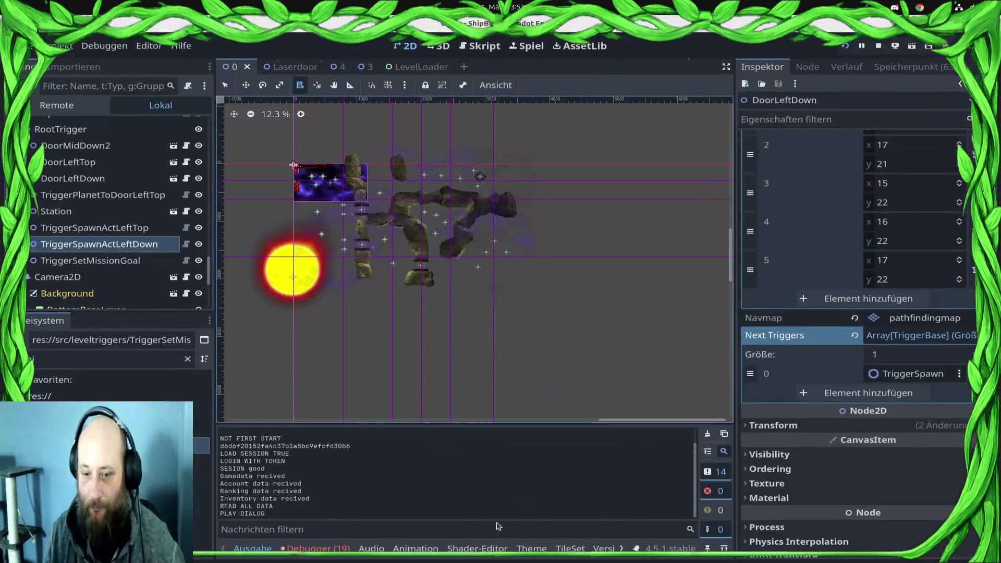
click(317, 549)
click(306, 430)
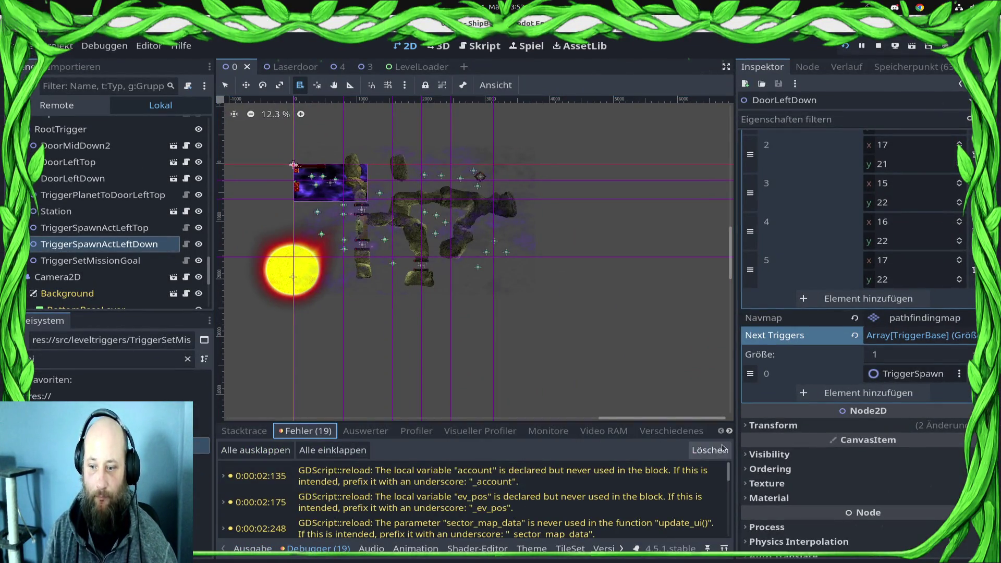
drag(728, 471, 738, 561)
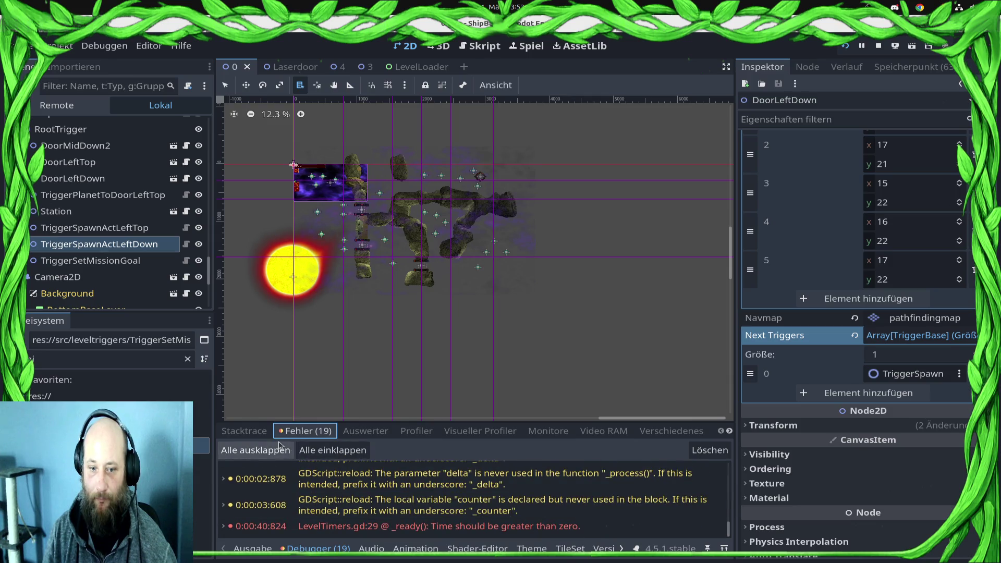
click(415, 432)
click(248, 451)
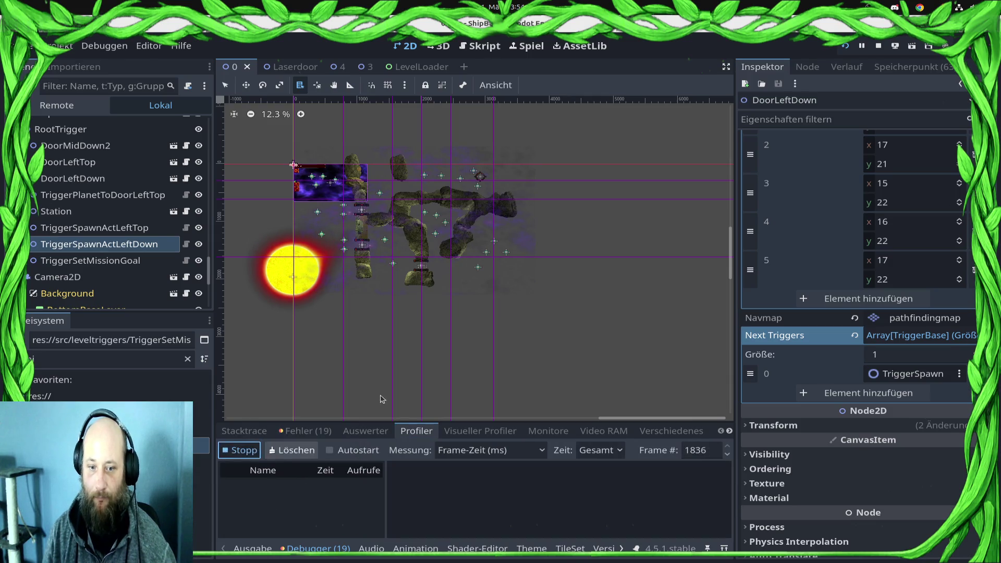
Step: Return to the running game window and dismiss the mission briefing
key(super)
click(634, 418)
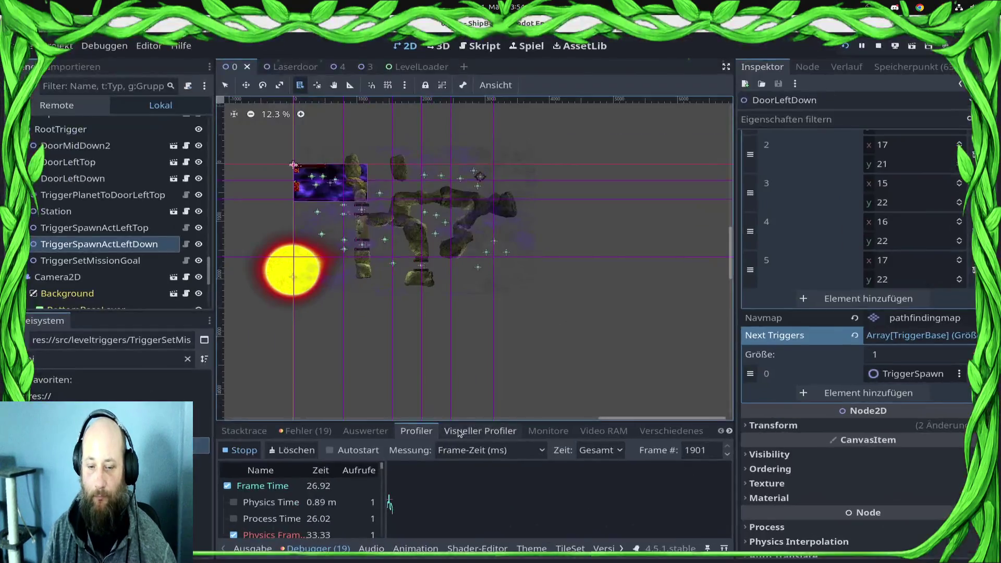
key(super)
click(490, 500)
click(533, 540)
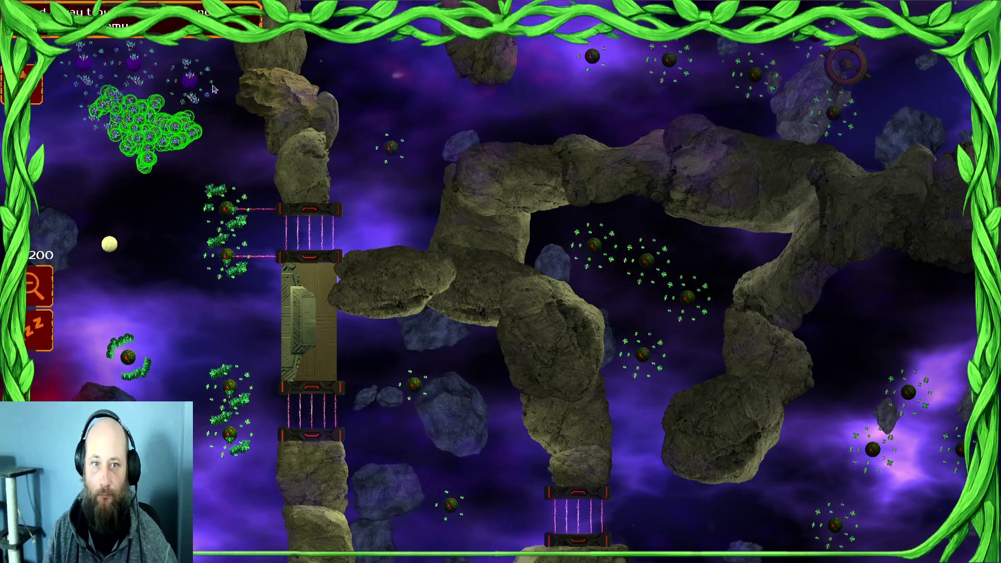
Step: Select the top-left unit clusters, a single top-left unit and the large 155-unit swarm in turn
drag(173, 66, 101, 169)
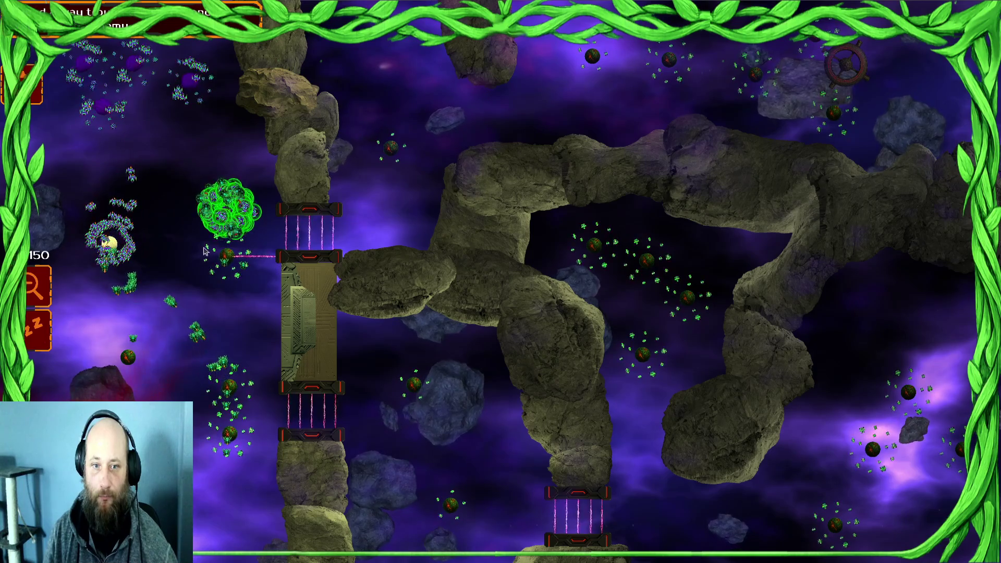
drag(256, 86, 245, 97)
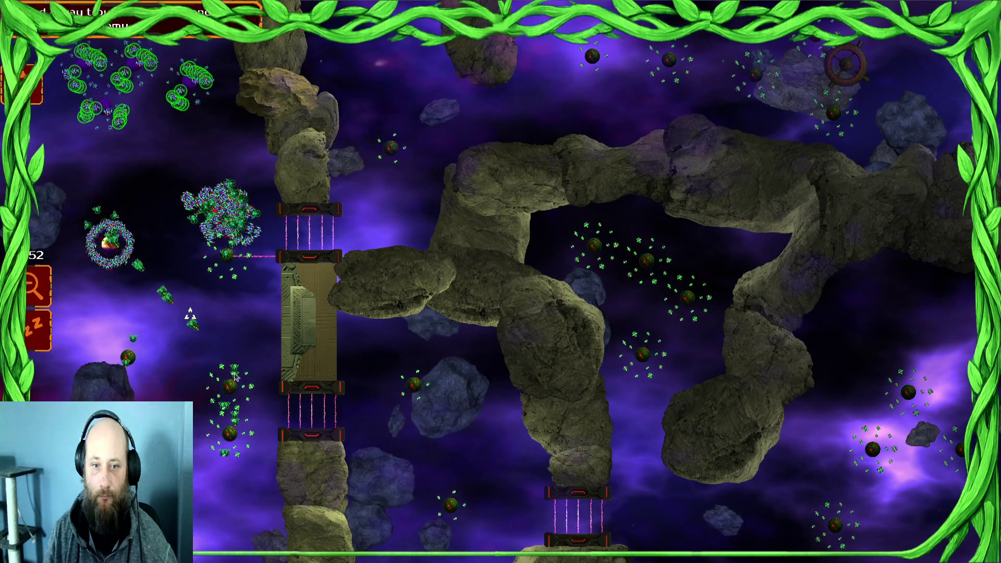
drag(213, 297, 211, 292)
drag(163, 84, 91, 112)
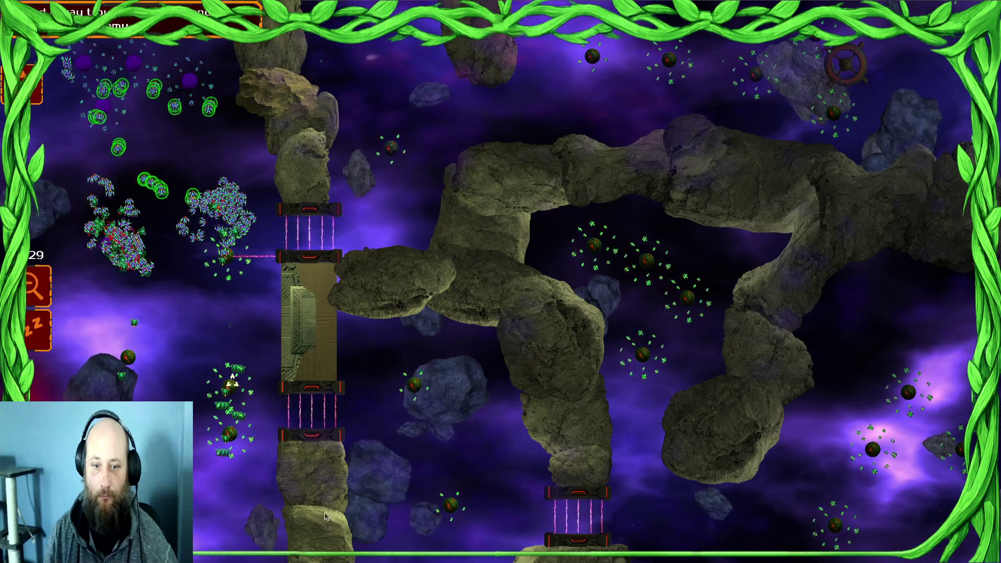
click(133, 81)
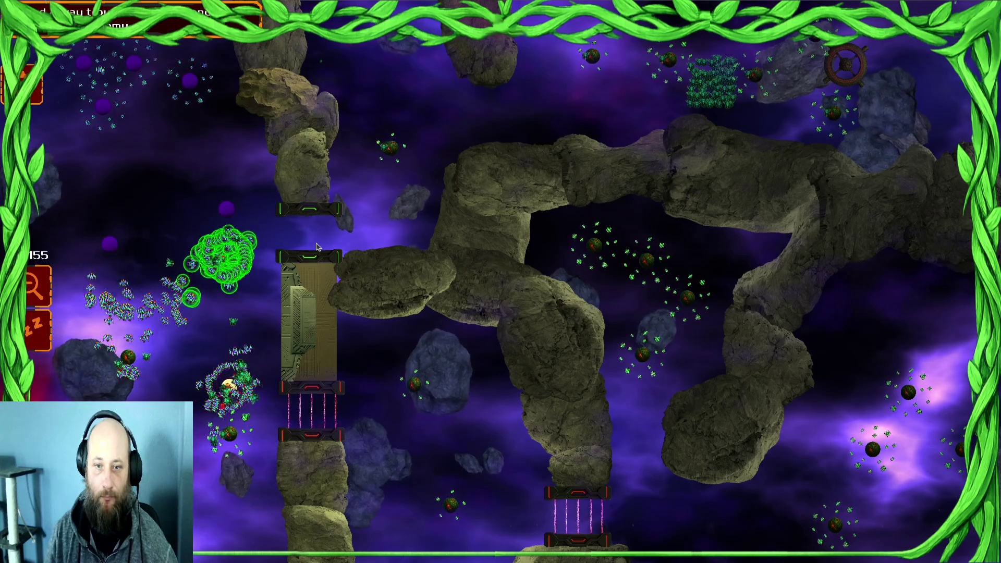
click(99, 69)
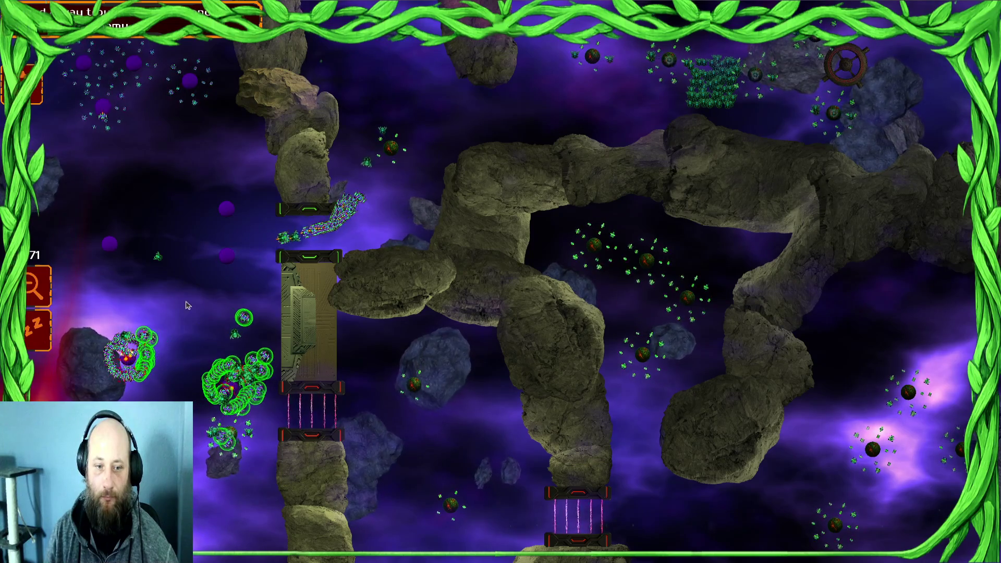
click(378, 151)
click(107, 69)
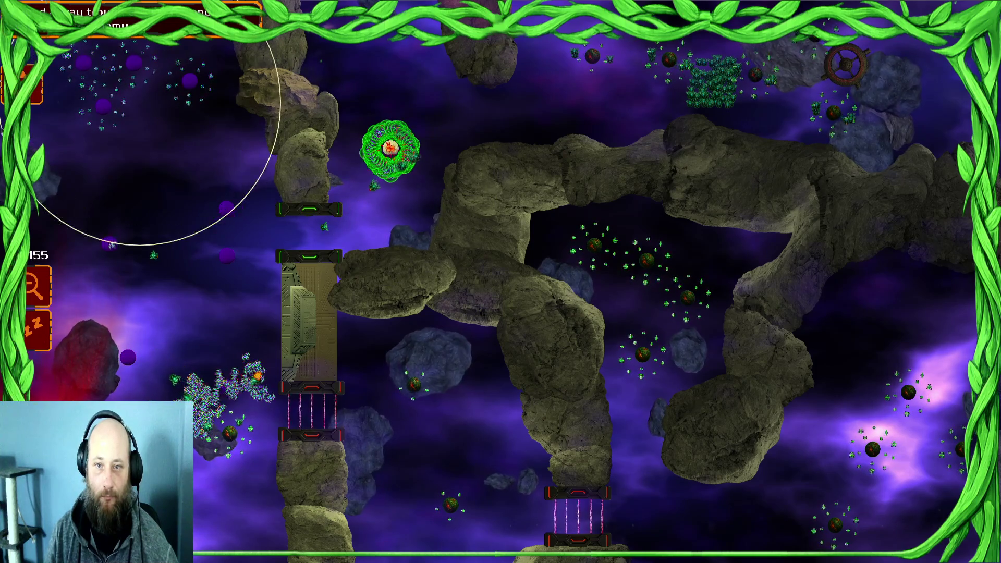
Step: Select the bottom-left and upper swarms, move a couple of left units, then select the top swarm and the 82-unit group
click(219, 415)
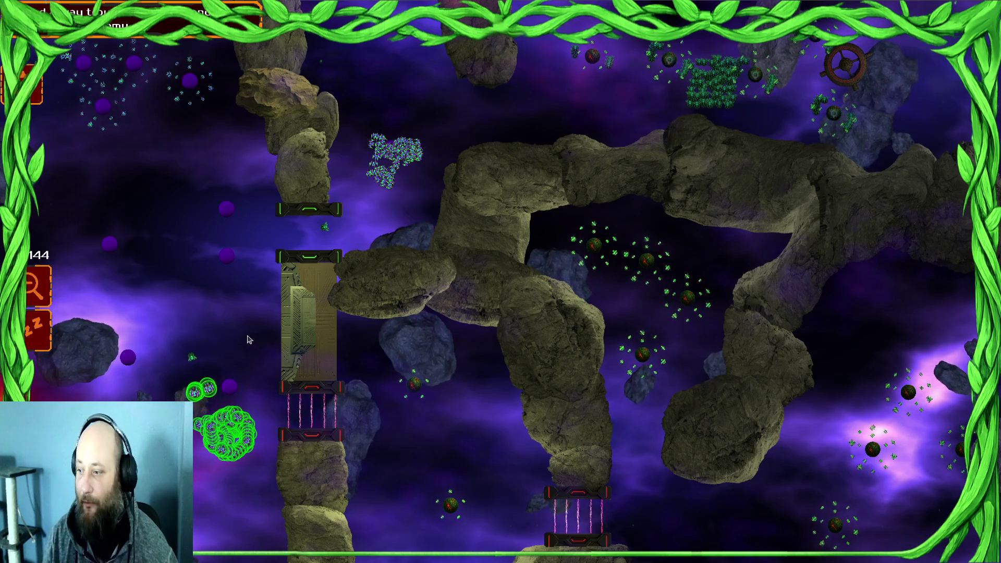
click(394, 146)
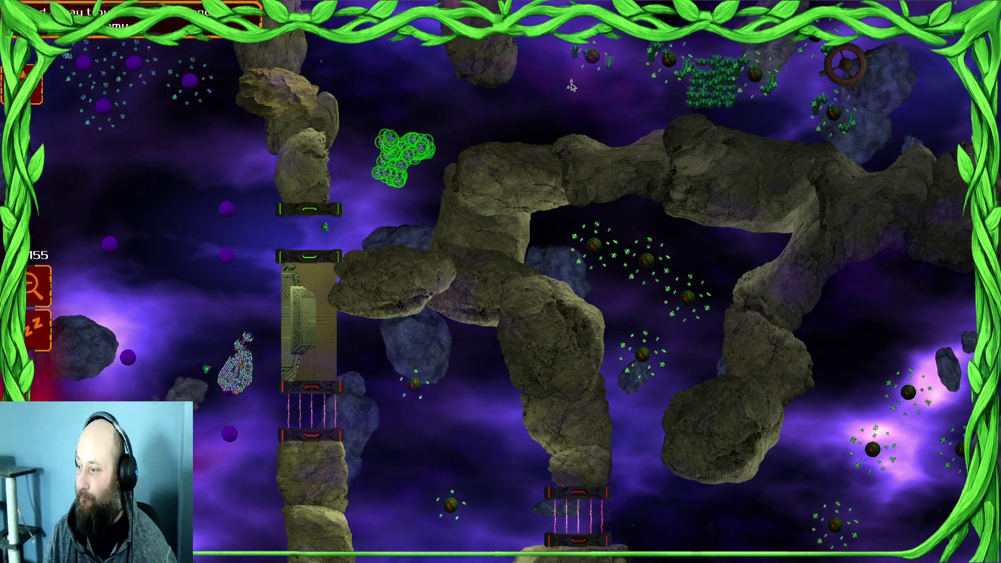
click(242, 156)
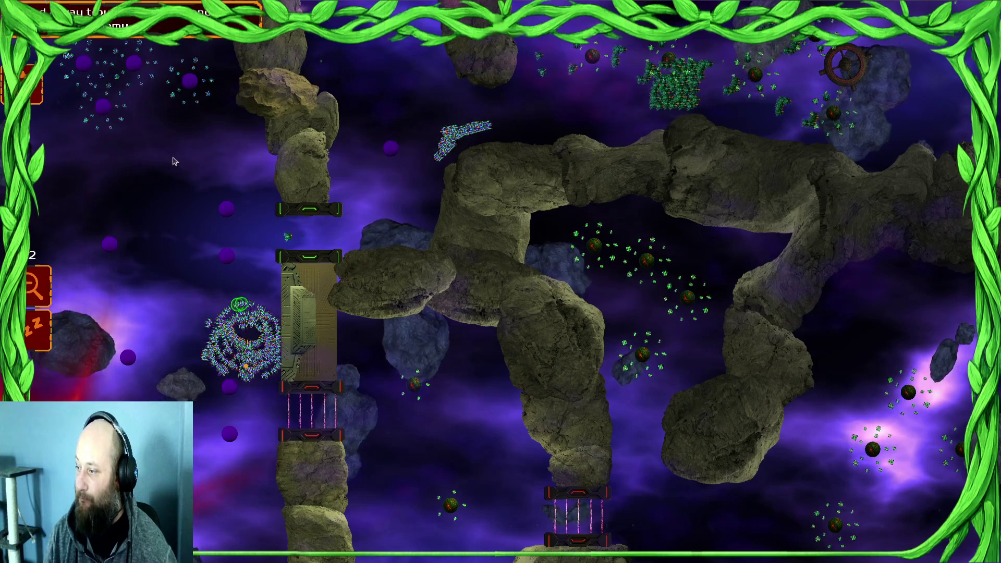
click(181, 269)
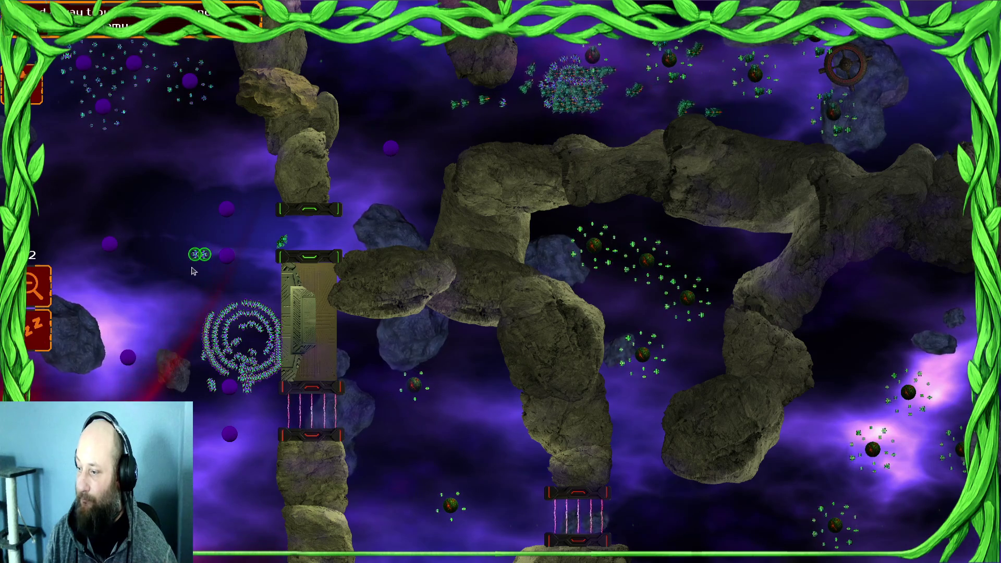
mouse_move(574, 122)
mouse_down()
mouse_move(466, 123)
mouse_move(499, 123)
mouse_up()
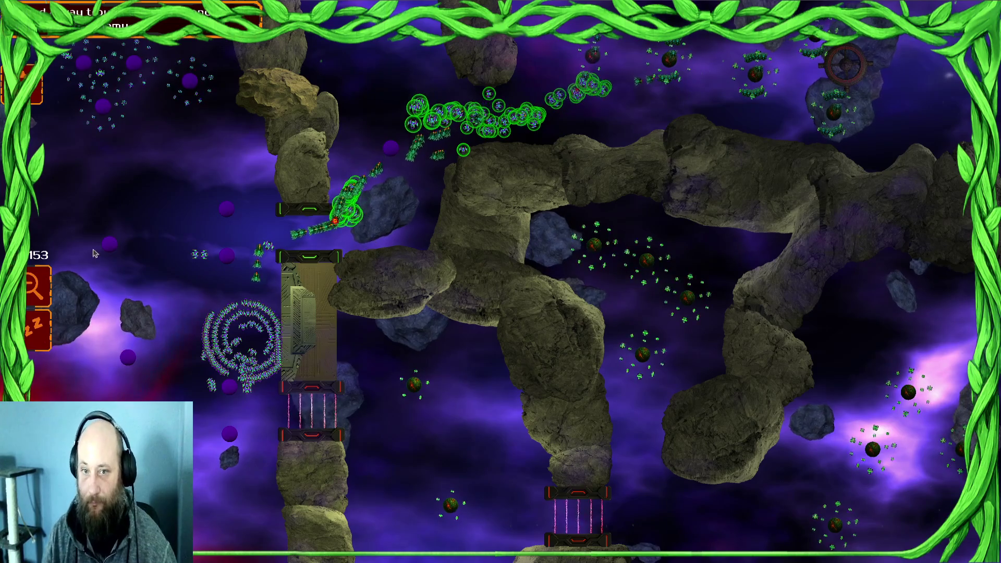
click(537, 152)
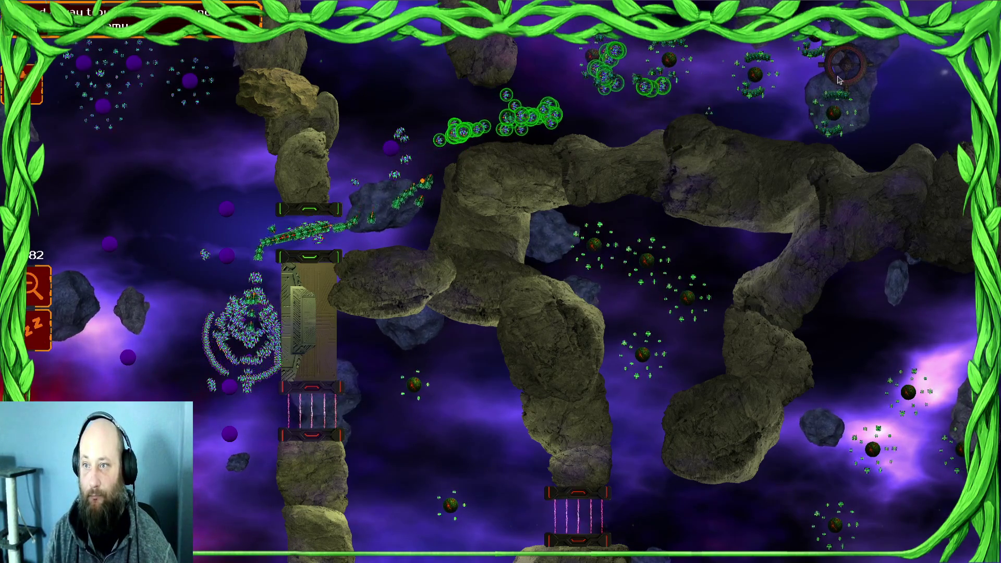
Step: Select the swarms beside the door pillar, the upper-right and lower-left swarms, and group 1
click(394, 272)
click(224, 344)
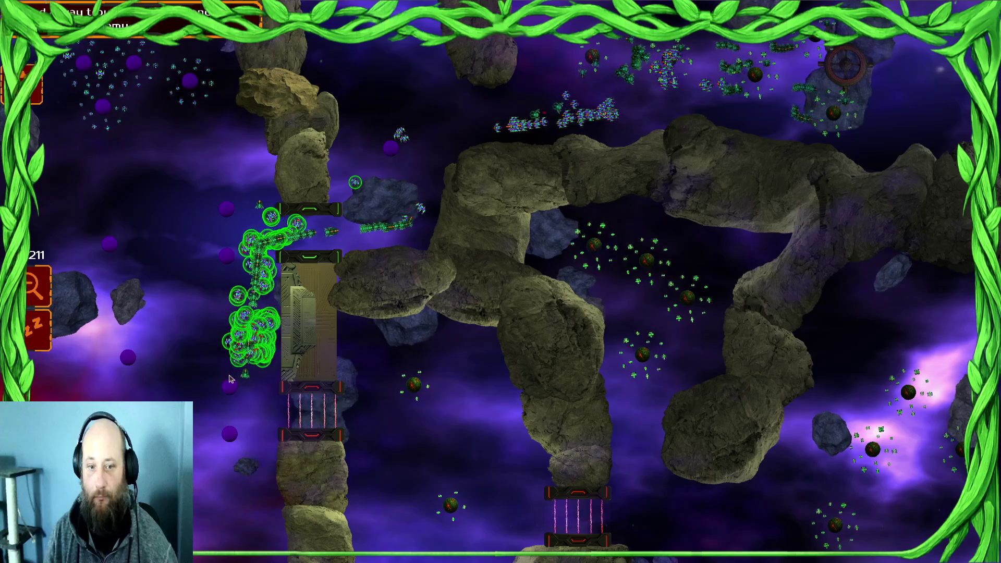
click(661, 174)
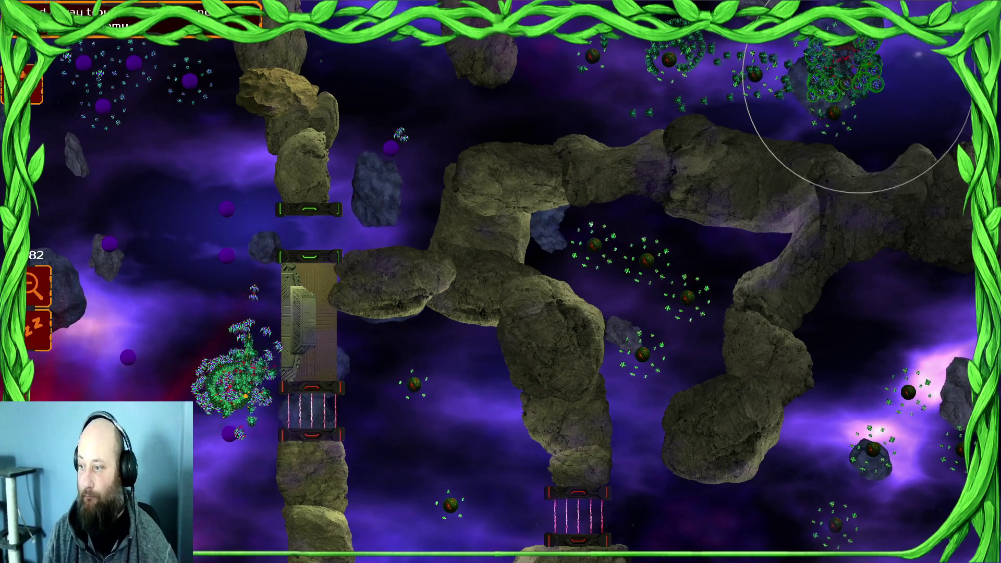
click(226, 354)
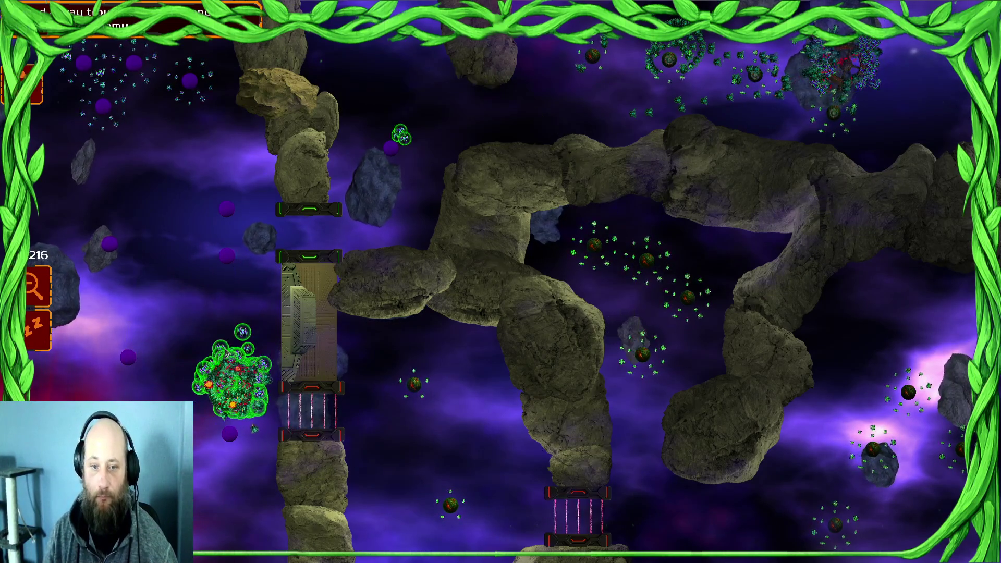
key(1)
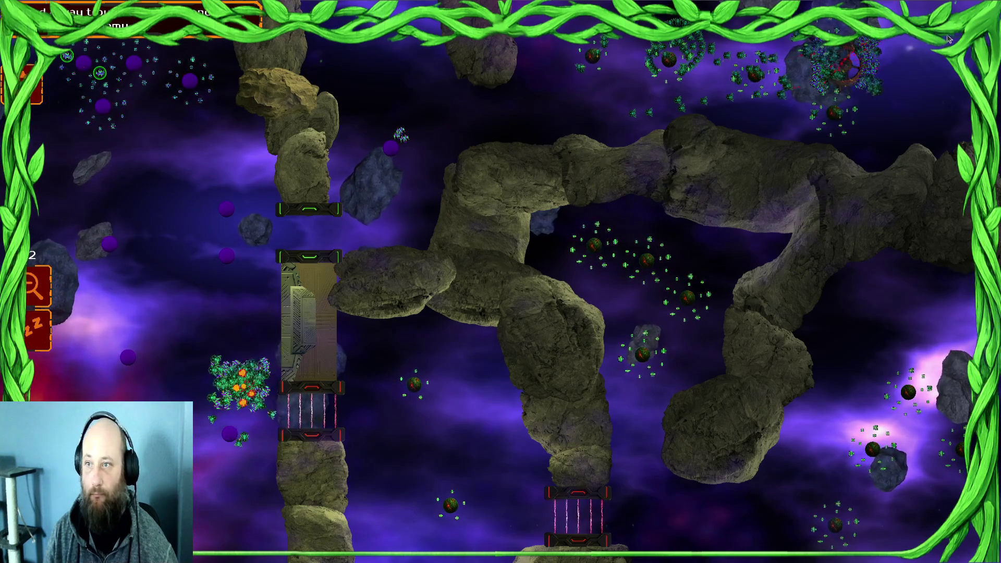
click(774, 84)
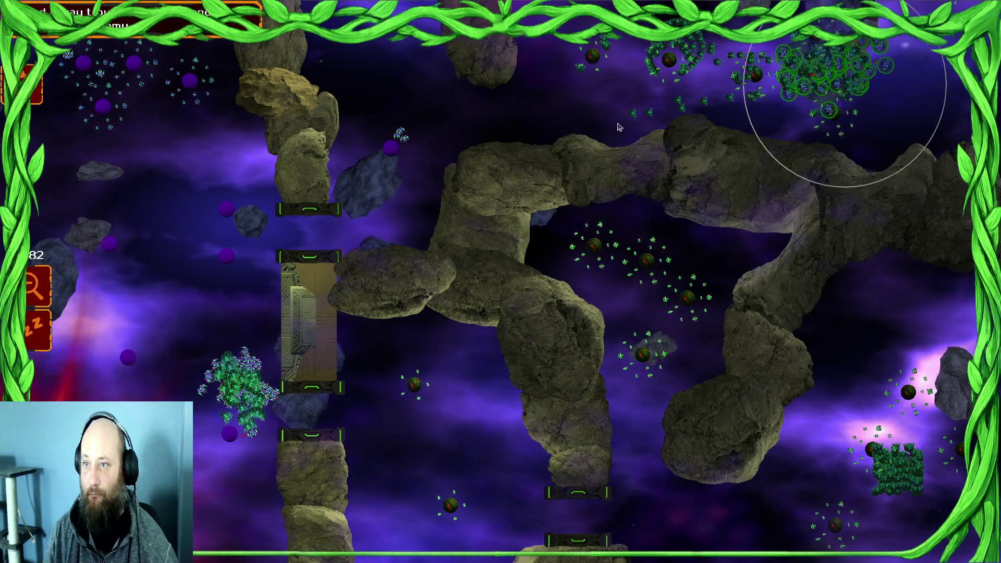
Step: Send the upper-right swarm left, pick the top and bottom-left groups, then clear the selection
right_click(225, 299)
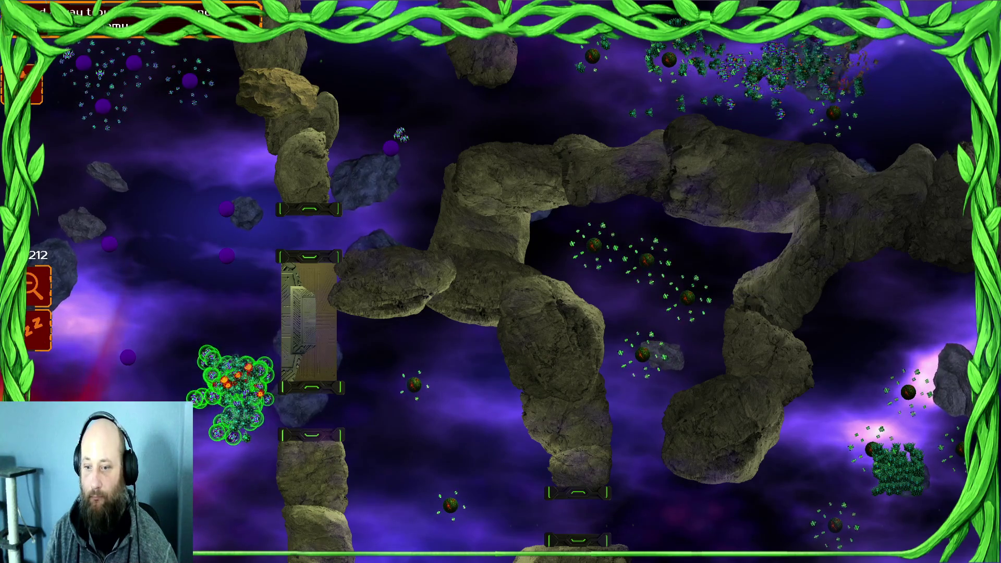
key(2)
drag(363, 106, 591, 54)
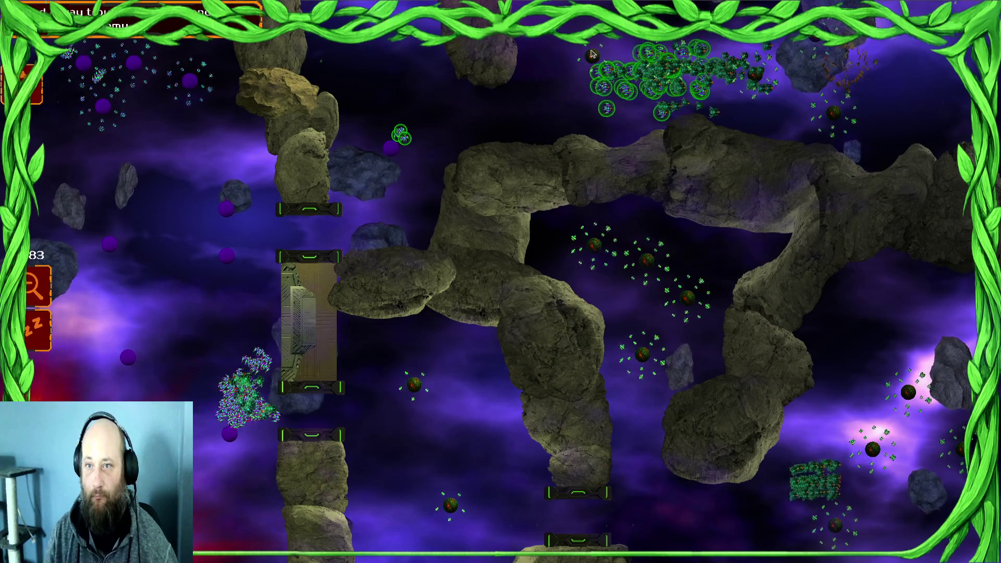
click(186, 124)
click(201, 427)
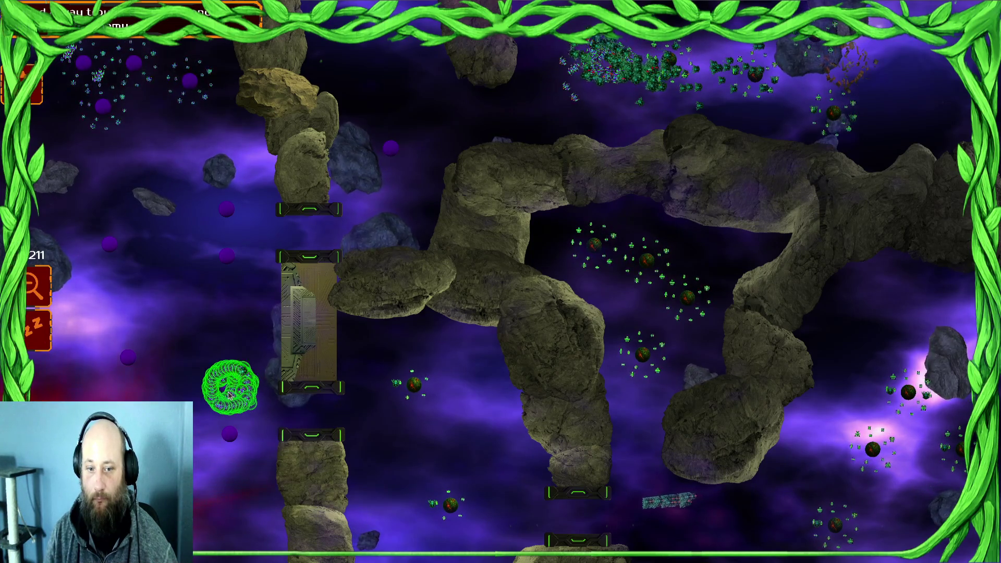
drag(580, 82, 580, 81)
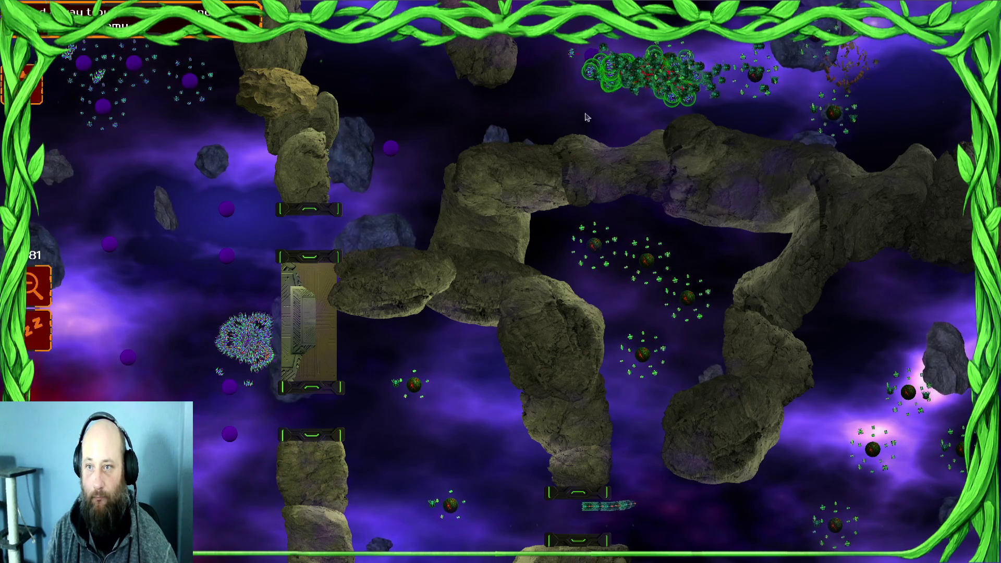
Step: Tighten the swarm left of the gate, move it through the gate, then up beside the rocks
click(284, 245)
drag(152, 80, 52, 94)
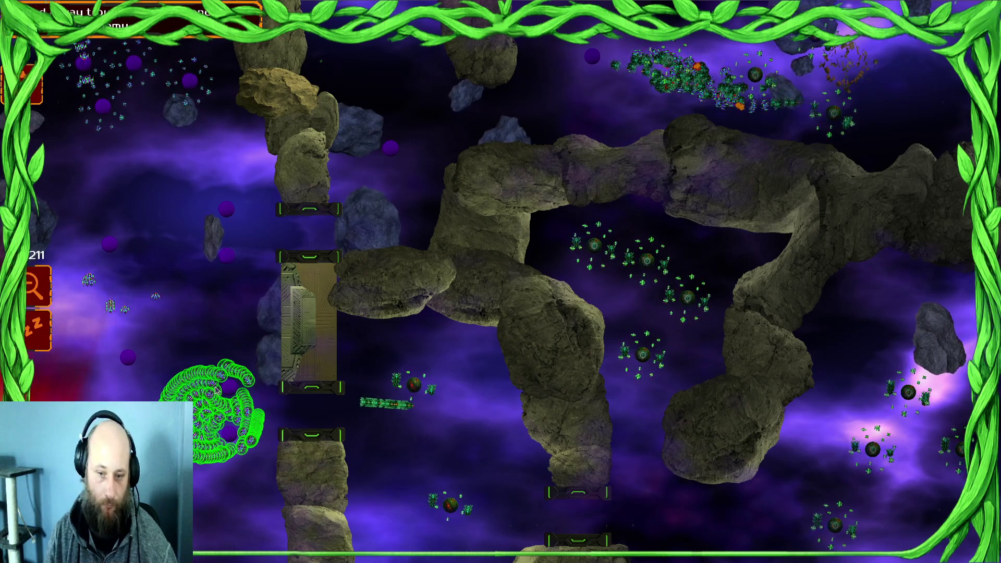
scroll(330, 481, up, 3)
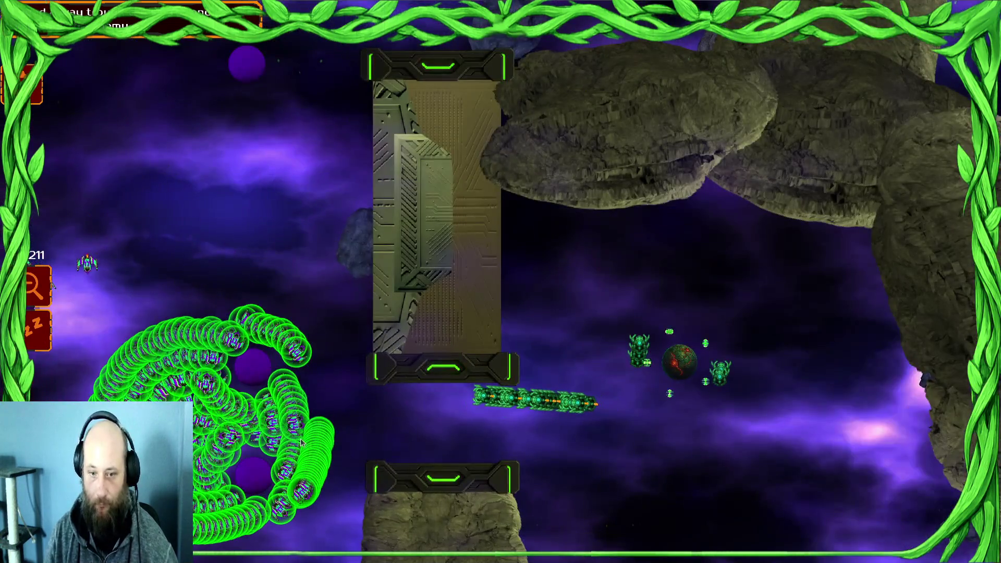
right_click(300, 442)
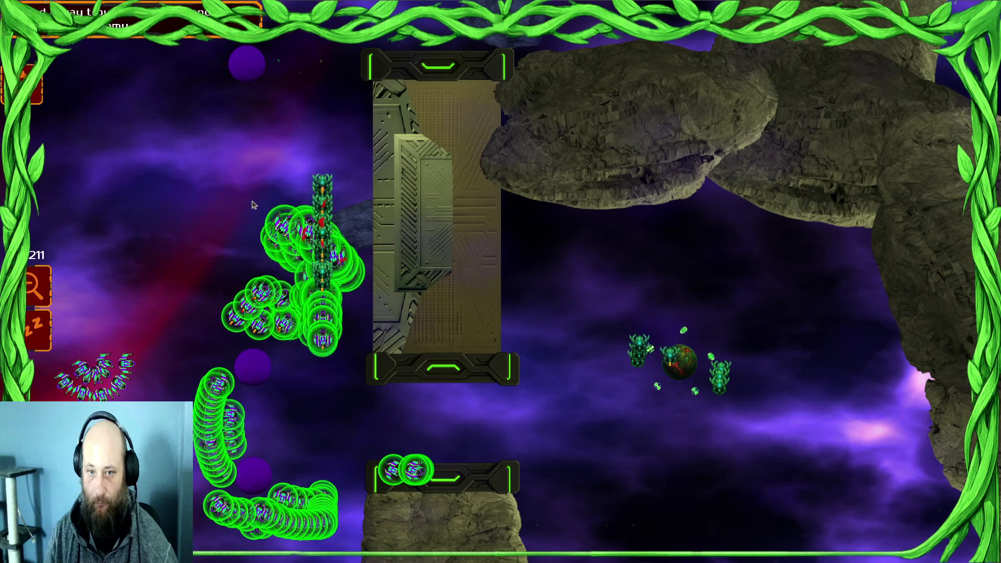
scroll(242, 219, down, 3)
scroll(239, 227, down, 3)
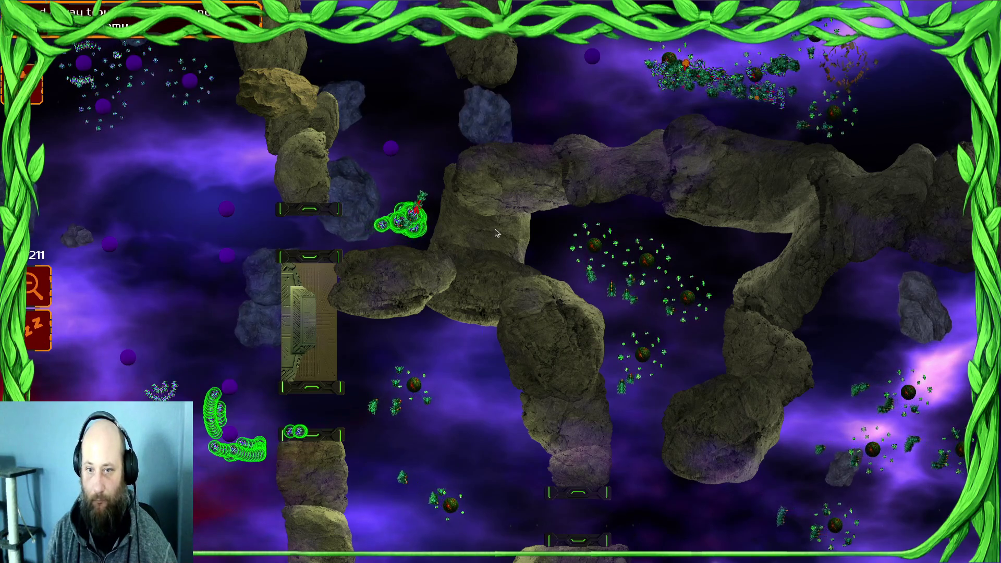
click(412, 203)
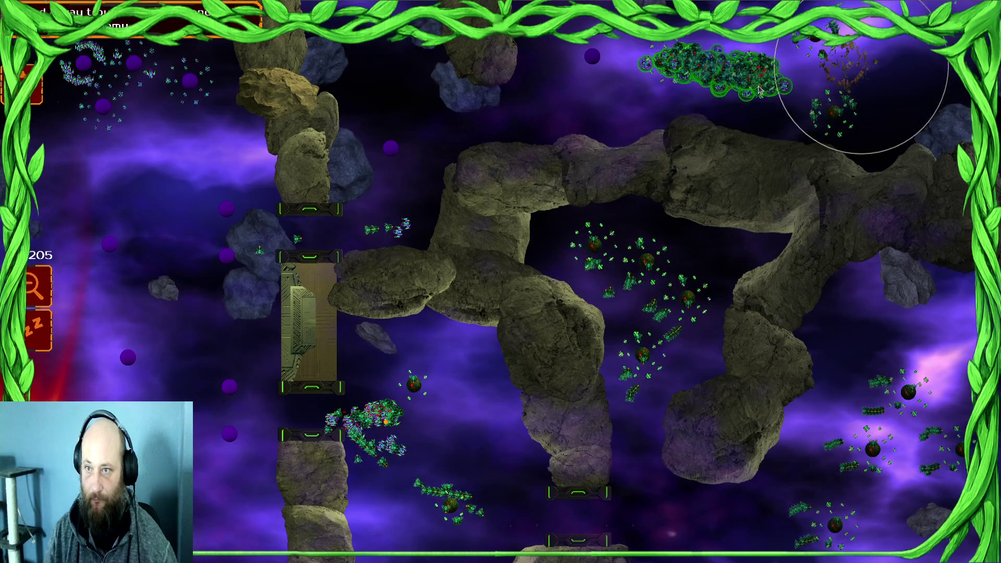
Step: Select the swarm near the lower gate and add nearby units to it
key(2)
click(374, 415)
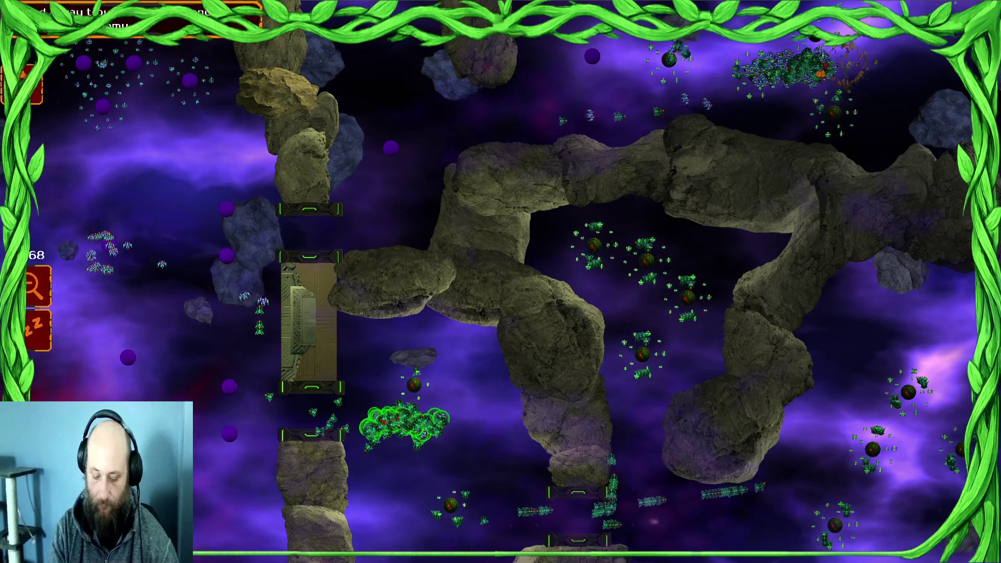
key(q)
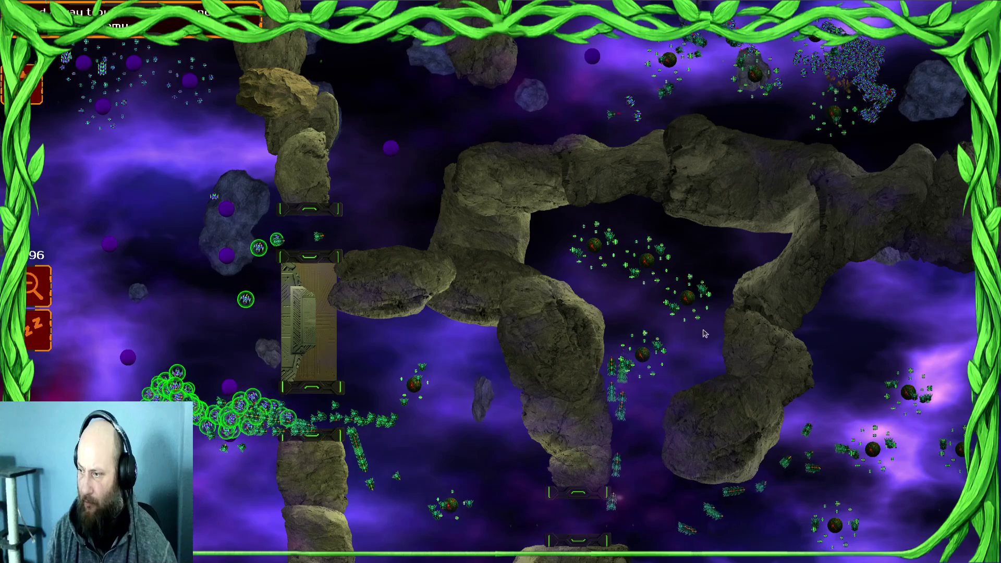
click(285, 401)
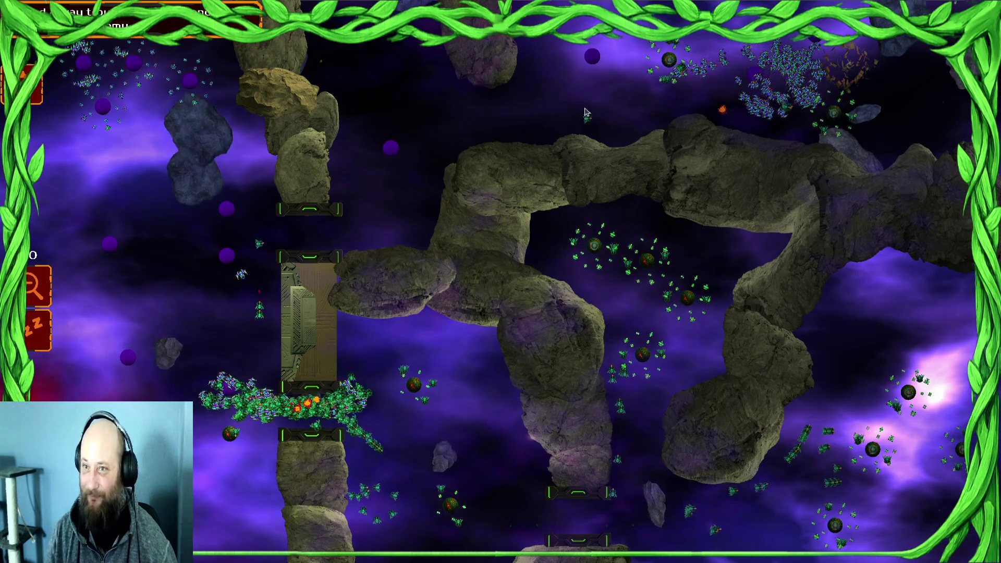
Step: Gather the top-right unit cluster into a tight group and select the swarm at the lower-left gate
drag(889, 78, 889, 79)
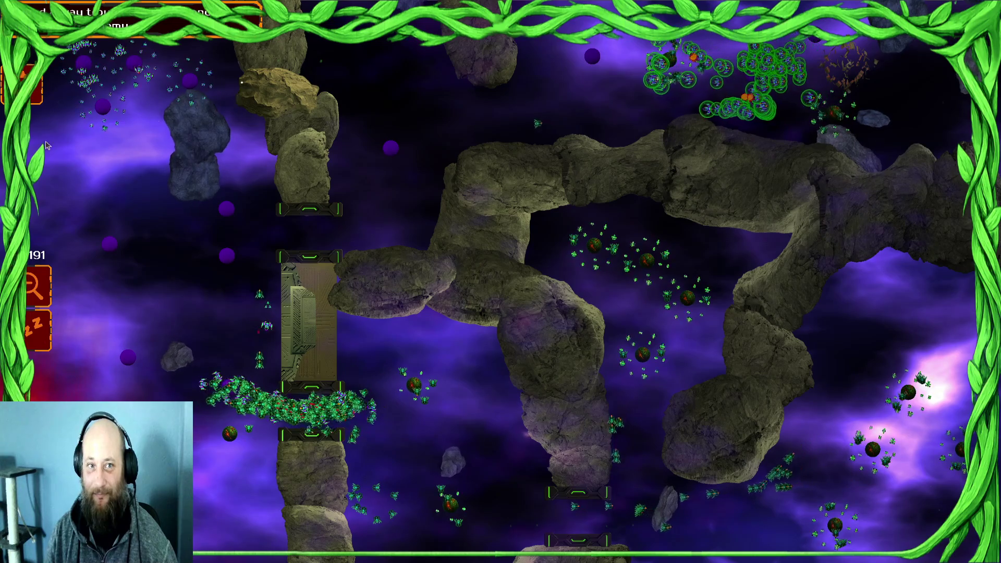
double_click(675, 75)
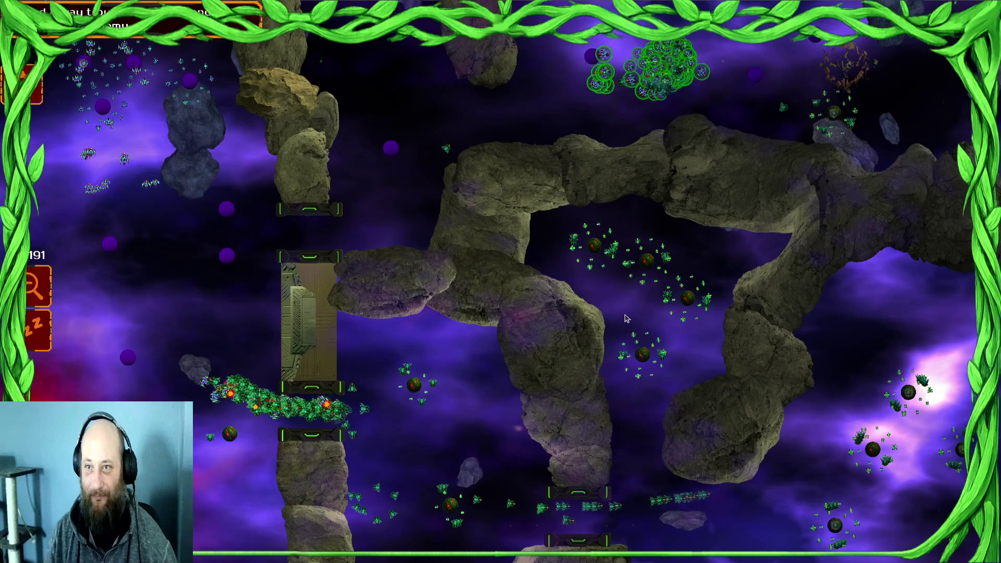
mouse_move(675, 74)
mouse_down()
mouse_move(598, 112)
mouse_move(605, 120)
mouse_up()
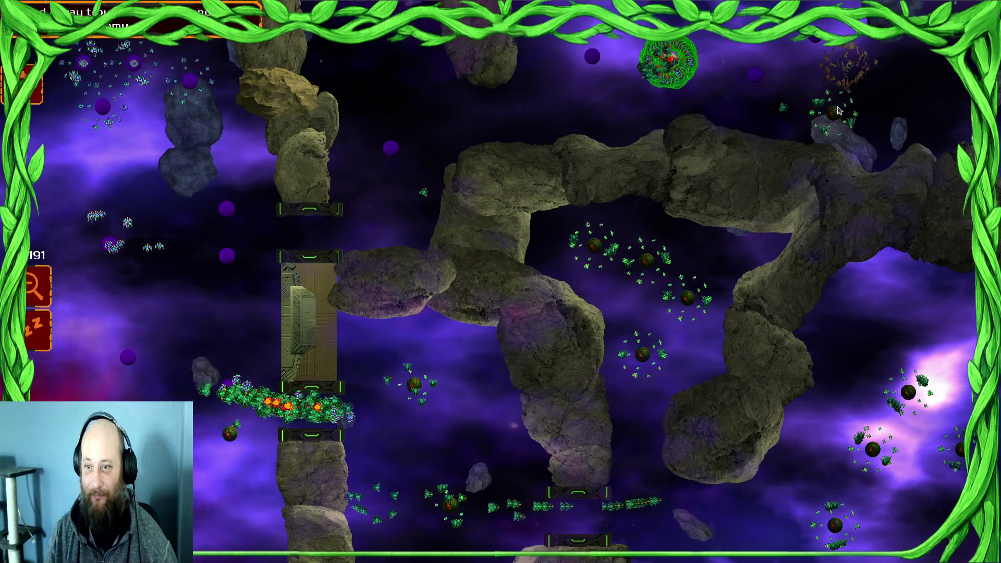
double_click(290, 402)
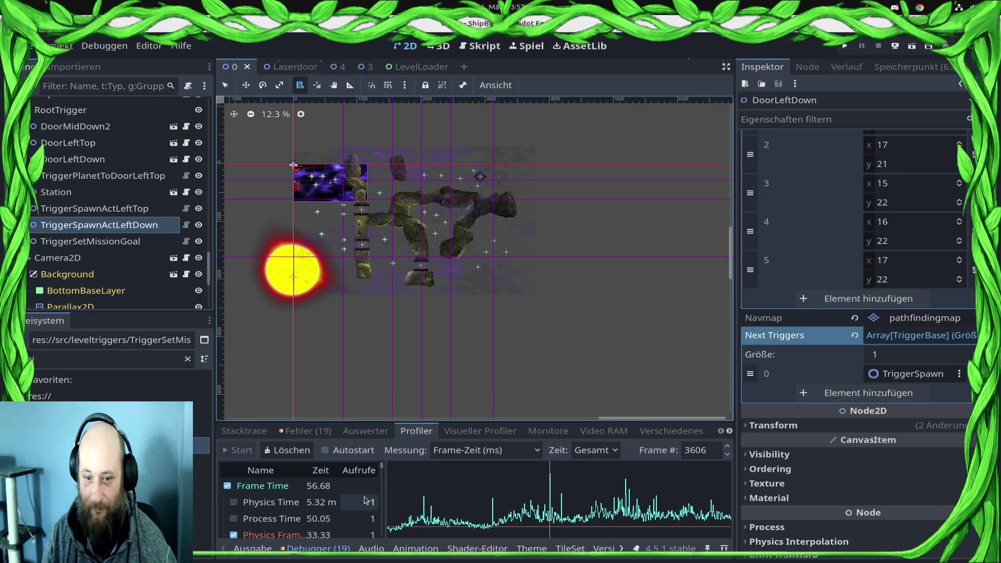
Step: Enlarge the debugger panel upward and widen the profiler's function list to show full names
scroll(364, 503, down, 10)
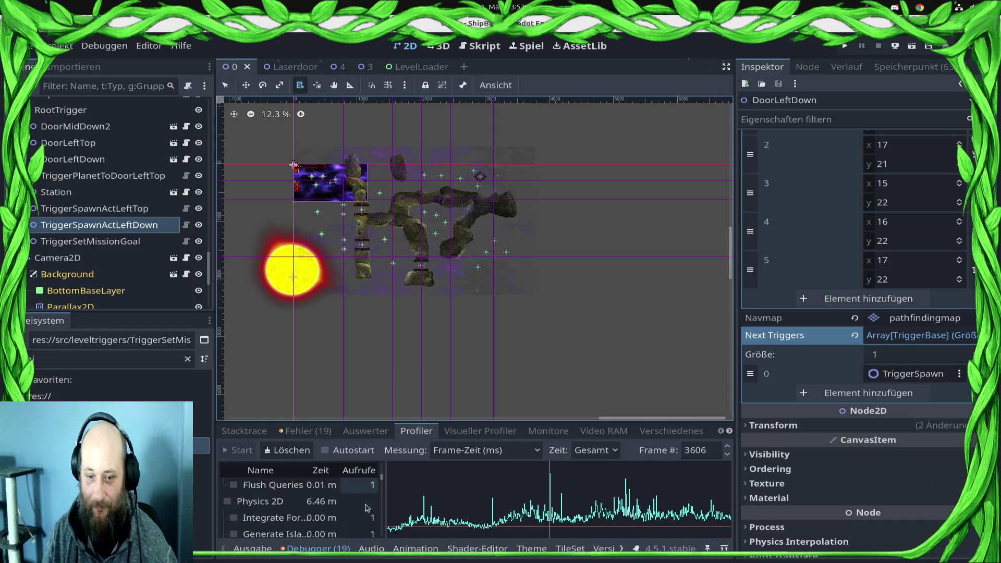
scroll(366, 508, down, 10)
scroll(368, 515, down, 2)
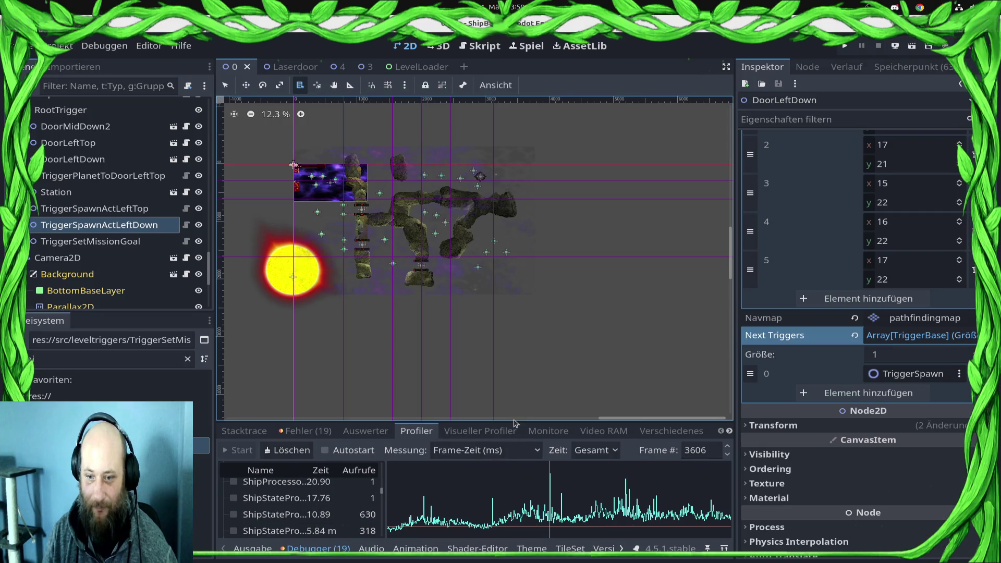
drag(513, 421, 458, 260)
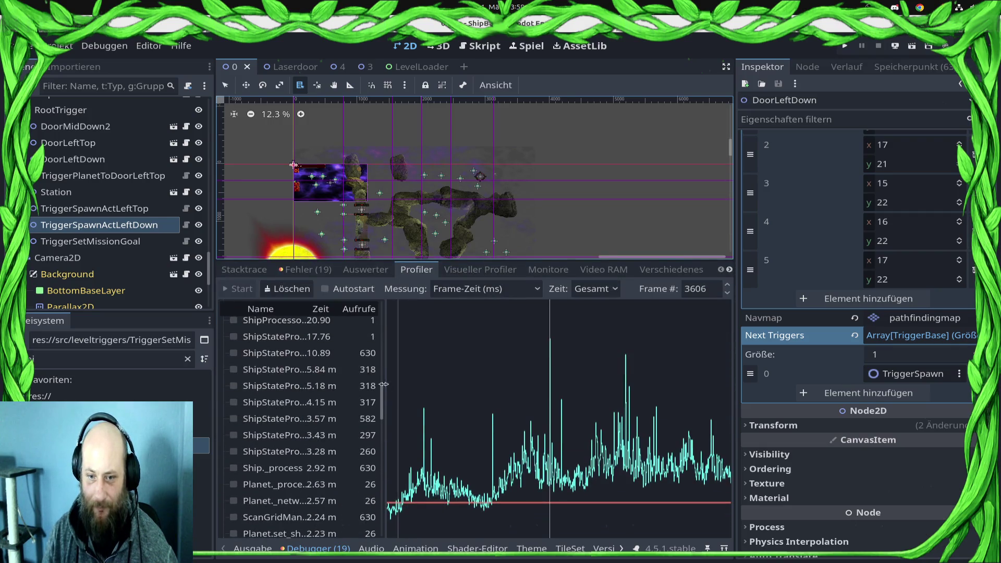
drag(385, 371, 551, 388)
Step: Tick ShipStateProcessor.process_fighting_state in the profiler list to plot it on the graph
scroll(485, 376, up, 4)
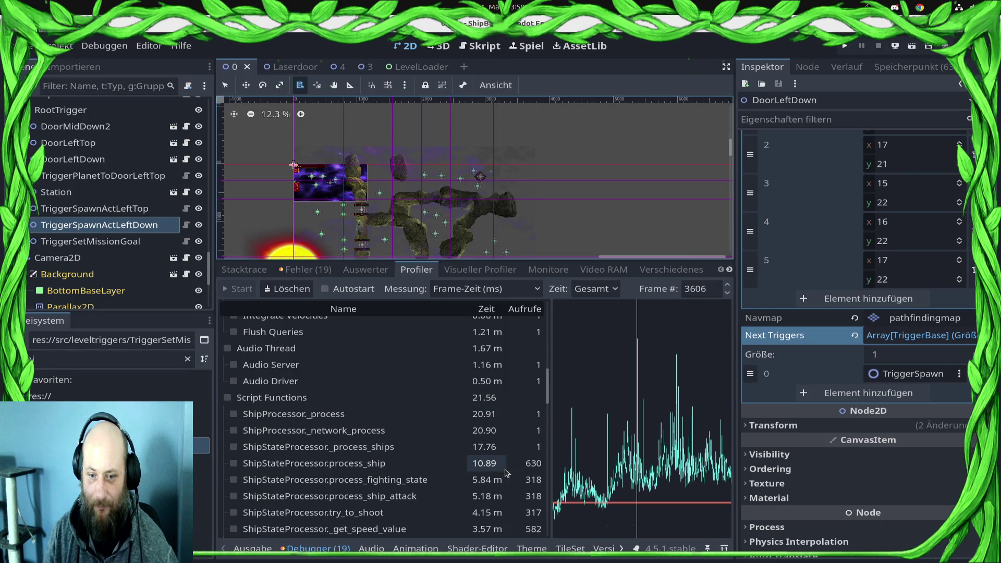
scroll(505, 471, down, 1)
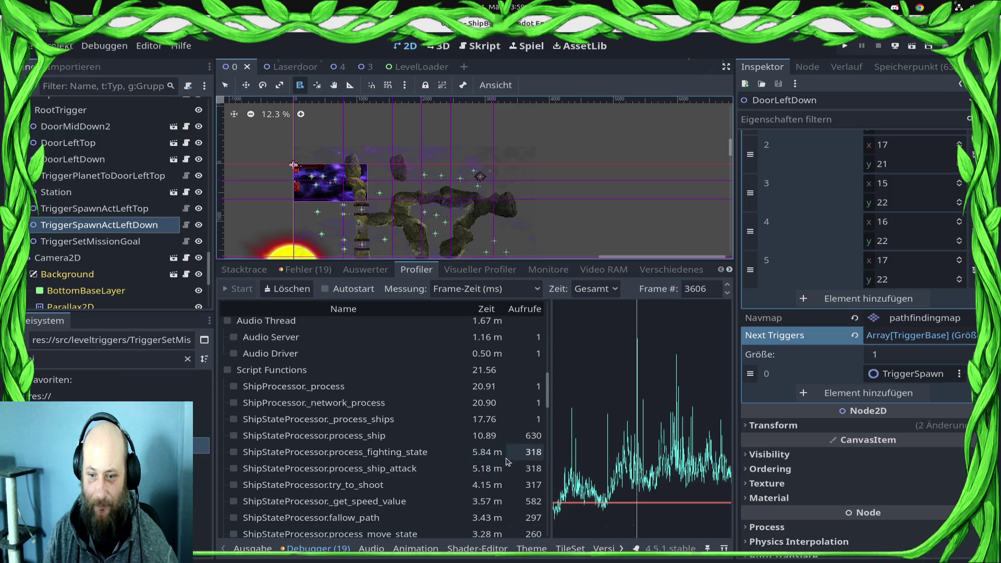
scroll(490, 461, down, 2)
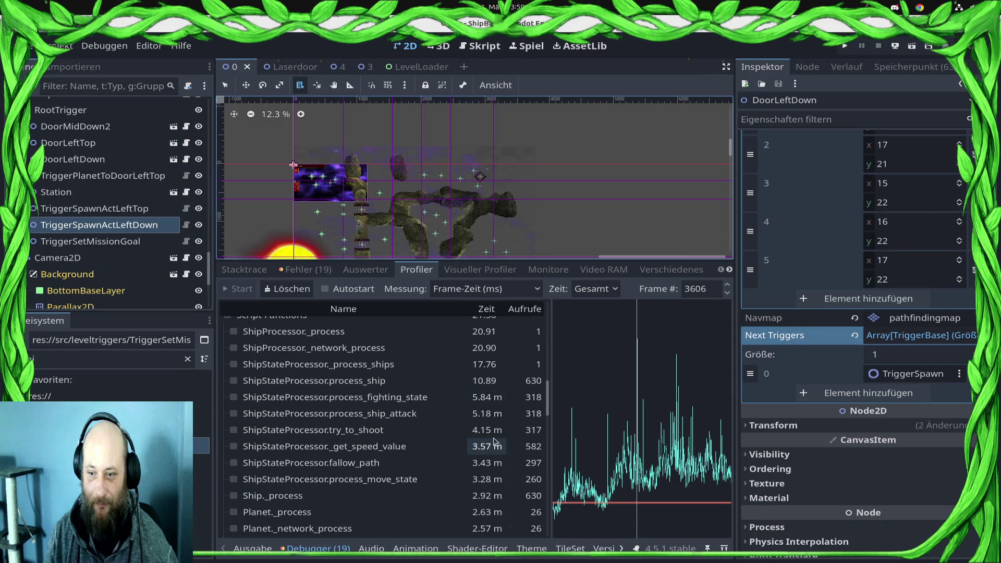
click(461, 400)
scroll(422, 418, down, 2)
scroll(422, 418, down, 5)
scroll(422, 405, down, 1)
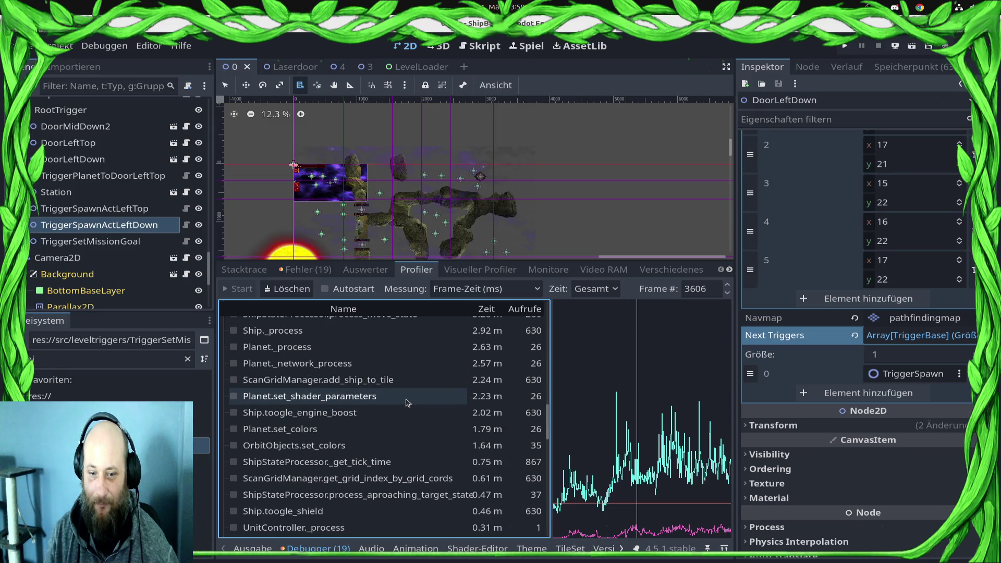
scroll(427, 477, down, 2)
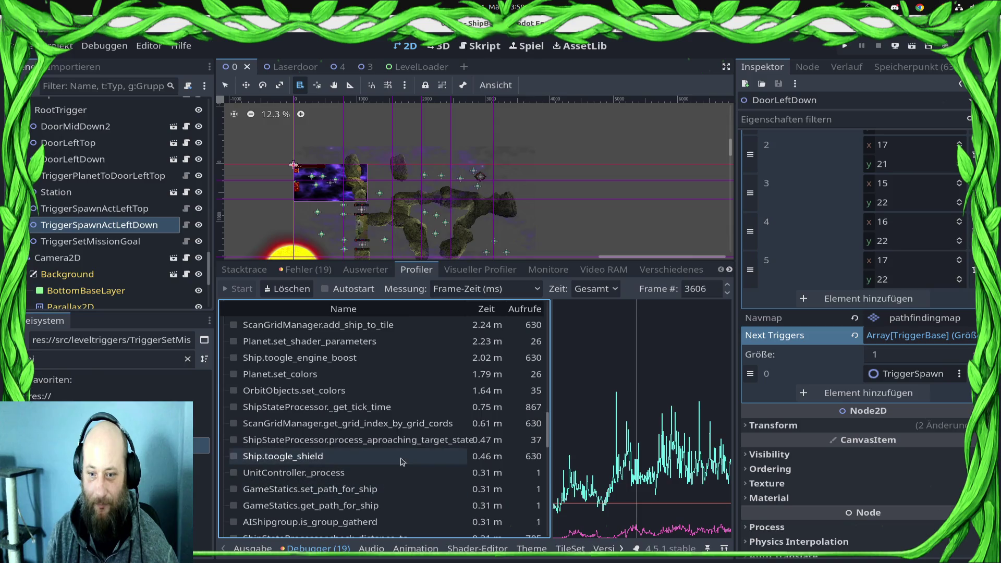
scroll(425, 448, up, 6)
scroll(423, 451, up, 3)
Step: Switch the profiler's Zeit mode from Gesamt to Eigen and review process_fighting_state's self time
click(608, 289)
click(595, 323)
scroll(397, 386, down, 3)
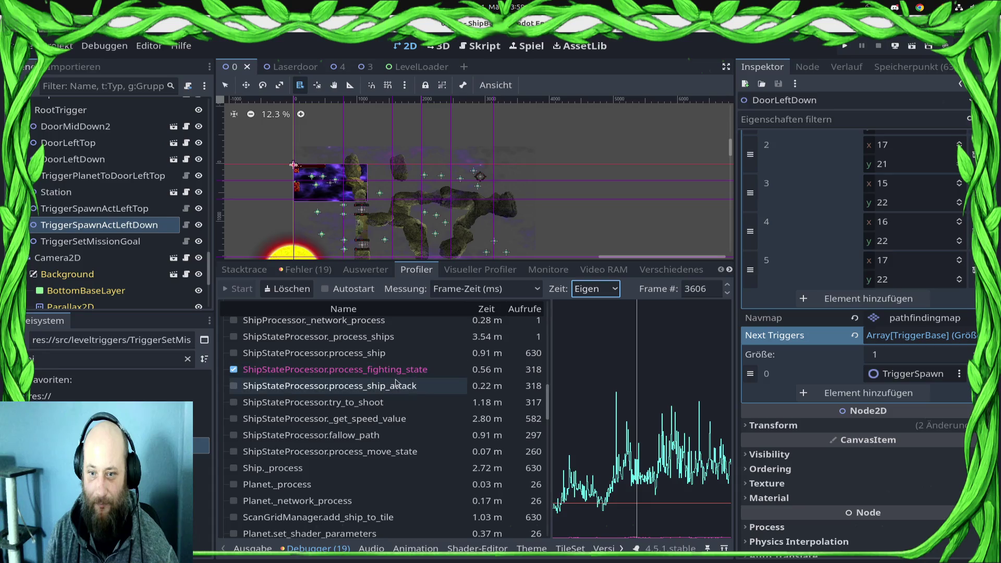
scroll(407, 354, down, 3)
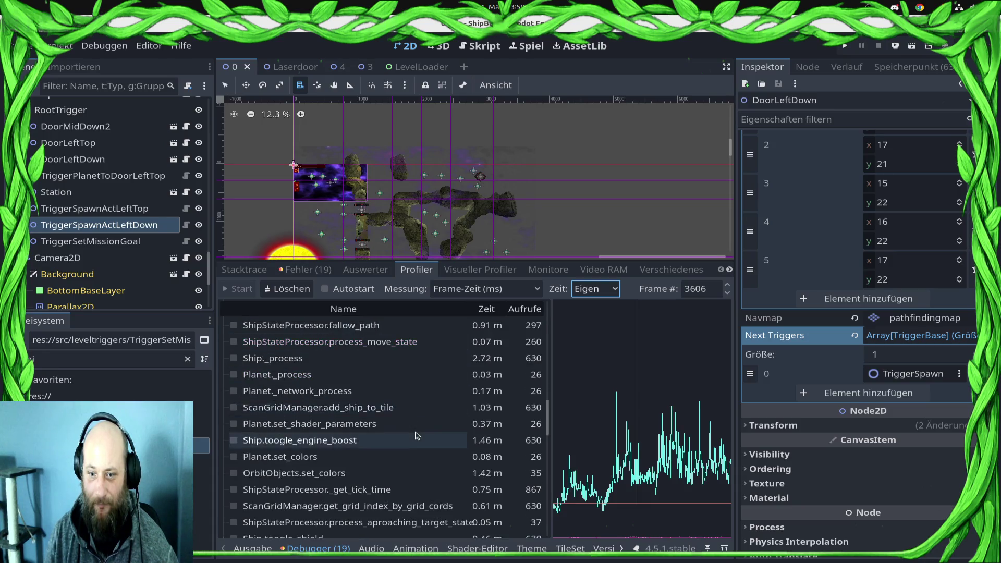
scroll(416, 435, down, 2)
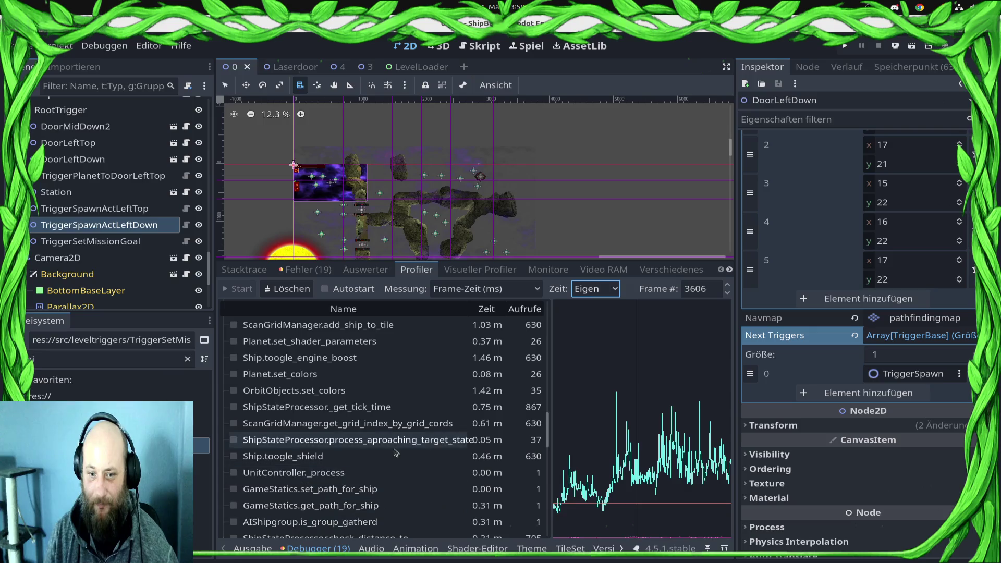
scroll(395, 454, up, 2)
scroll(394, 454, up, 1)
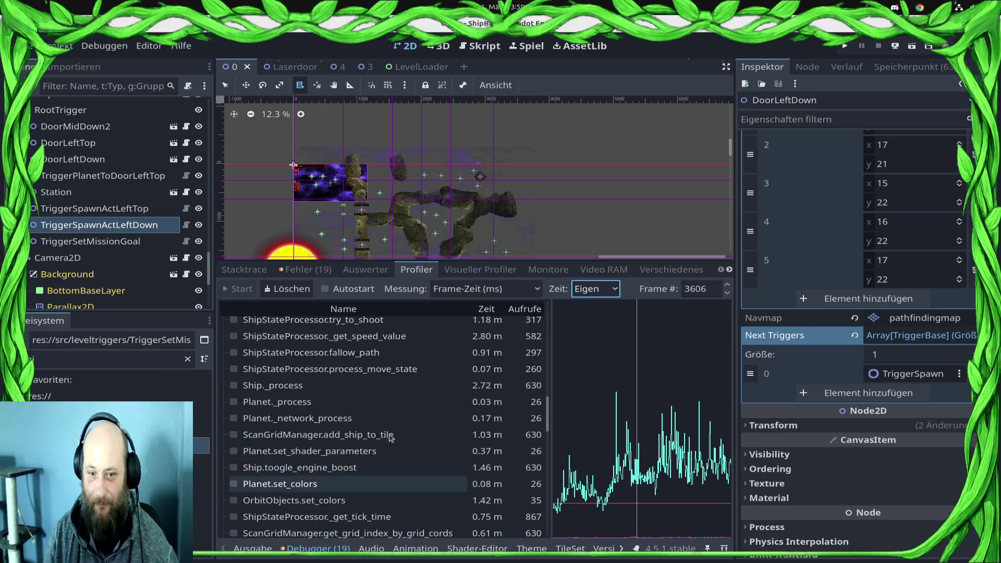
click(378, 388)
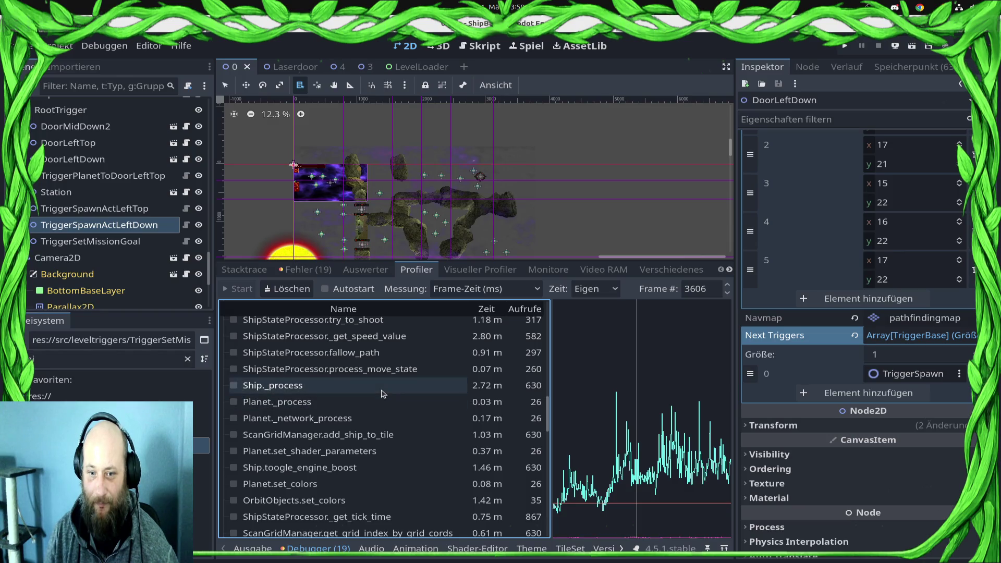
scroll(417, 420, up, 1)
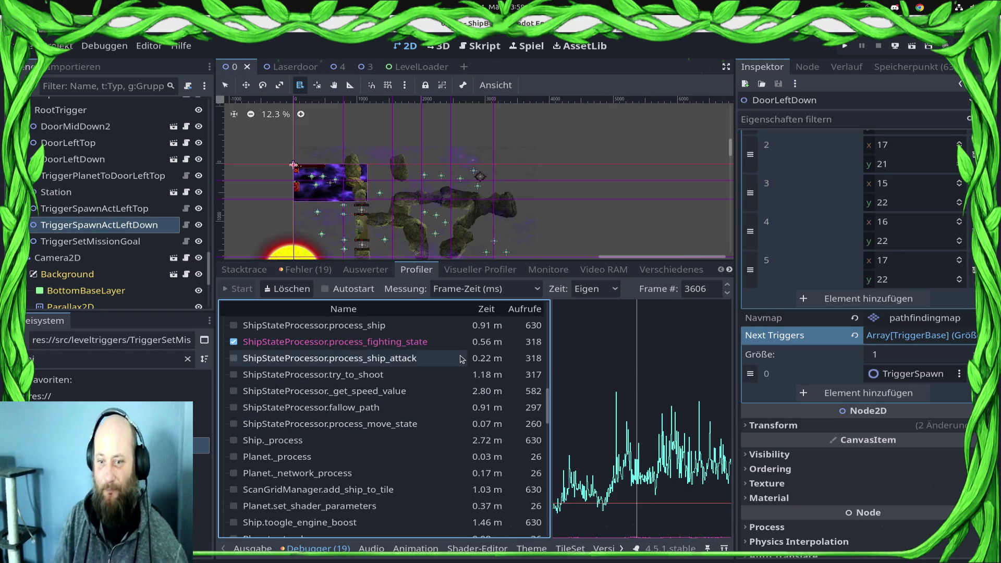